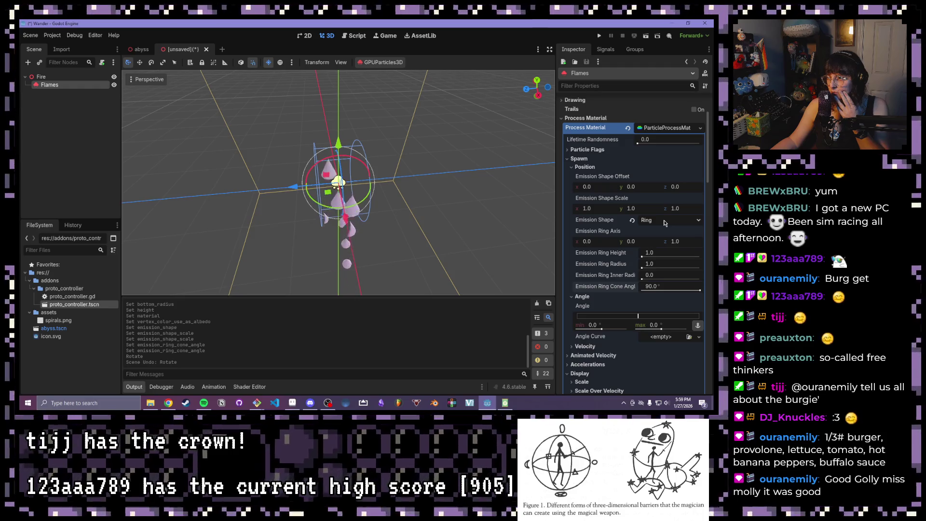
Step: Set the emission ring axis to z 0 and y 1, then check it from a front view
key("KP_4")
left_click(676, 242)
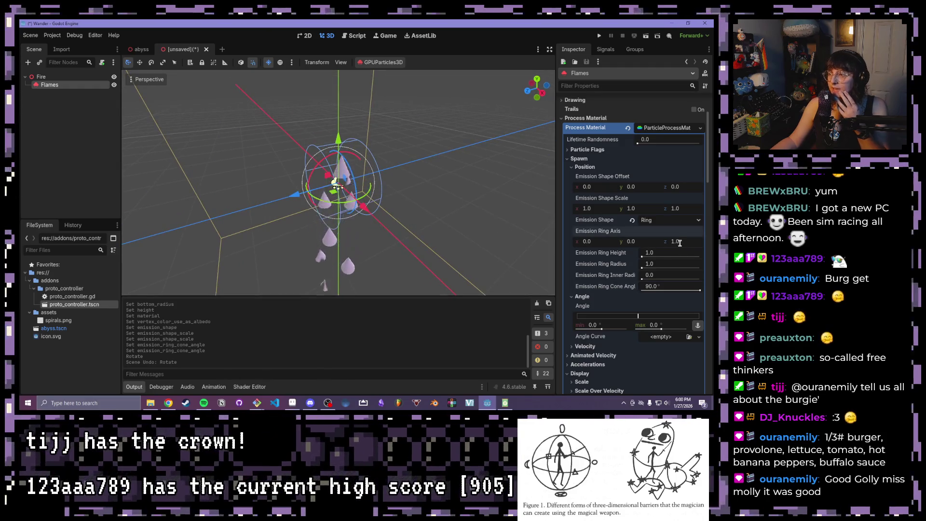
type("0")
key("Return")
left_click(628, 241)
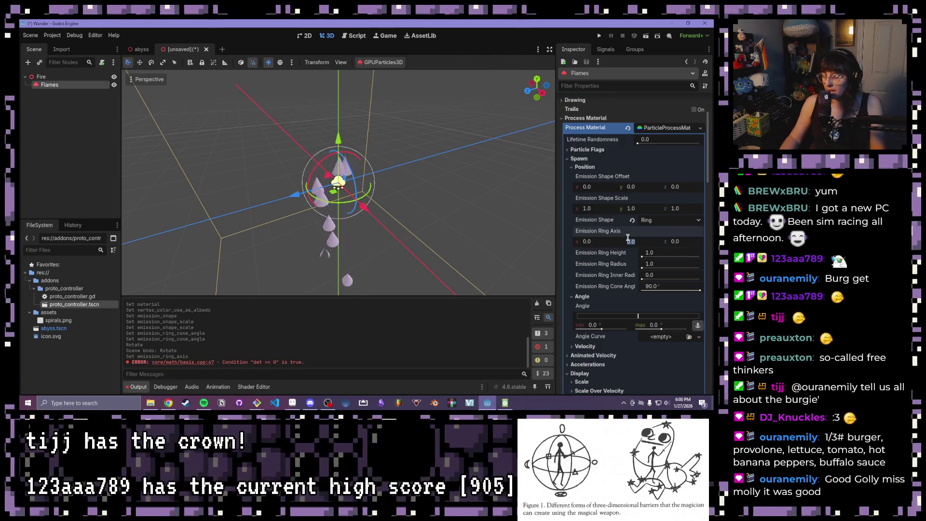
type("1")
key("Return")
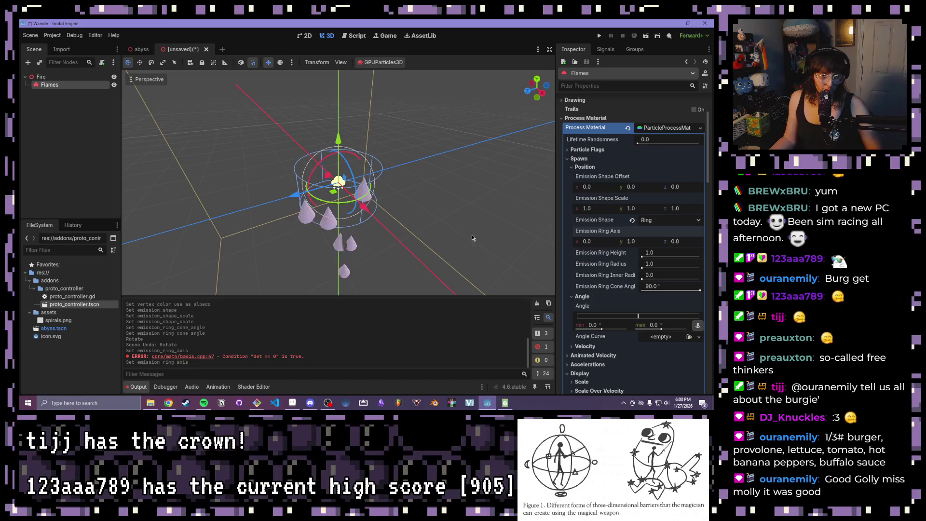
scroll(385, 182, "up", 3)
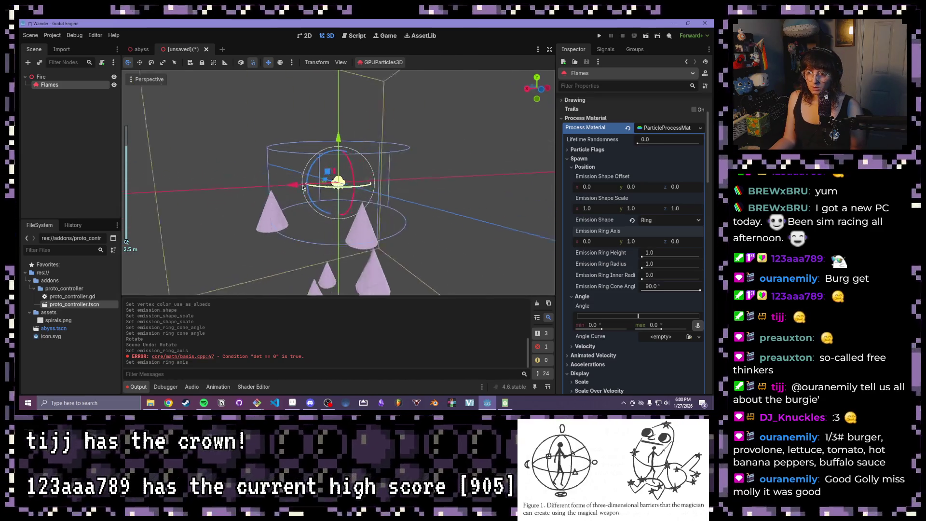
mouse_move(385, 183)
left_mouse_down()
mouse_move(353, 205)
mouse_move(405, 216)
left_mouse_up()
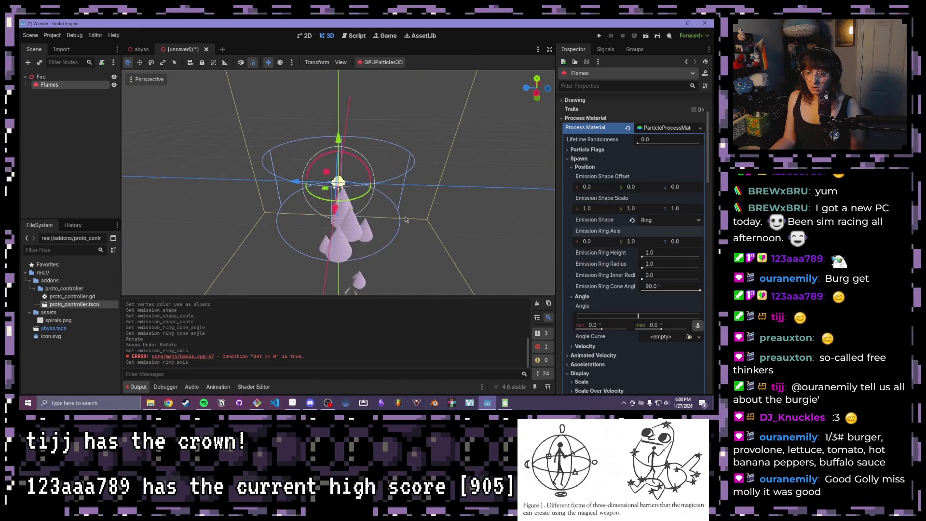
scroll(404, 216, "down", 2)
left_click(529, 90)
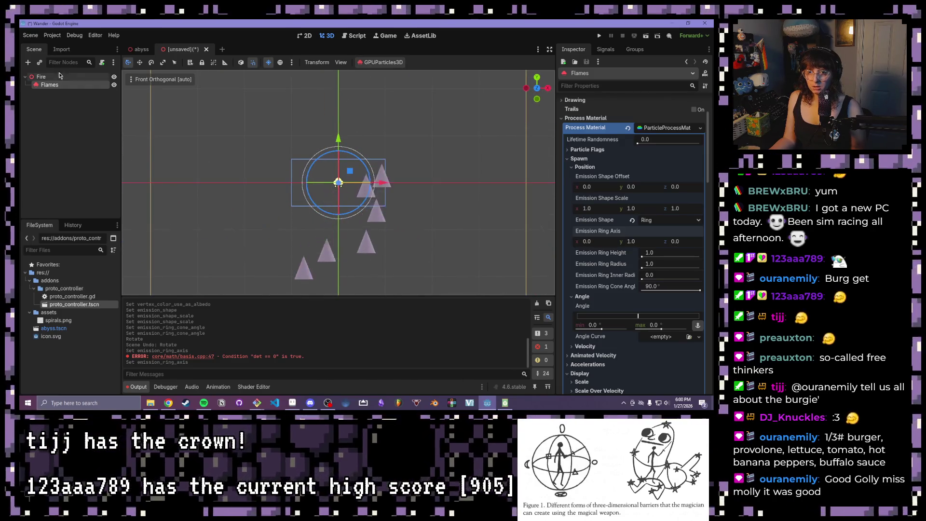
Step: Raise the Flames emitter 0.5 units along Y above its Fire parent
left_click(42, 77)
left_click(45, 85)
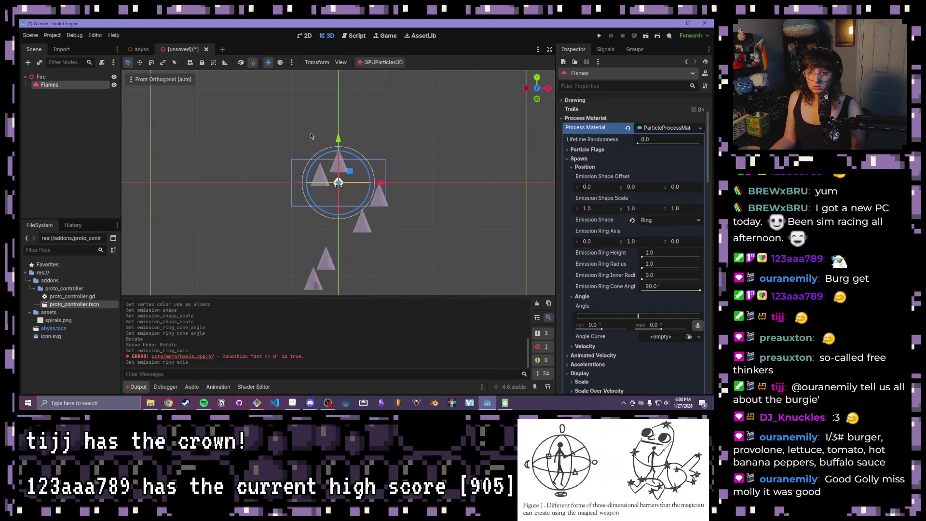
left_click_drag(338, 139, 340, 117)
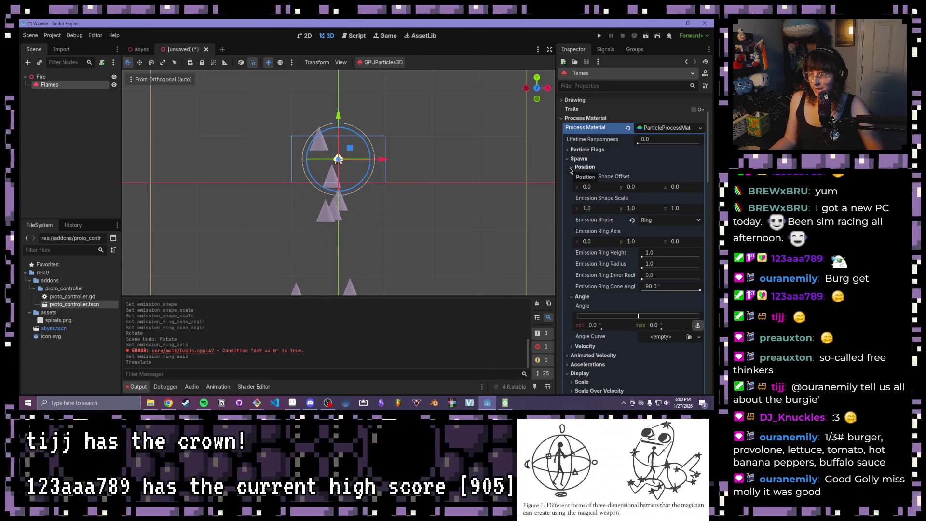
Step: Collapse the Angle and Position sections of the process material and expand Velocity
scroll(603, 238, "down", 3)
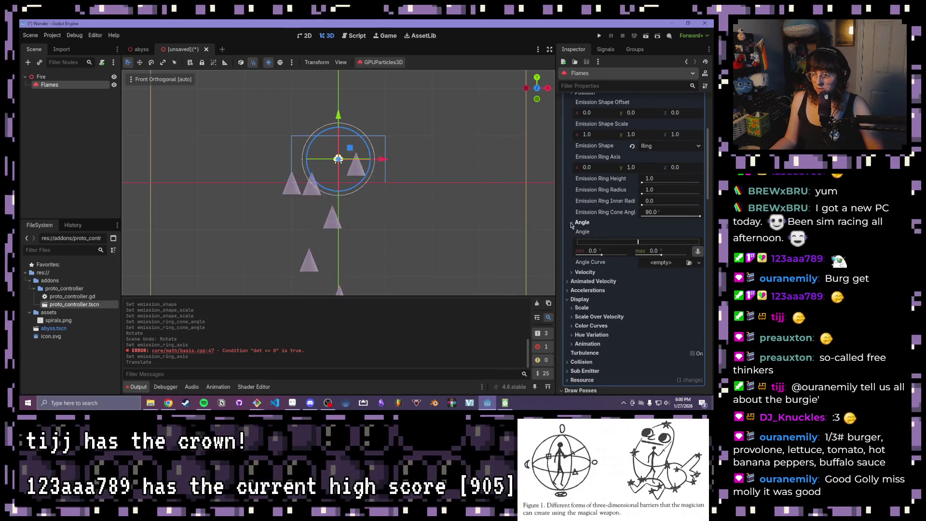
left_click(581, 223)
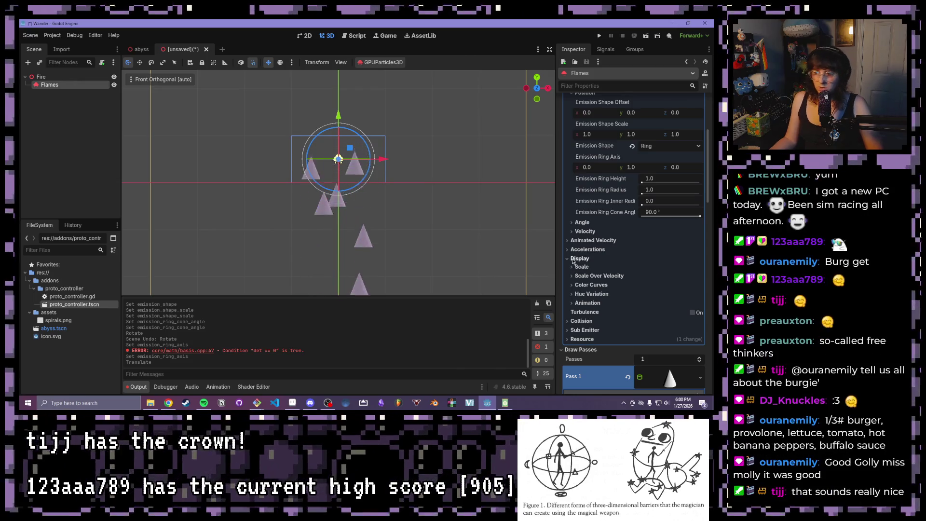
scroll(572, 259, "up", 5)
left_click(573, 204)
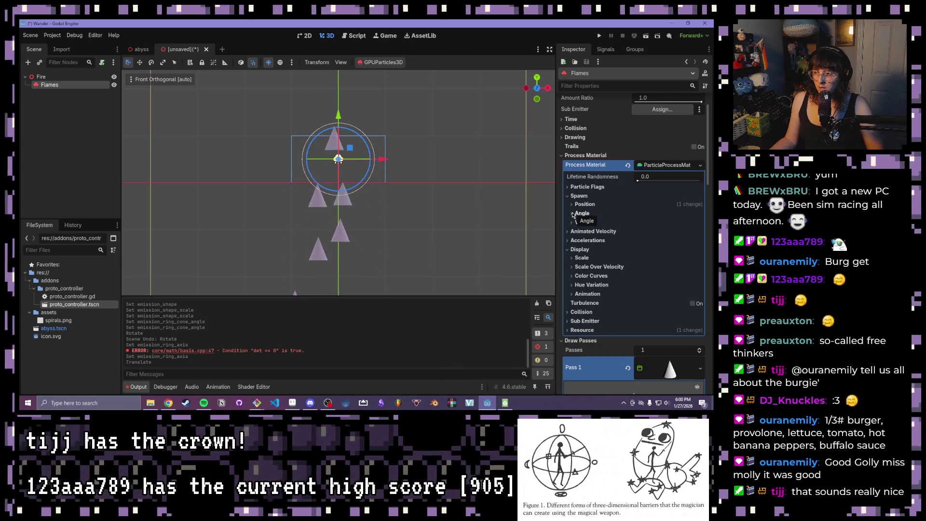
left_click(572, 222)
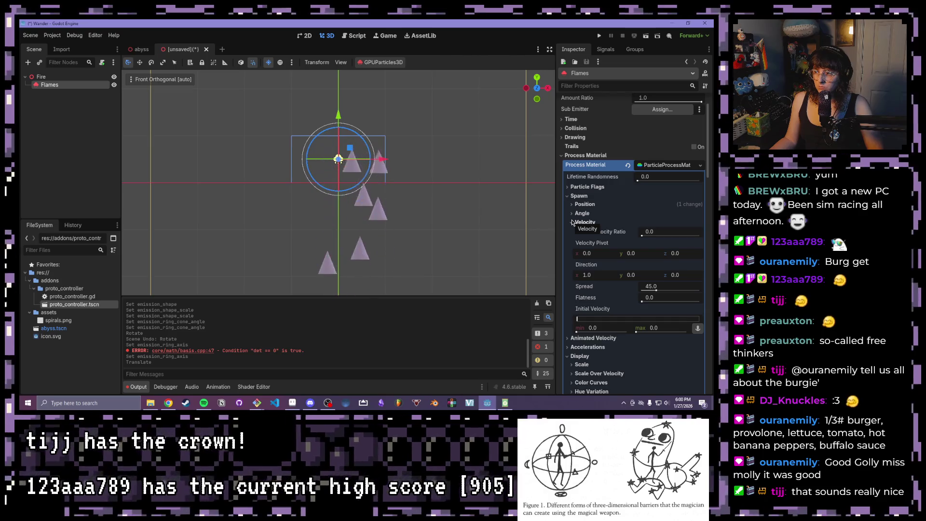
Step: Change the process material's Gravity y from -9.8 to 0 under Accelerations
left_click(604, 277)
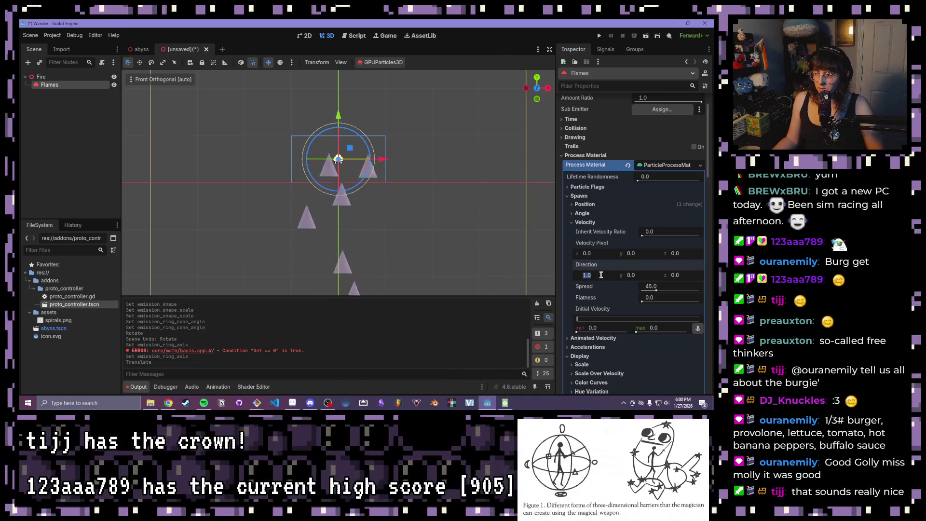
left_click(572, 222)
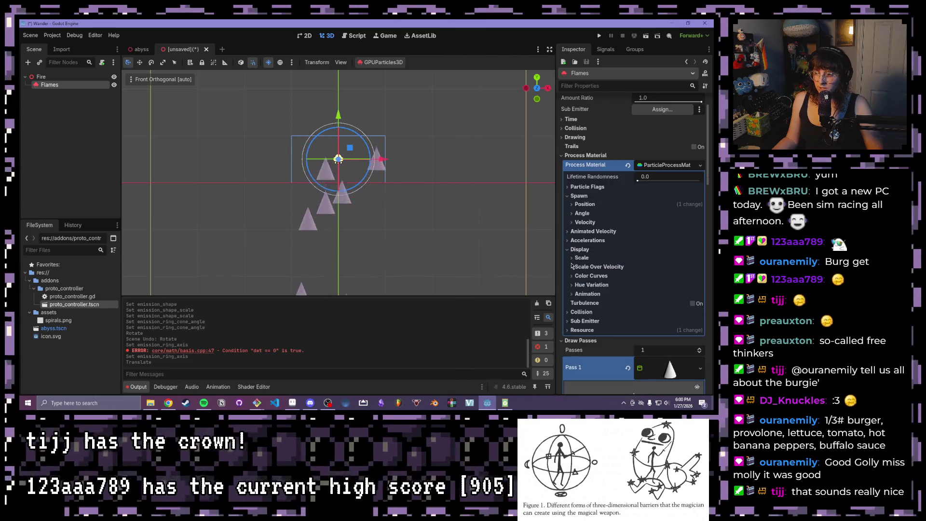
left_click(568, 240)
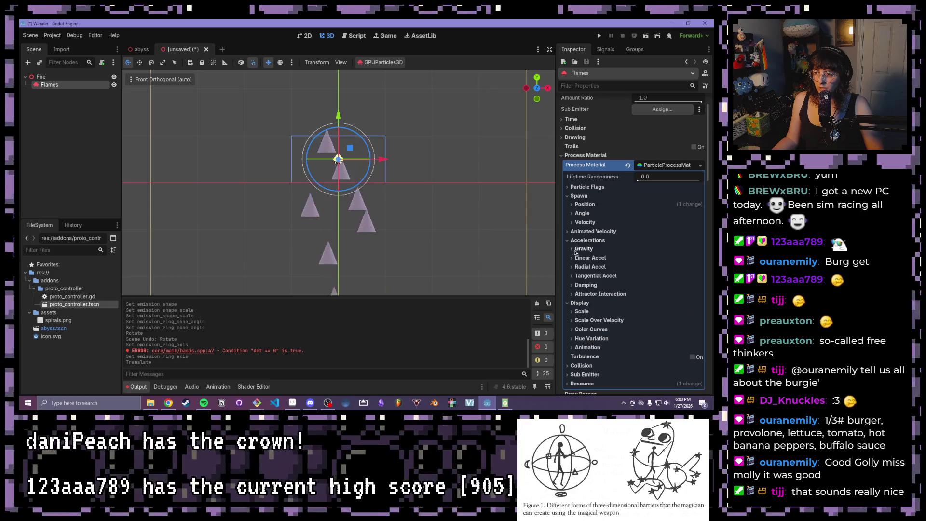
left_click(572, 249)
left_click(634, 268)
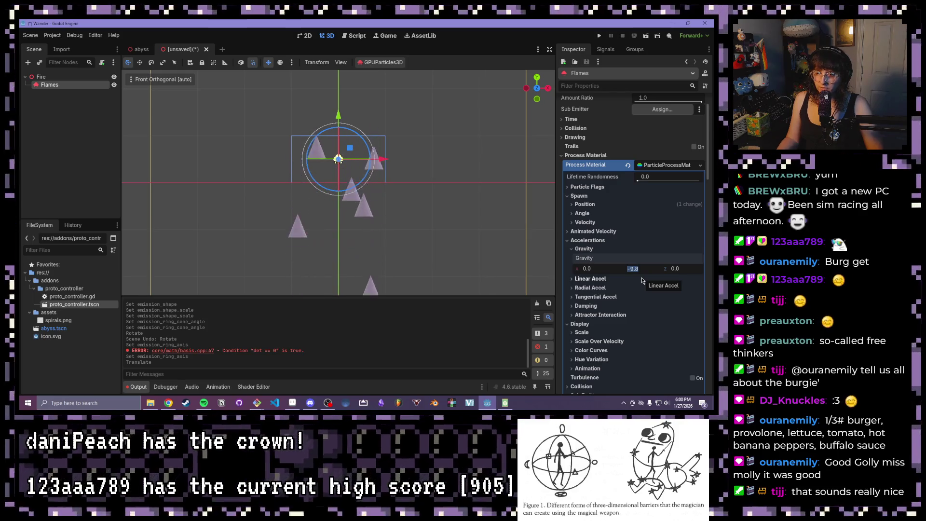
type("0")
key("Return")
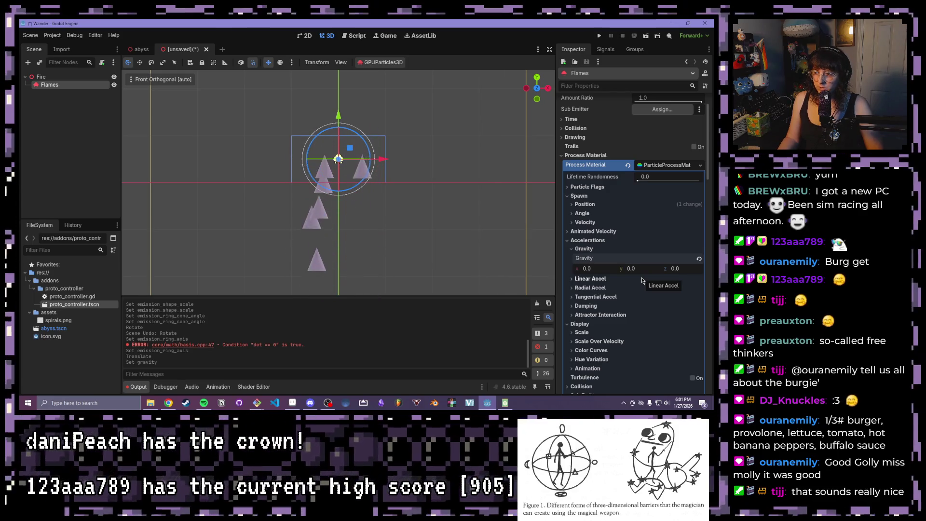
left_click_drag(386, 217, 432, 244)
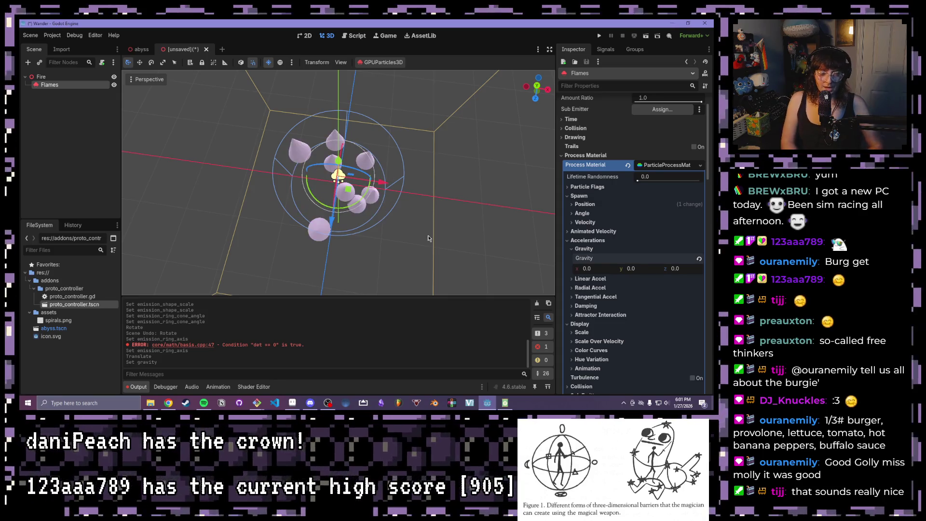
left_click_drag(445, 166, 454, 180)
scroll(453, 180, "down", 2)
key("KP_1")
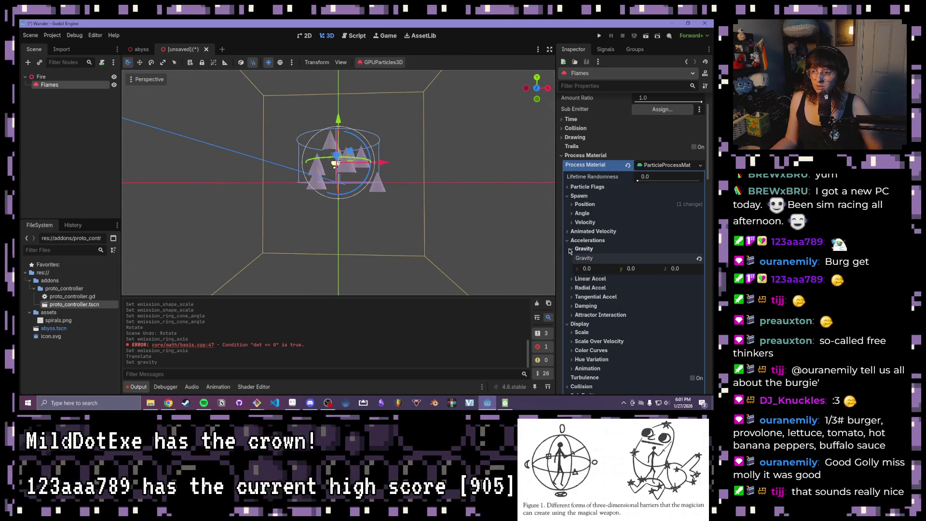
left_click_drag(393, 181, 460, 134)
scroll(460, 134, "up", 2)
scroll(399, 201, "down", 1)
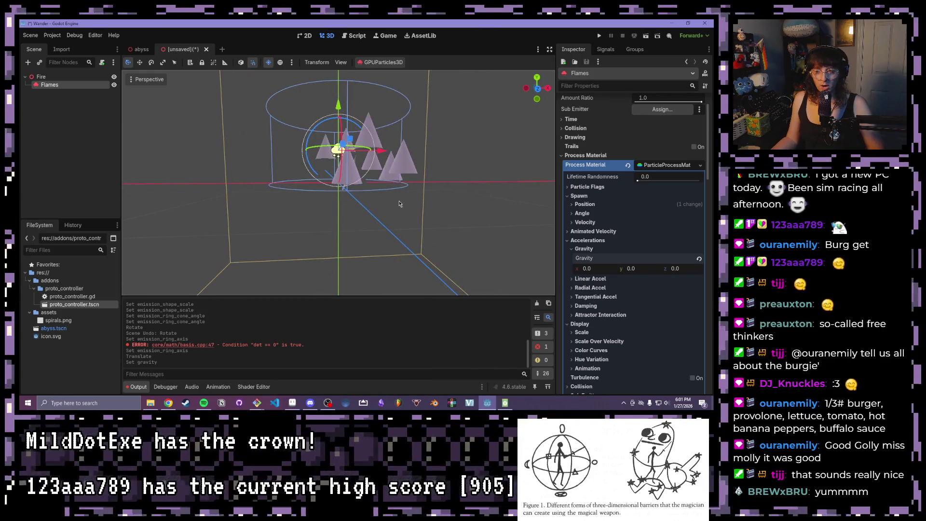
left_click_drag(398, 200, 428, 211)
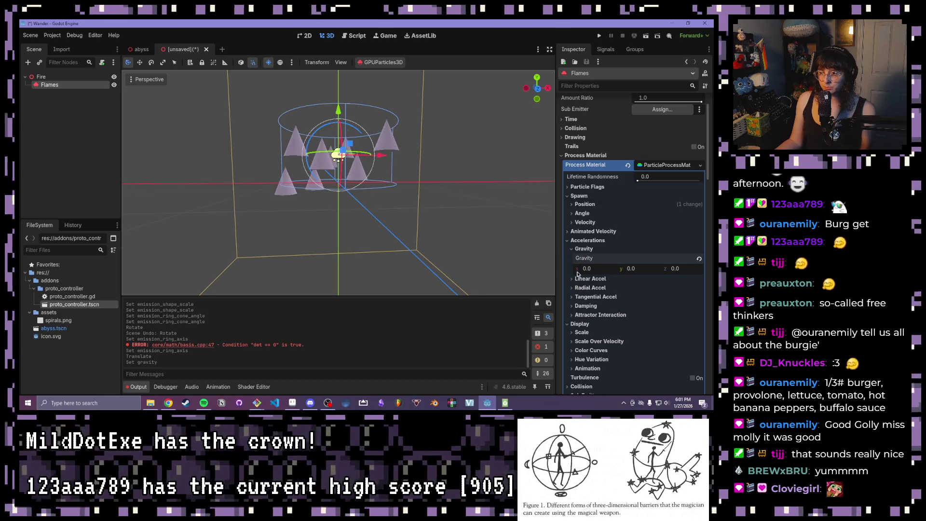
scroll(588, 214, "up", 2)
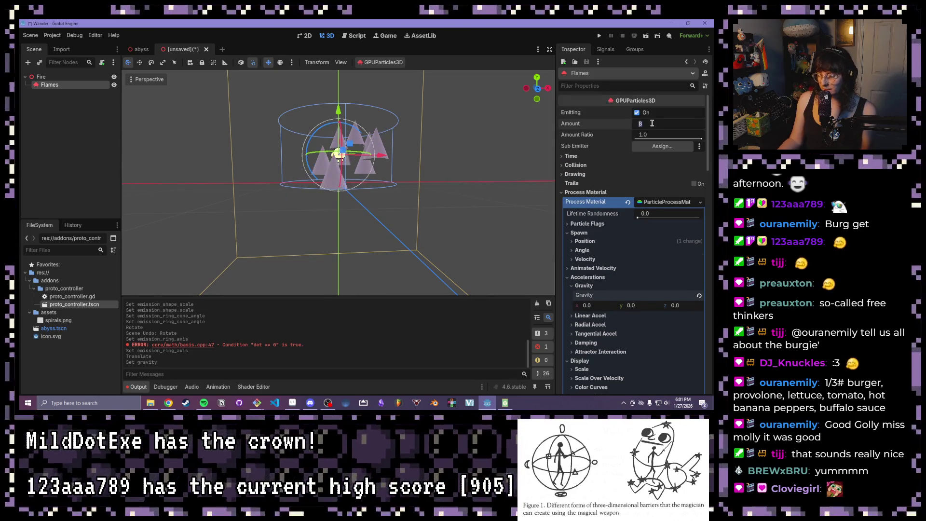
Step: Set Amount to 16 and the minimum Scale to 0.2, keeping the maximum at 1.0
type("16")
key("Return")
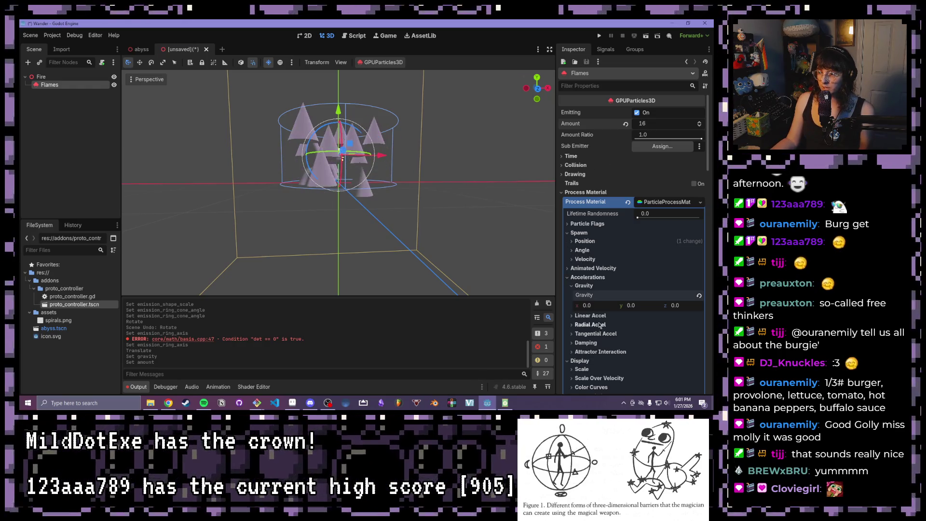
left_click(582, 369)
scroll(588, 329, "down", 5)
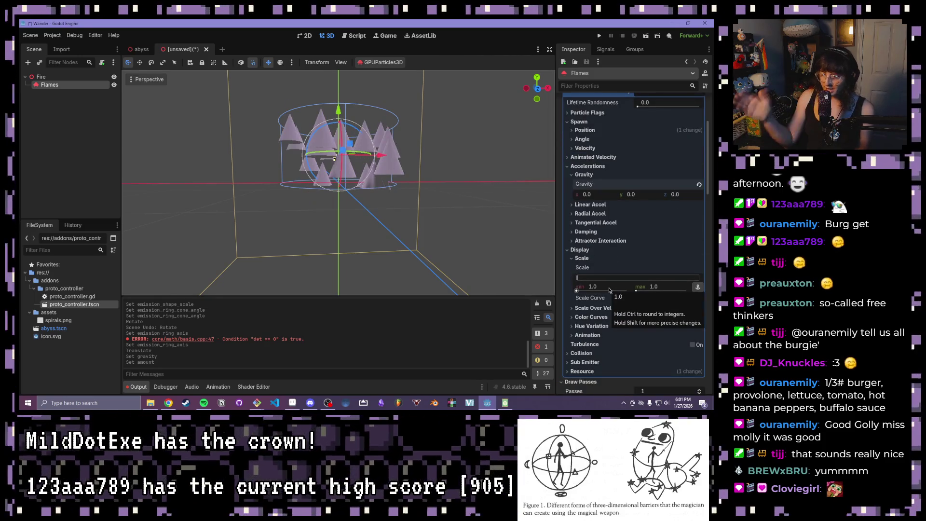
left_click(607, 287)
type(".2")
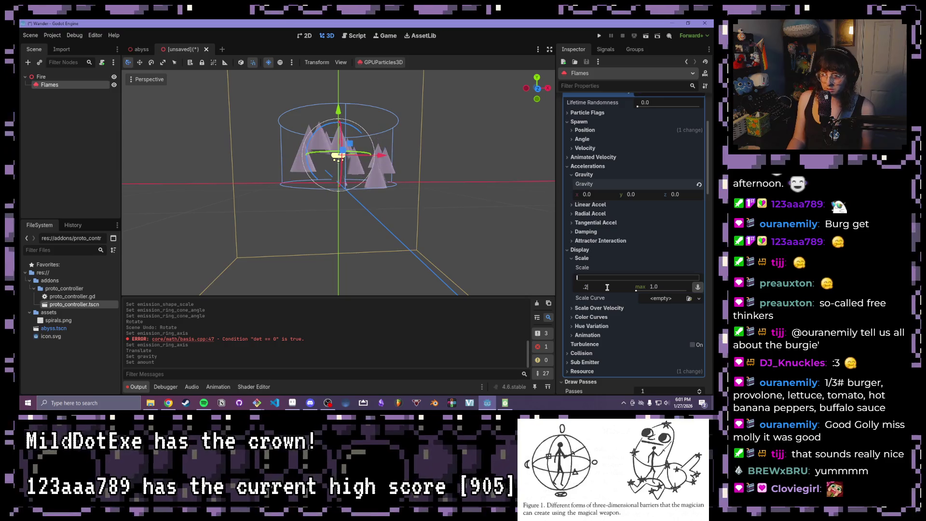
key("Tab")
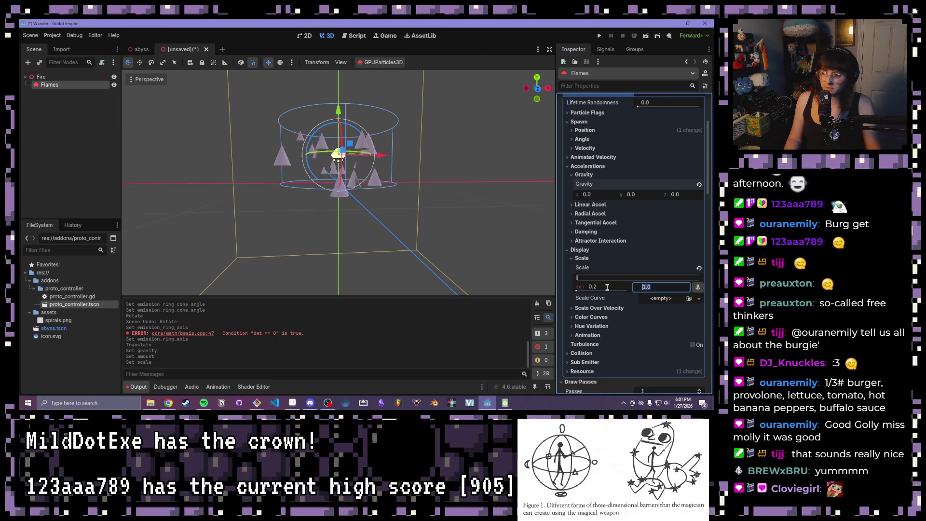
mouse_move(475, 204)
left_mouse_down()
mouse_move(429, 195)
mouse_move(465, 155)
mouse_move(424, 189)
mouse_move(436, 202)
mouse_move(448, 184)
left_mouse_up()
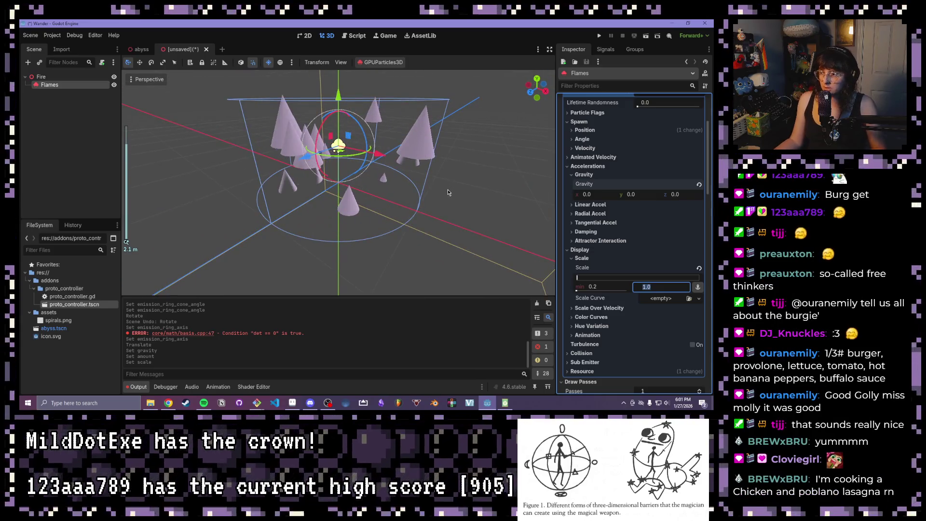
Step: Set the Flames Gravity y value to 5
left_click(658, 299)
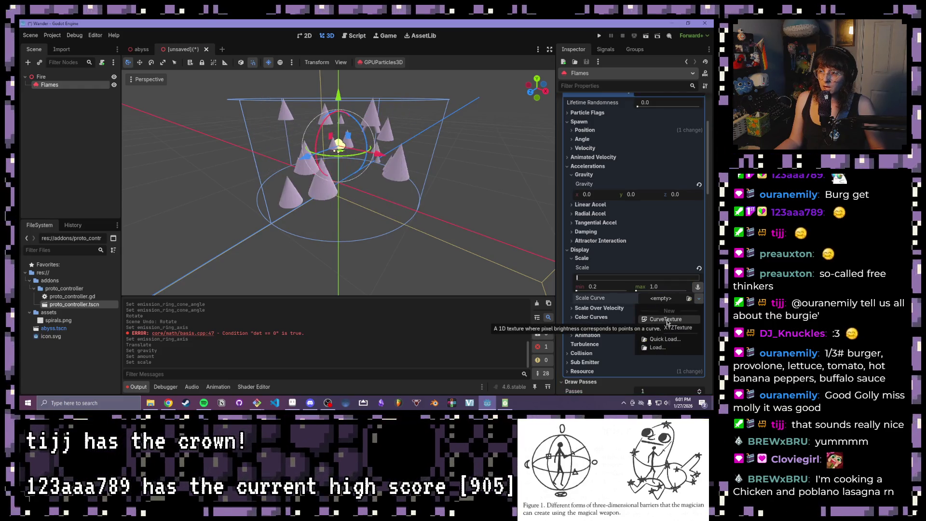
left_click(635, 197)
left_click(633, 195)
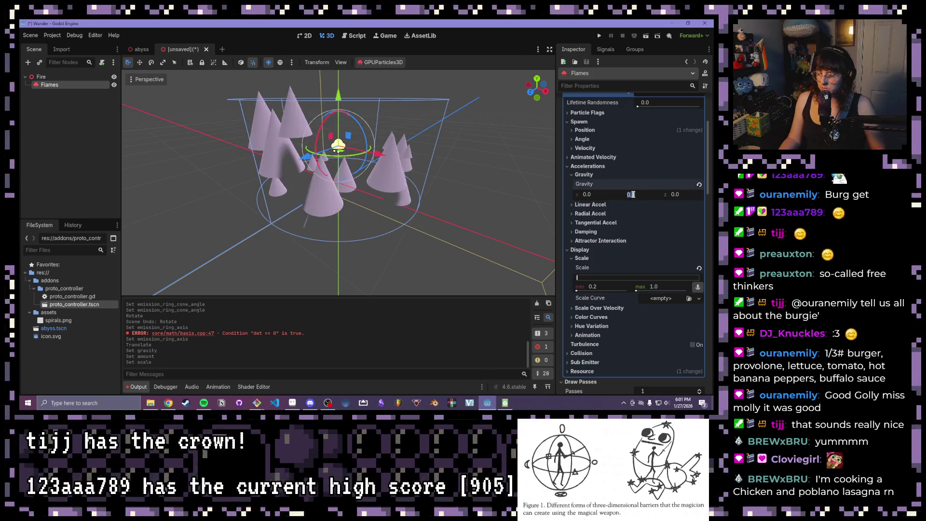
type("5")
key("Return")
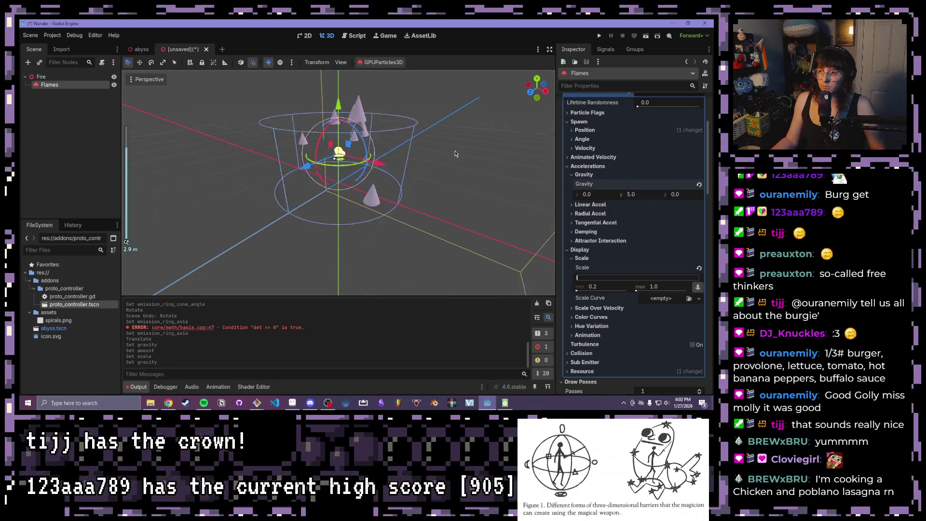
Step: Lower Gravity y to 3.0 and orbit the viewport to check the gentler rise
scroll(421, 167, "down", 5)
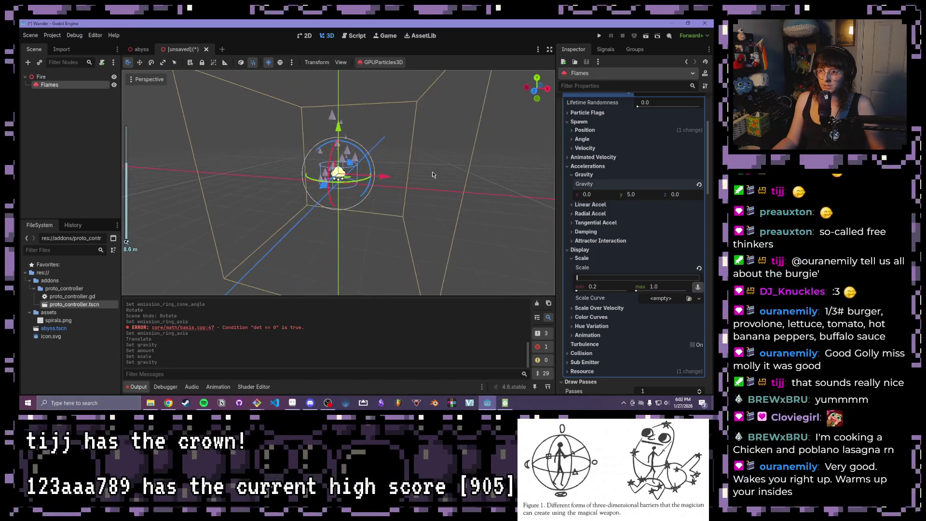
left_click(633, 194)
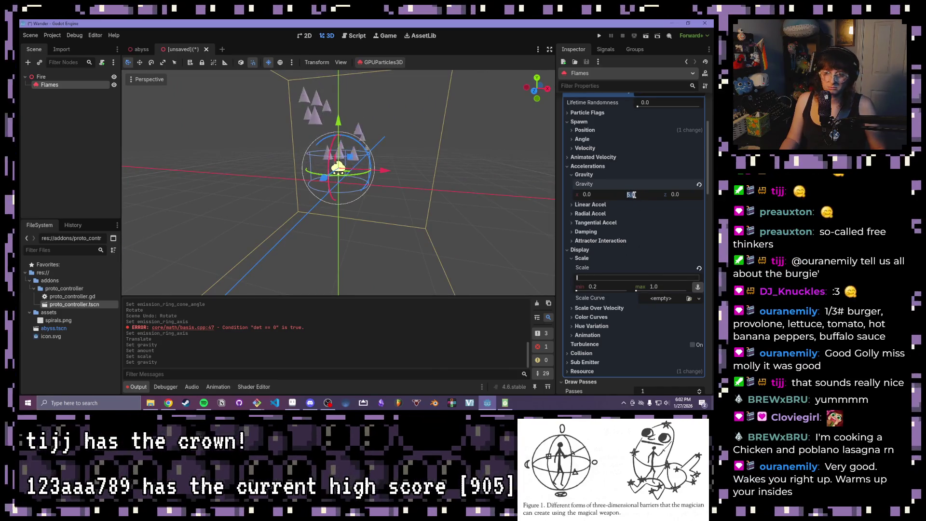
type("3")
key("Return")
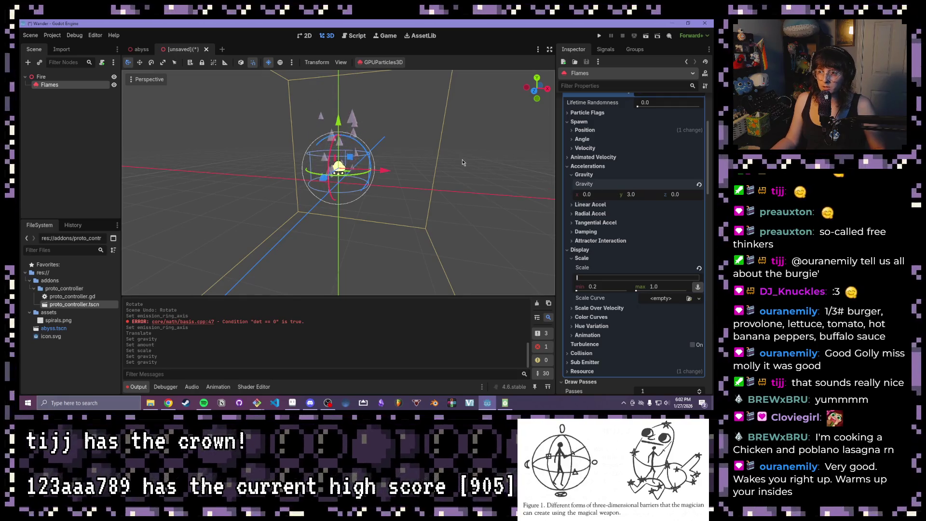
mouse_move(440, 155)
left_mouse_down()
mouse_move(405, 182)
mouse_move(464, 181)
left_mouse_up()
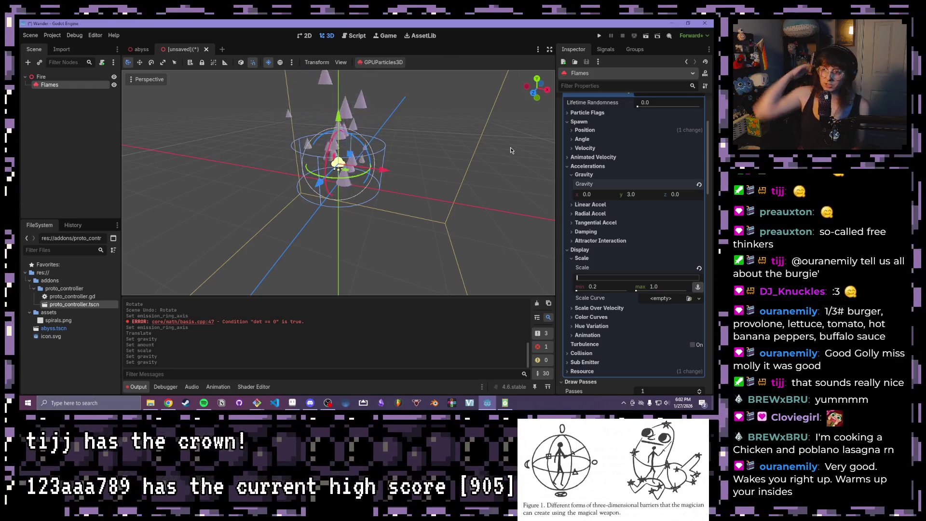
scroll(432, 151, "up", 3)
scroll(433, 151, "down", 3)
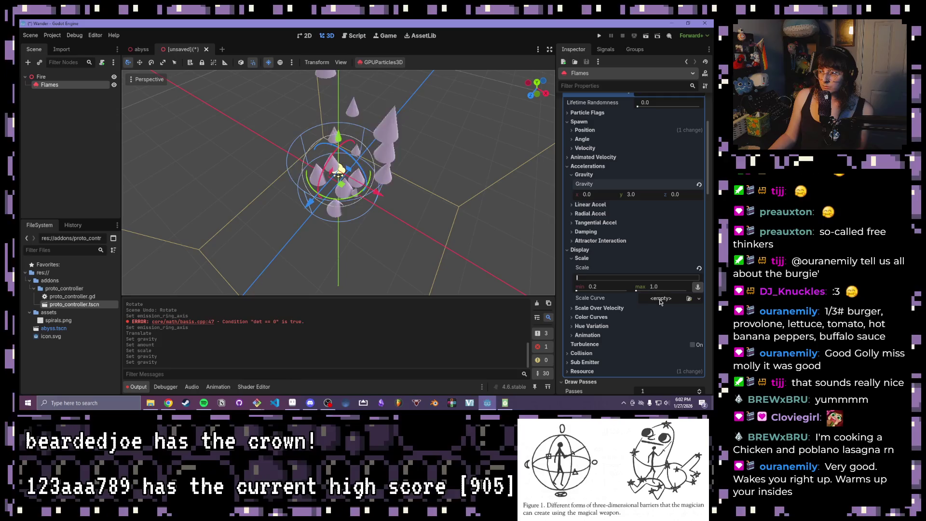
scroll(432, 151, "down", 2)
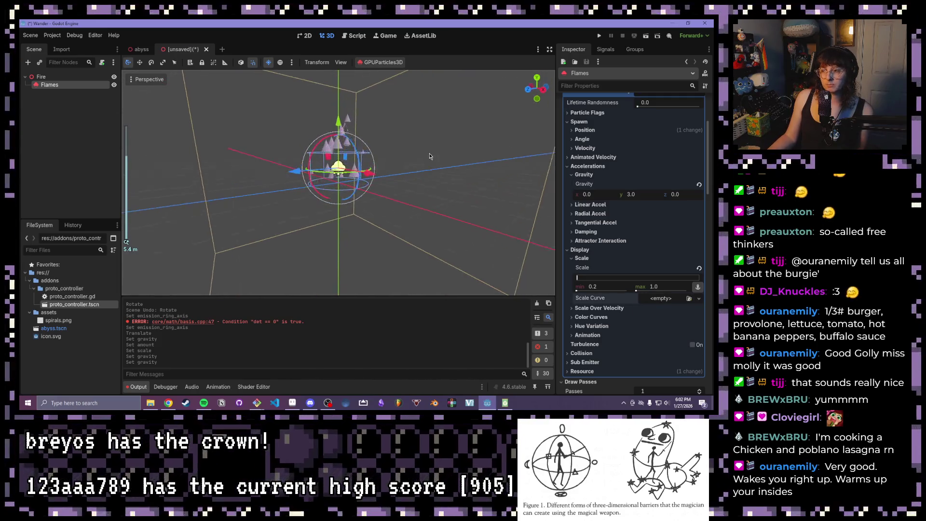
left_click(662, 299)
Step: Assign a new CurveTexture to the Display Scale Curve
left_click(659, 320)
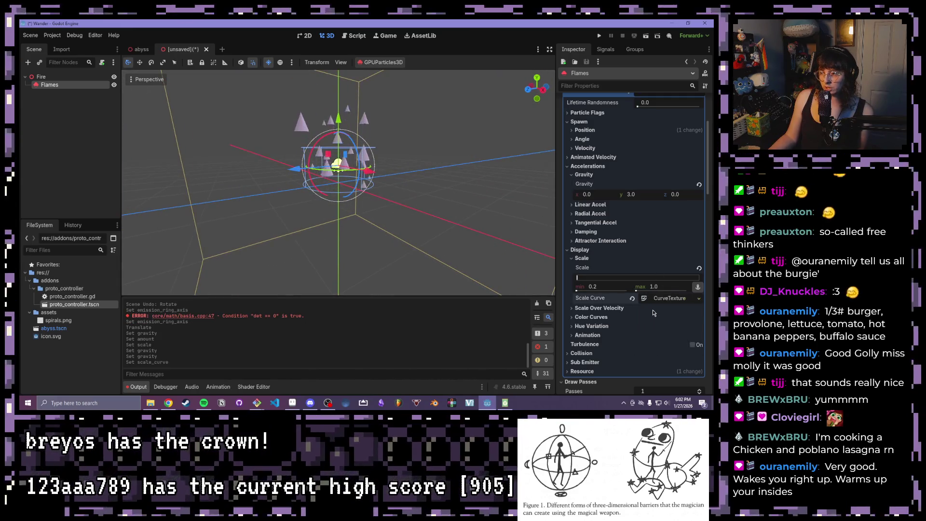
left_click(669, 299)
left_click(665, 322)
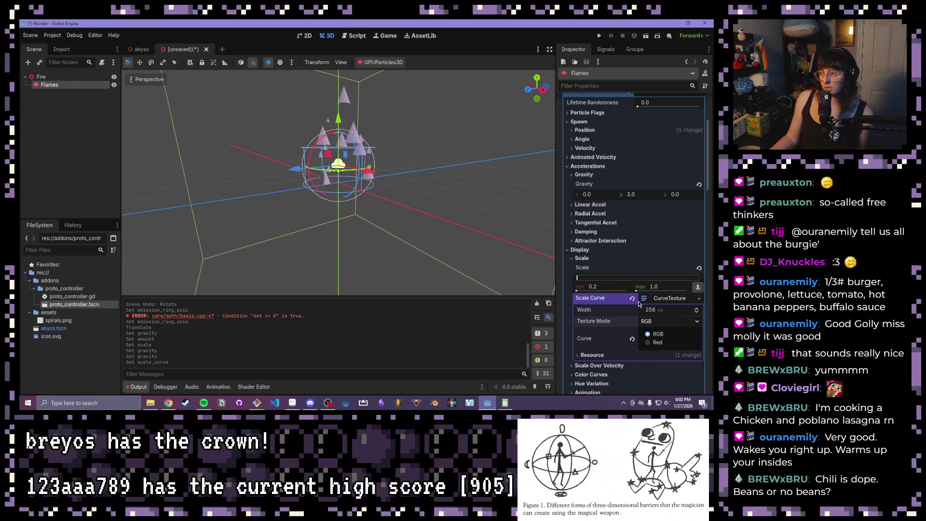
scroll(623, 324, "down", 2)
left_click(670, 303)
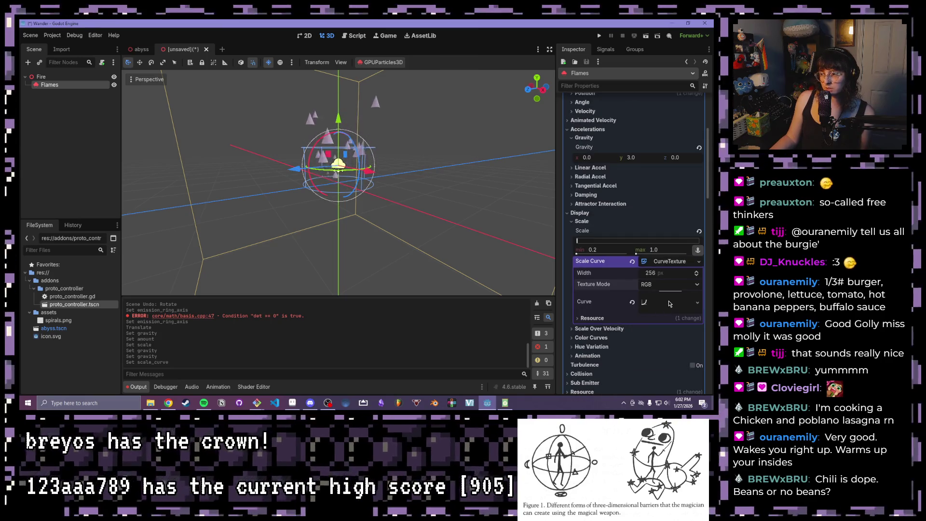
Step: Make the scale curve end at 0 and add a point at (0.74, 1.0)
left_click(673, 296)
scroll(628, 318, "down", 4)
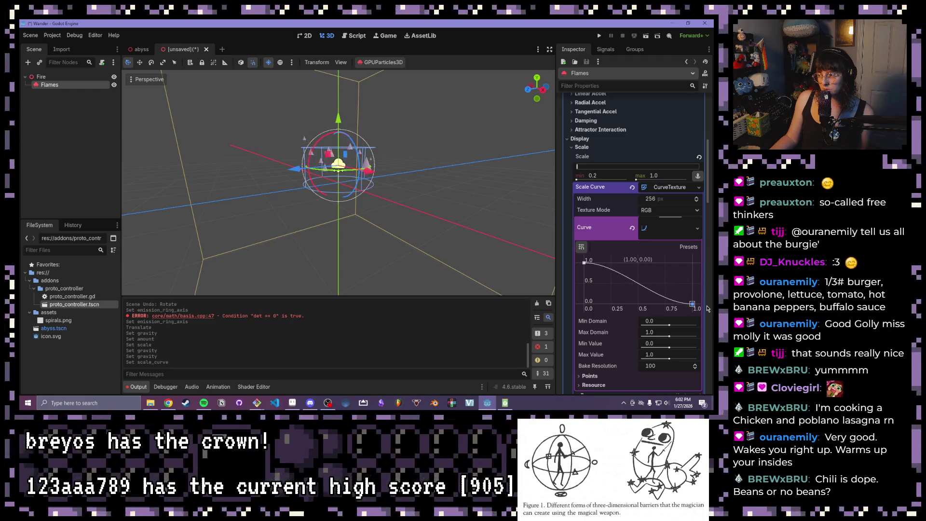
left_click_drag(707, 308, 708, 309)
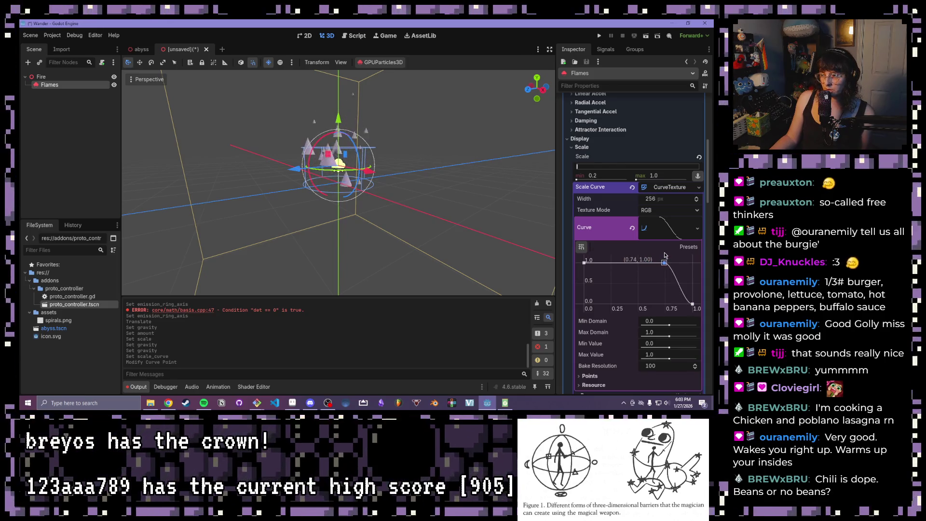
left_click(657, 262)
scroll(343, 202, "up", 3)
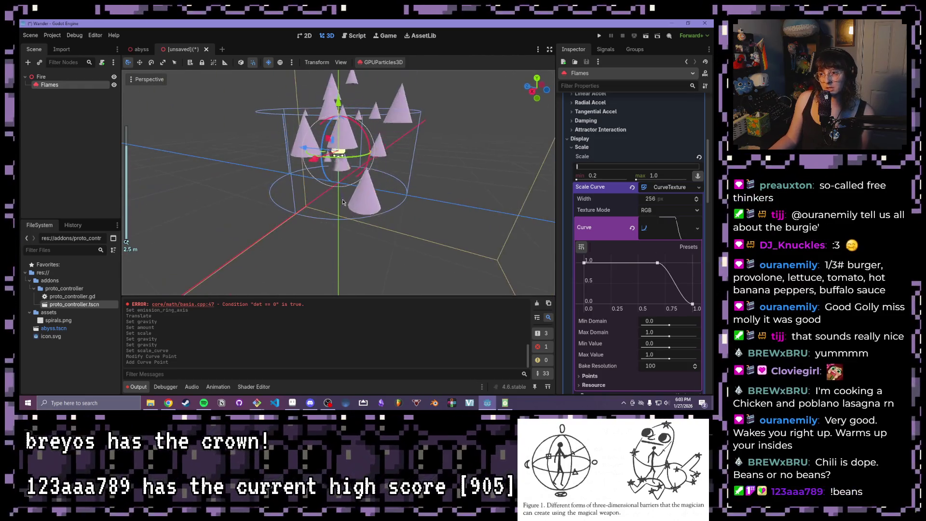
scroll(343, 202, "down", 5)
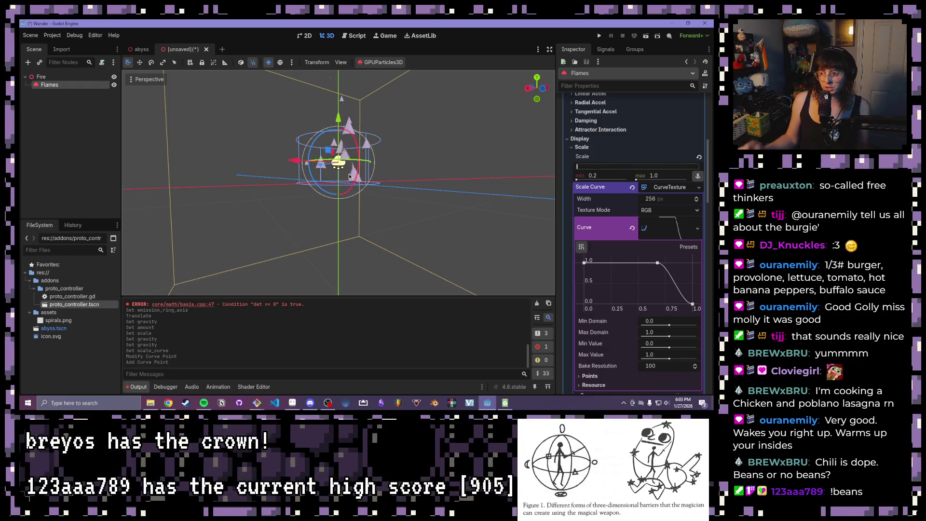
Step: Orbit the viewport to inspect the shrinking particles, then collapse the Display section
scroll(348, 165, "up", 3)
mouse_move(349, 169)
left_mouse_down()
mouse_move(423, 240)
mouse_move(554, 282)
left_mouse_up()
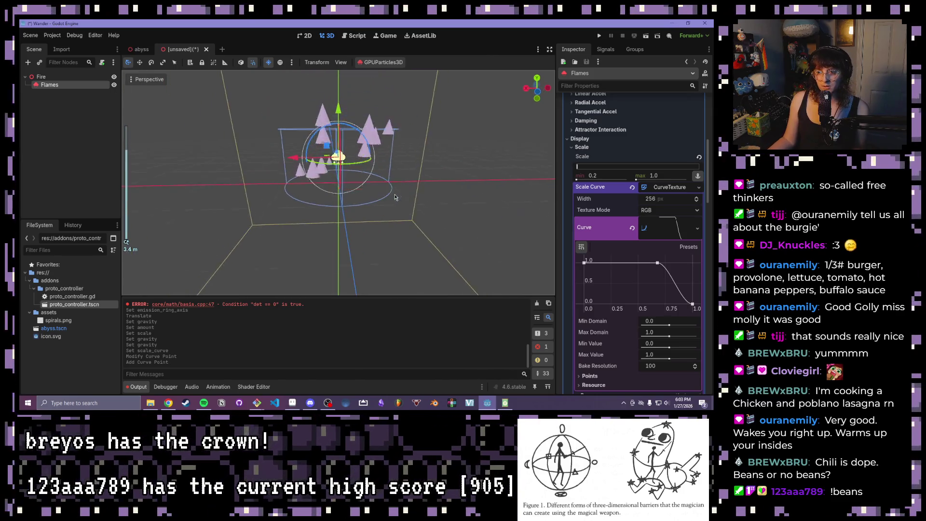
scroll(423, 239, "down", 3)
scroll(603, 304, "down", 2)
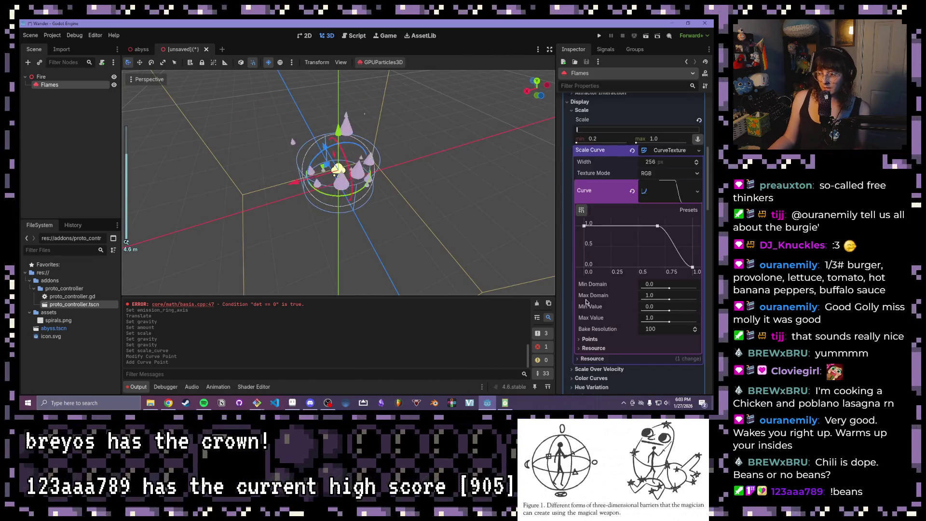
scroll(584, 339, "up", 4)
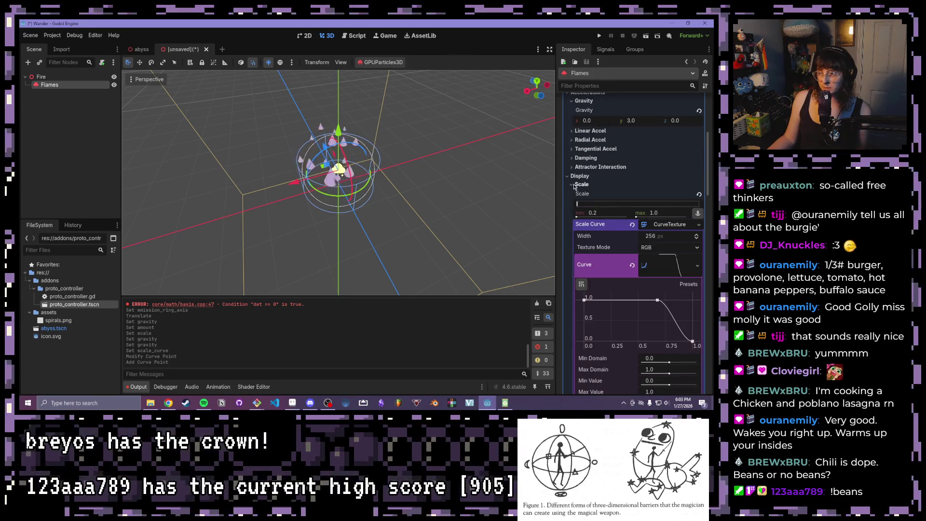
scroll(635, 274, "down", 8)
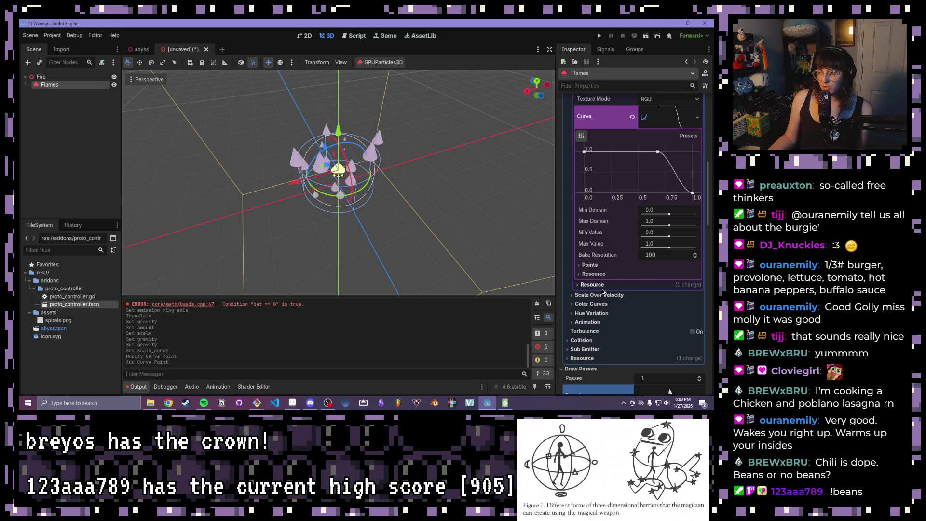
scroll(596, 300, "down", 2)
left_click_drag(495, 227, 450, 161)
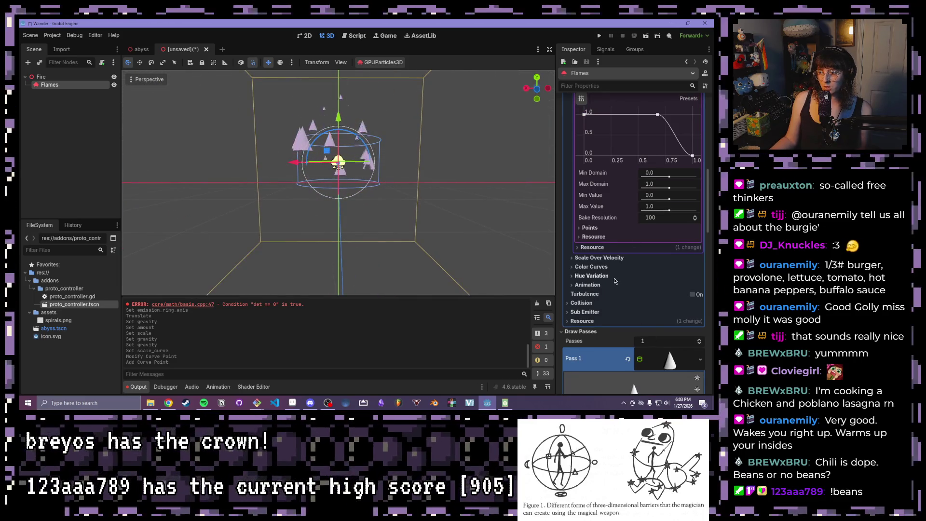
scroll(614, 281, "up", 5)
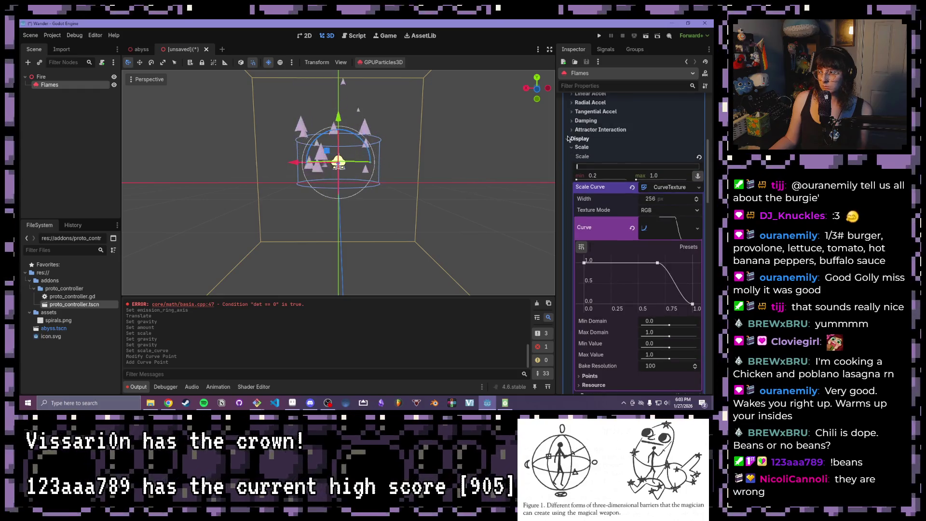
left_click(568, 138)
scroll(581, 177, "up", 1)
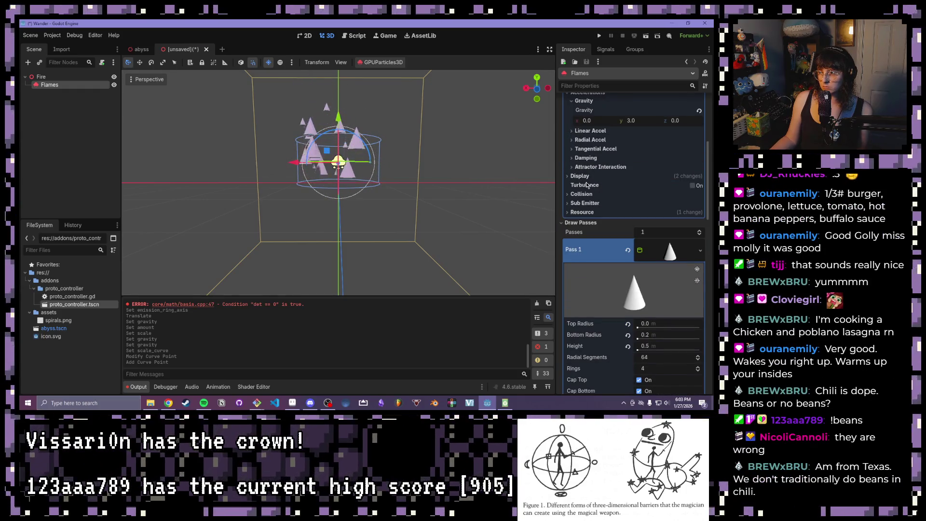
scroll(587, 185, "up", 4)
left_click(570, 223)
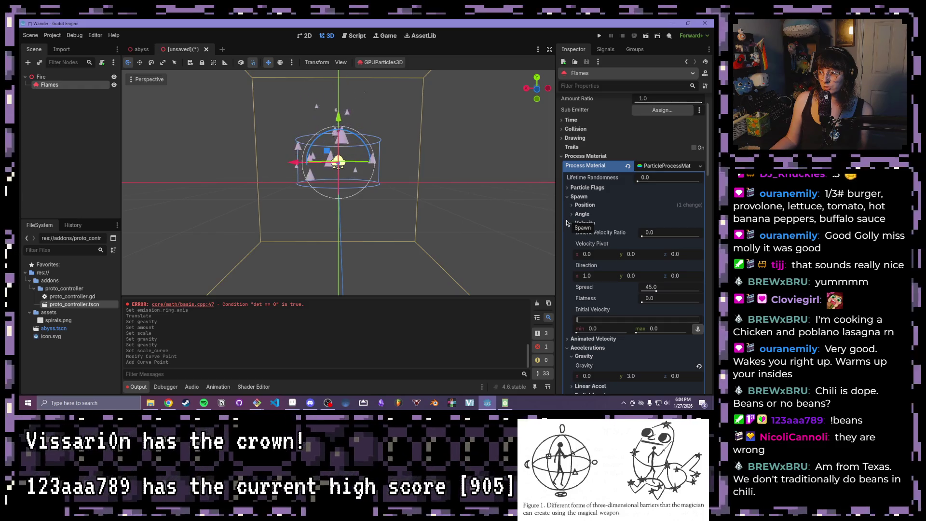
left_click(568, 338)
scroll(562, 309, "down", 1)
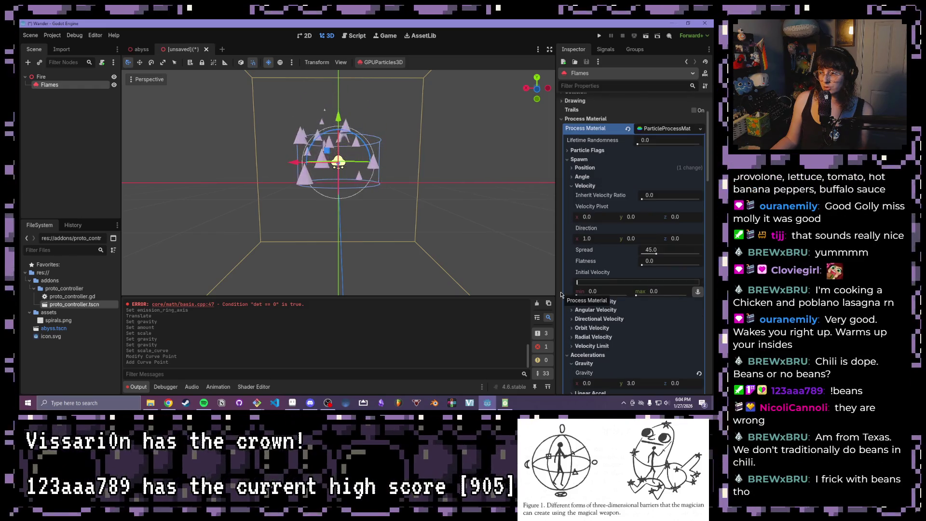
left_click(571, 319)
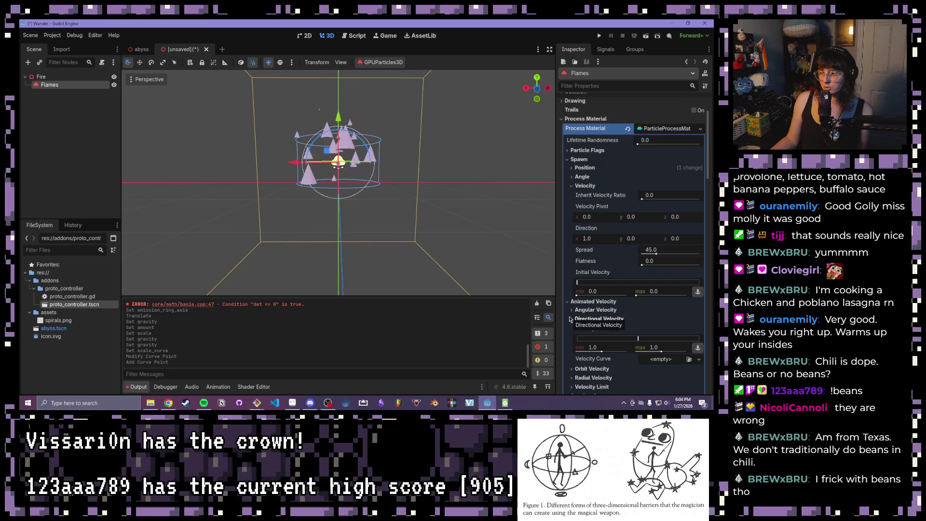
scroll(569, 319, "down", 1)
left_click(572, 281)
left_click(571, 273)
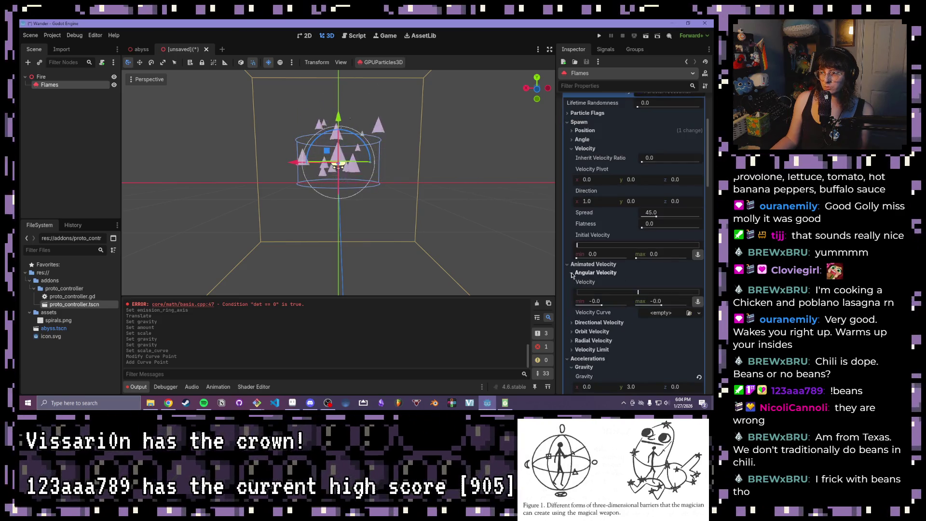
left_click(572, 272)
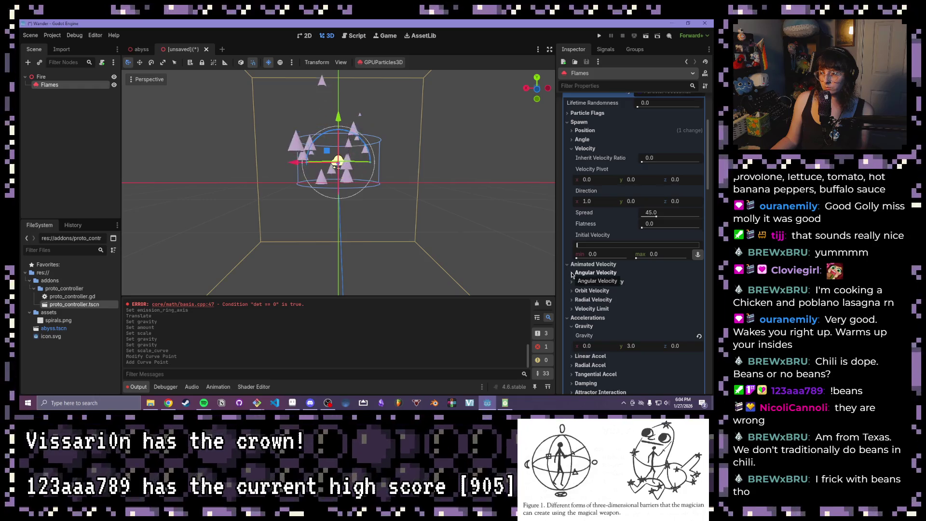
scroll(571, 276, "down", 4)
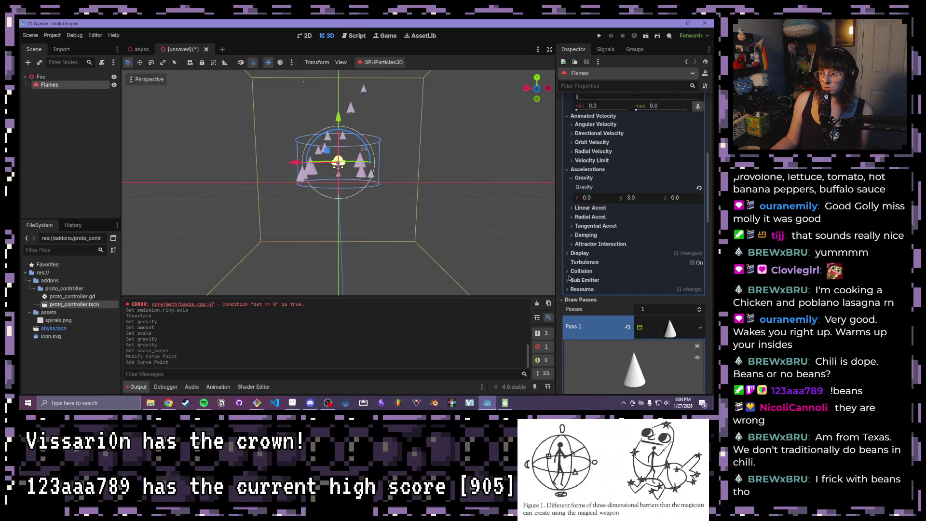
left_click(569, 253)
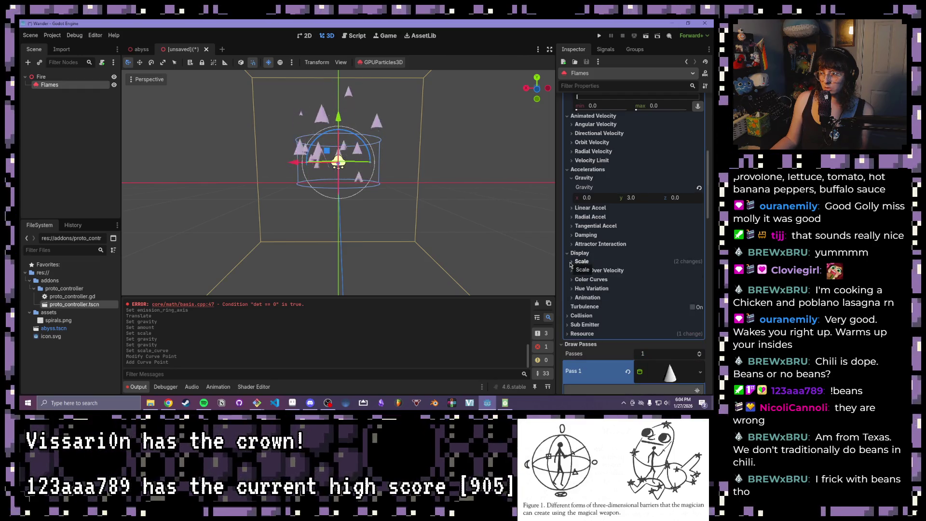
left_click(573, 297)
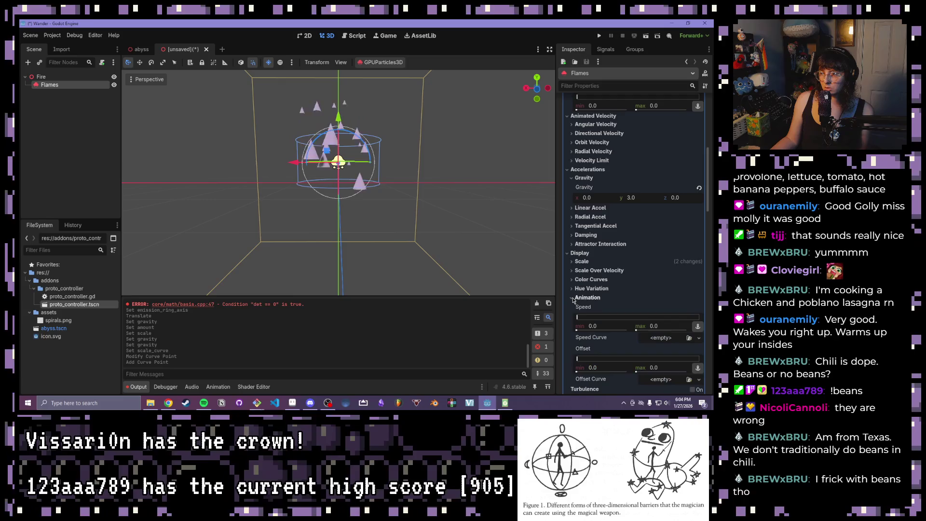
scroll(574, 300, "down", 1)
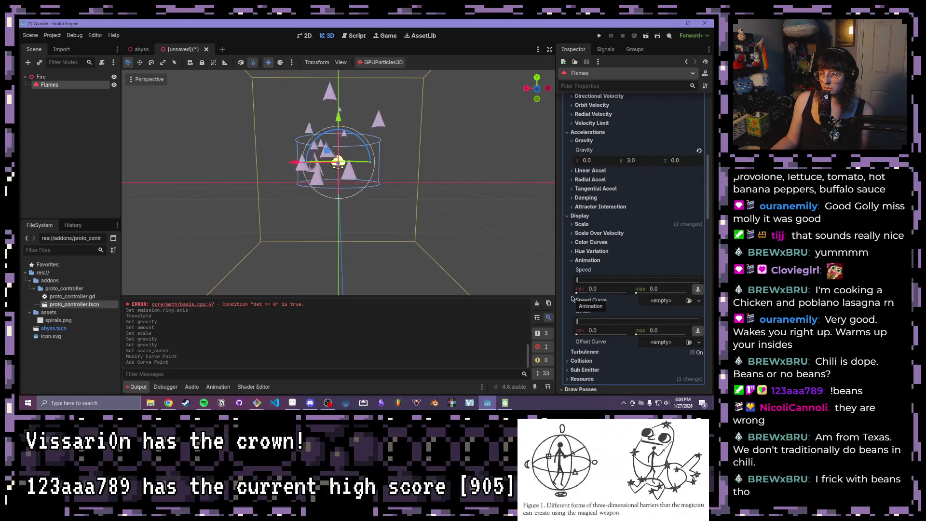
left_click(568, 283)
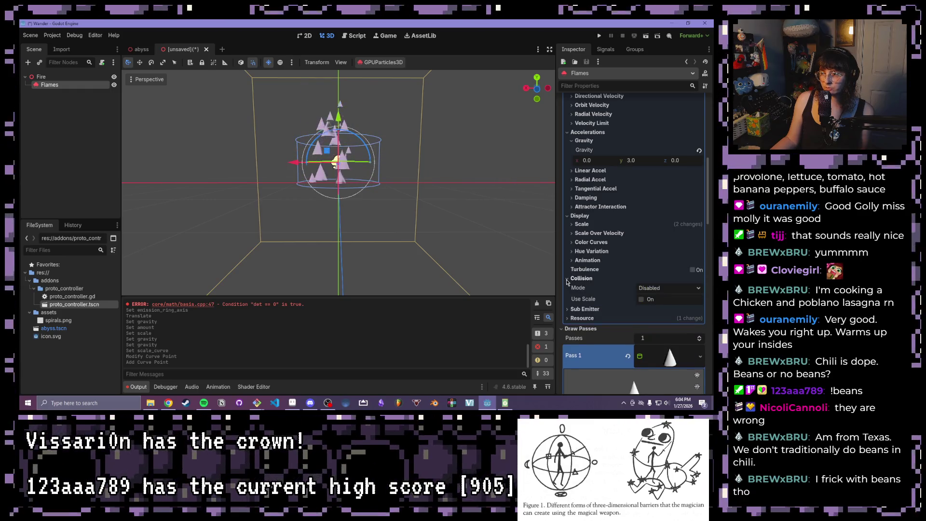
mouse_move(417, 230)
left_mouse_down()
mouse_move(334, 141)
mouse_move(410, 164)
left_mouse_up()
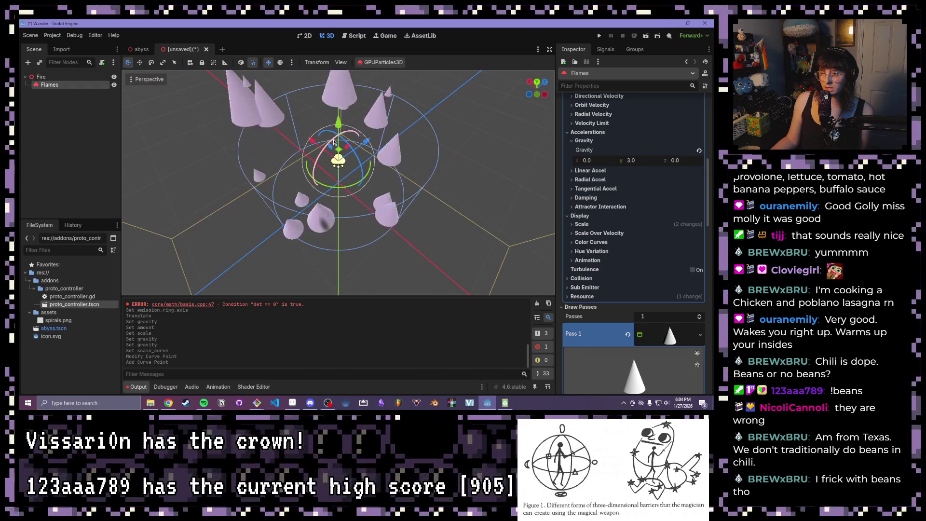
scroll(334, 142, "down", 3)
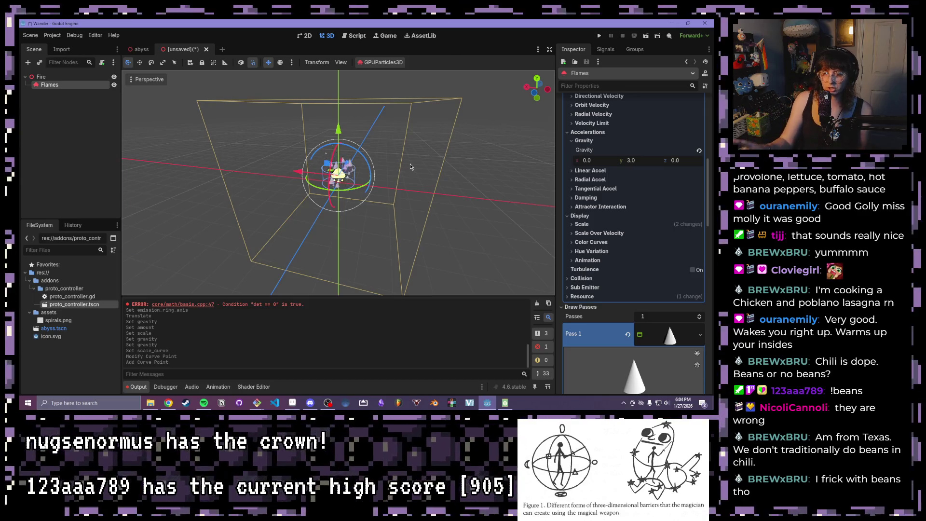
scroll(464, 211, "up", 5)
left_click_drag(464, 212, 434, 194)
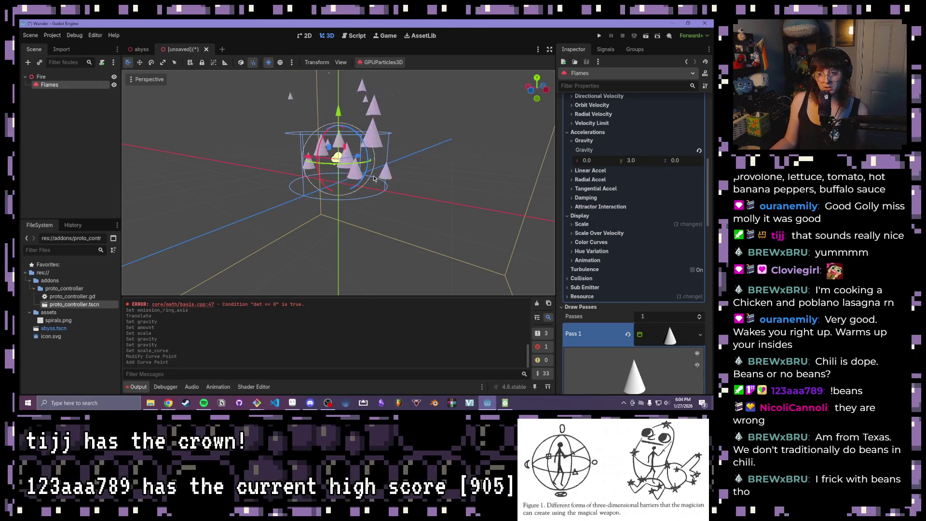
scroll(301, 175, "up", 2)
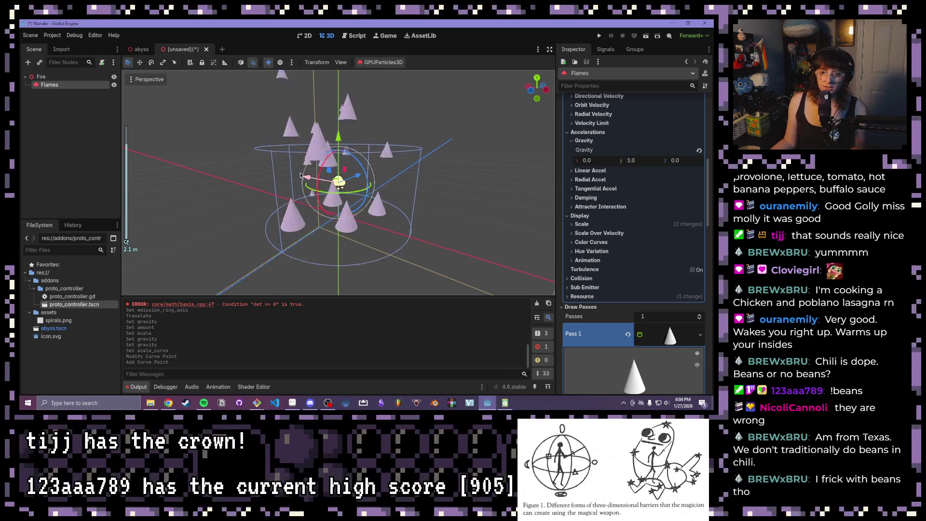
left_click_drag(434, 130, 437, 151)
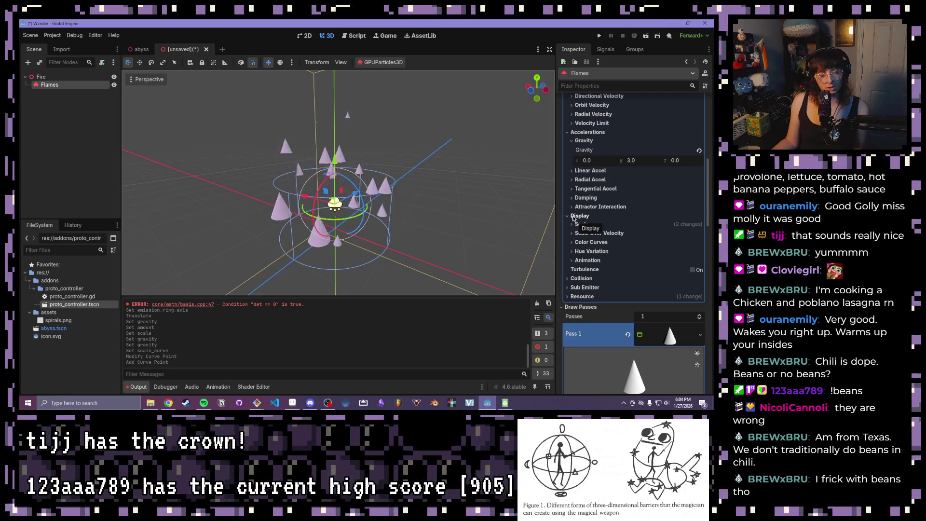
left_click(568, 215)
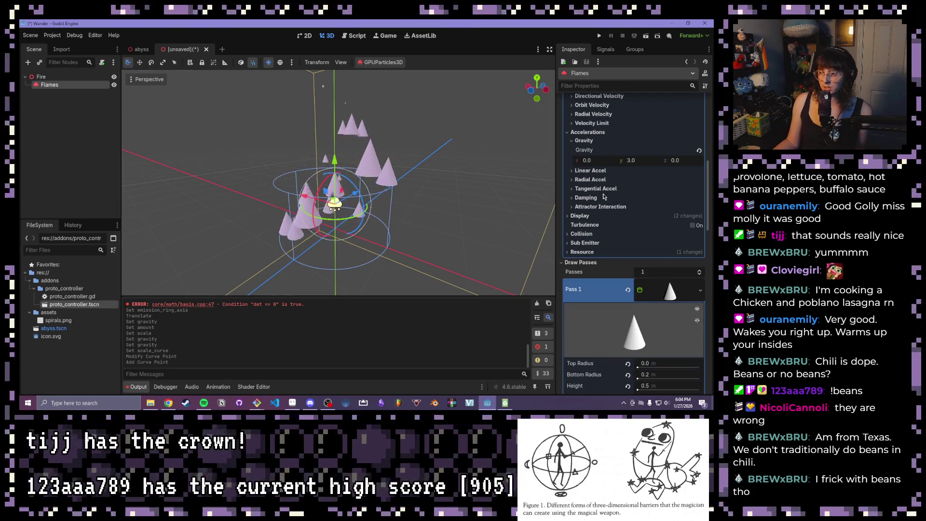
scroll(603, 196, "down", 3)
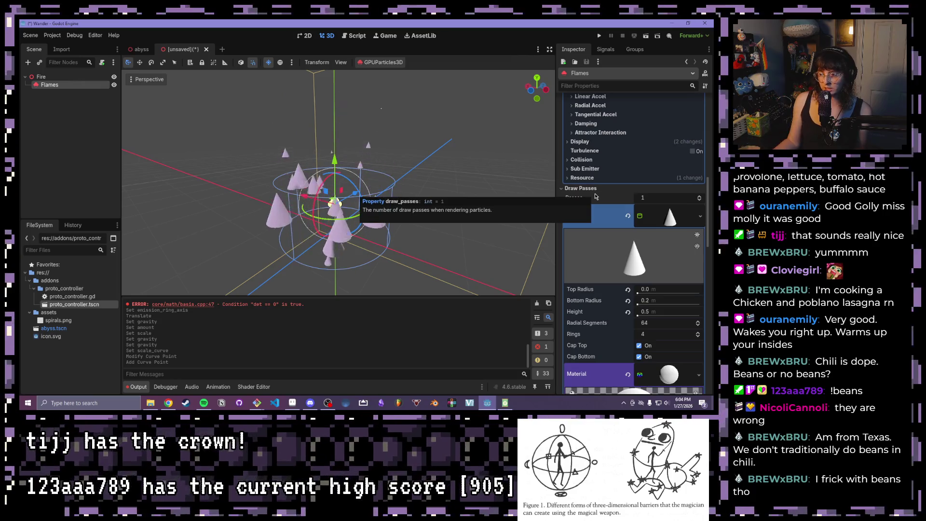
scroll(596, 197, "down", 2)
scroll(596, 200, "up", 2)
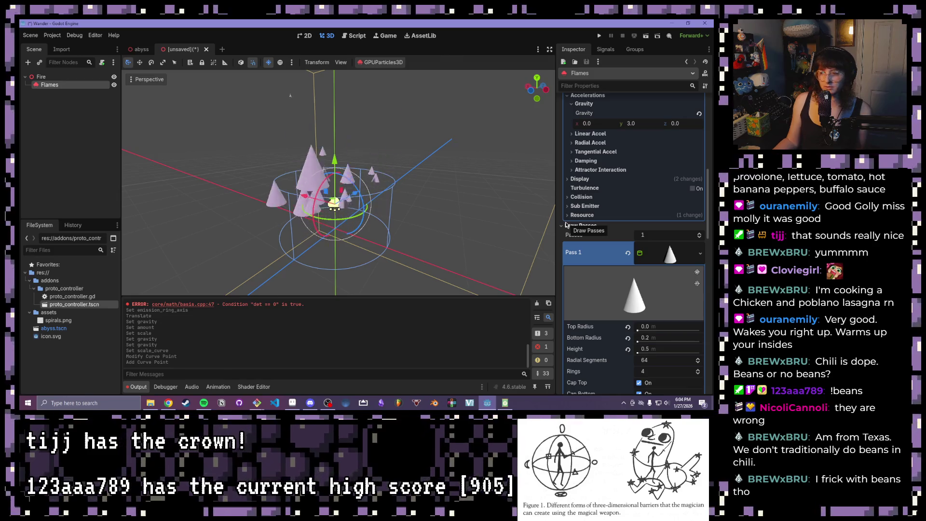
left_click(561, 226)
scroll(565, 227, "up", 2)
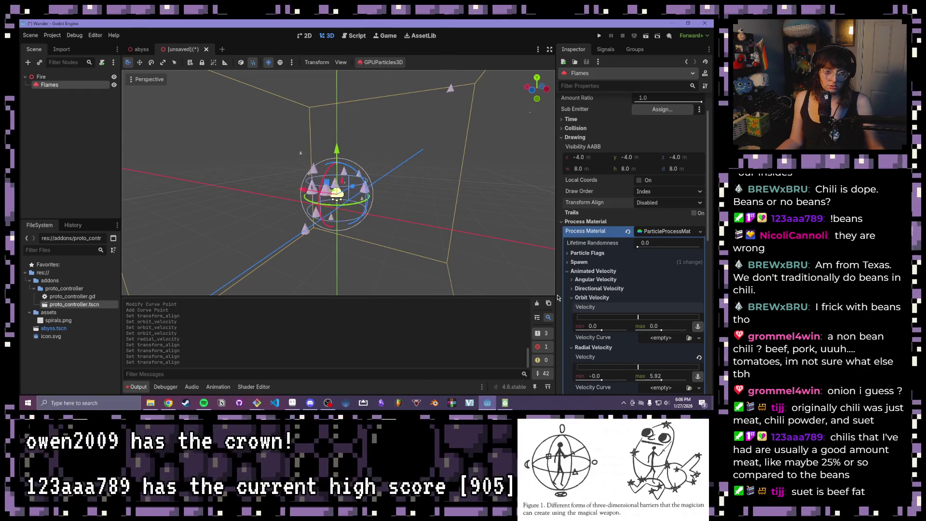
scroll(579, 290, "down", 4)
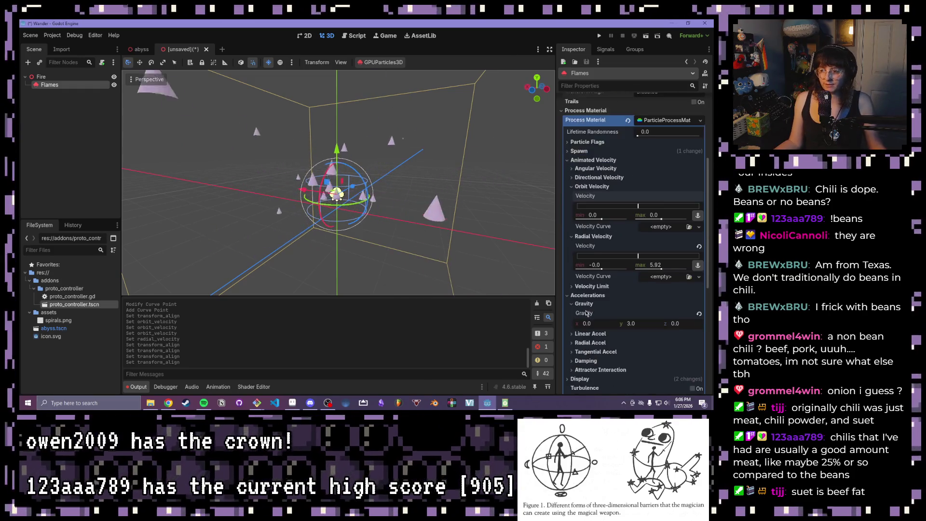
scroll(598, 301, "down", 2)
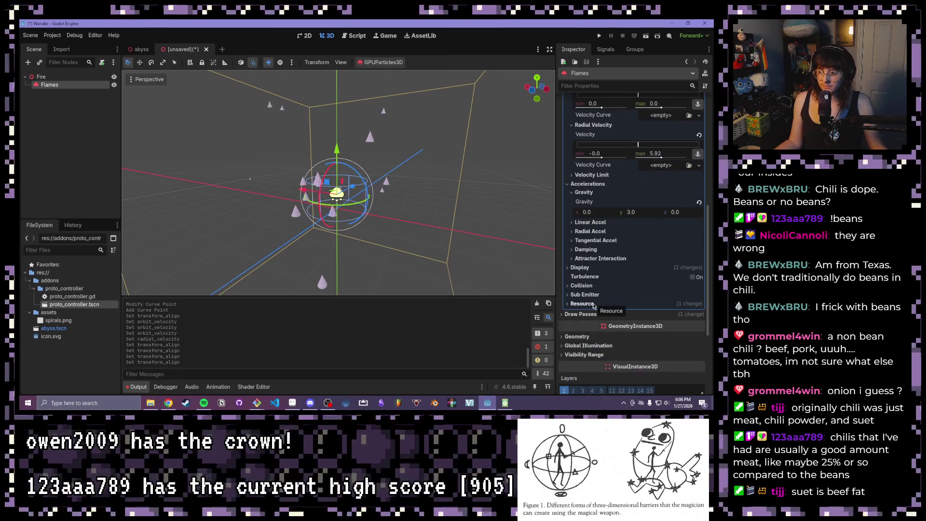
left_click(580, 268)
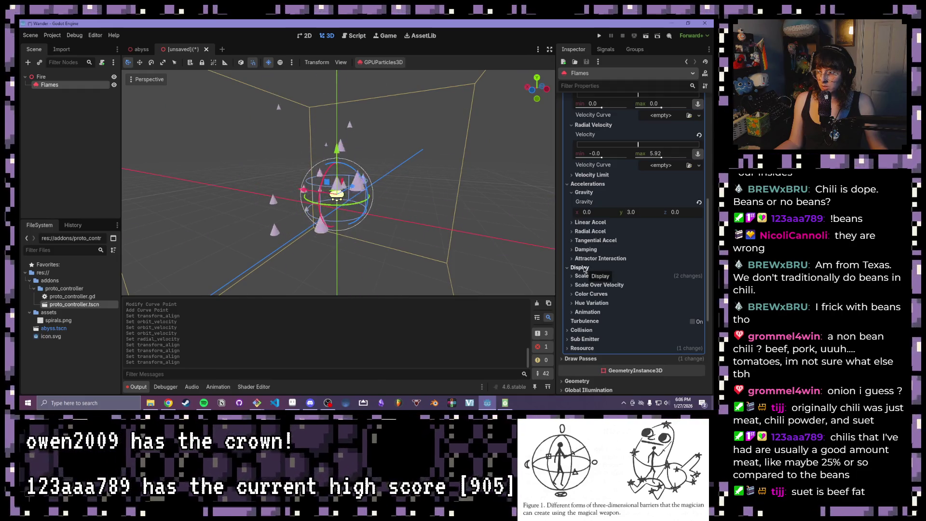
left_click(581, 267)
scroll(584, 271, "up", 1)
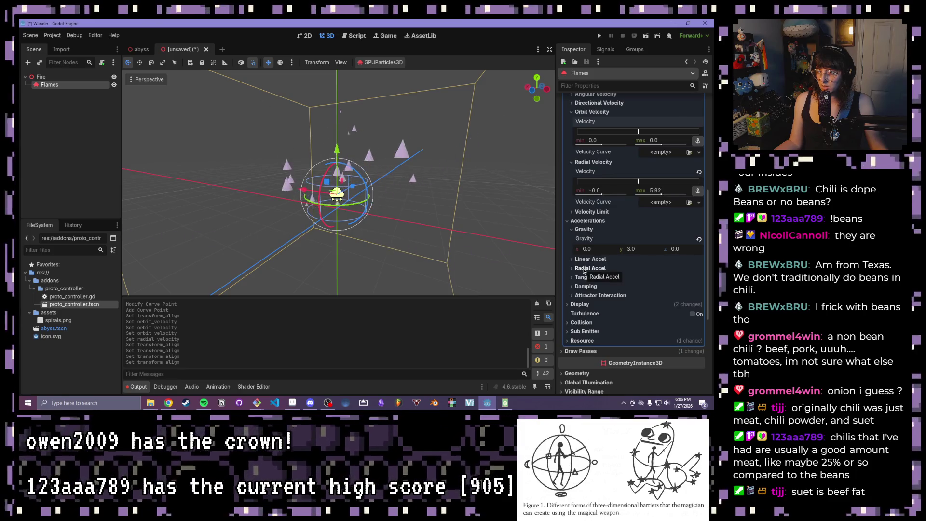
scroll(584, 271, "up", 3)
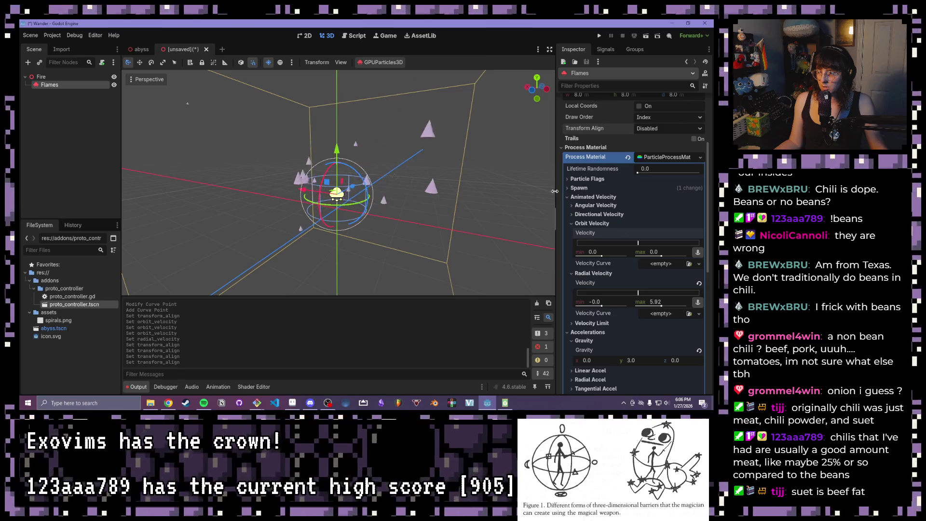
scroll(588, 226, "up", 3)
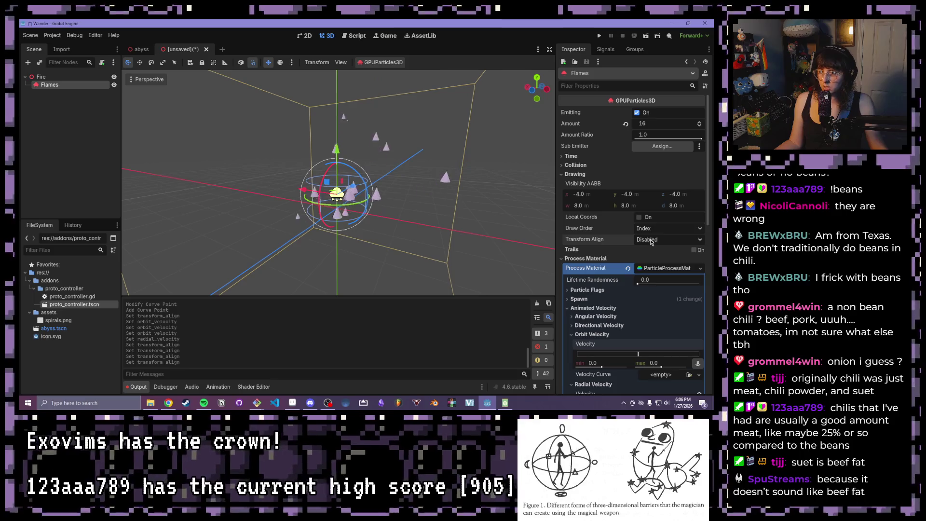
left_click(601, 167)
left_click(597, 157)
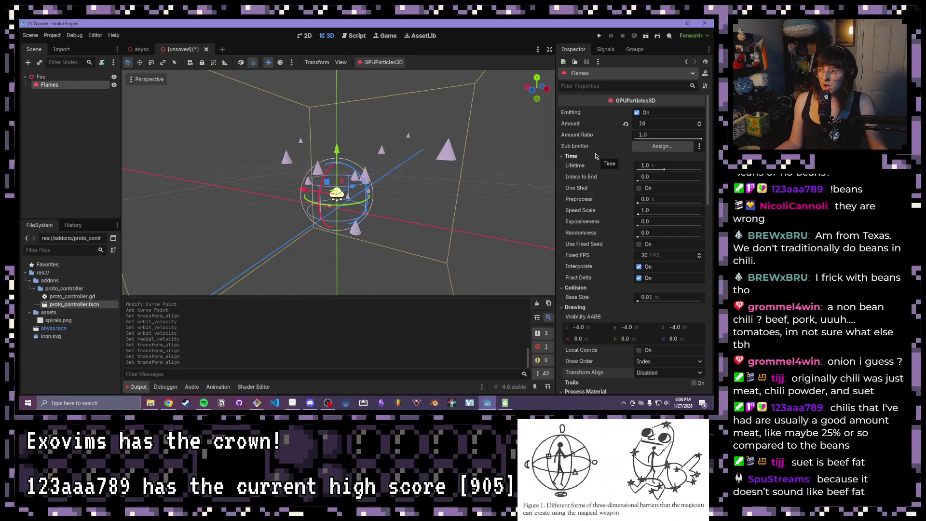
left_click(596, 156)
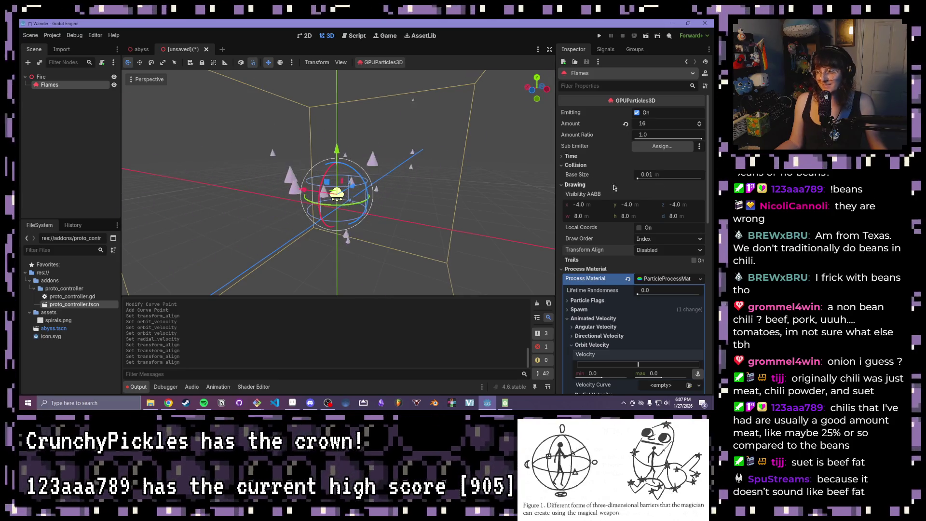
left_click(573, 165)
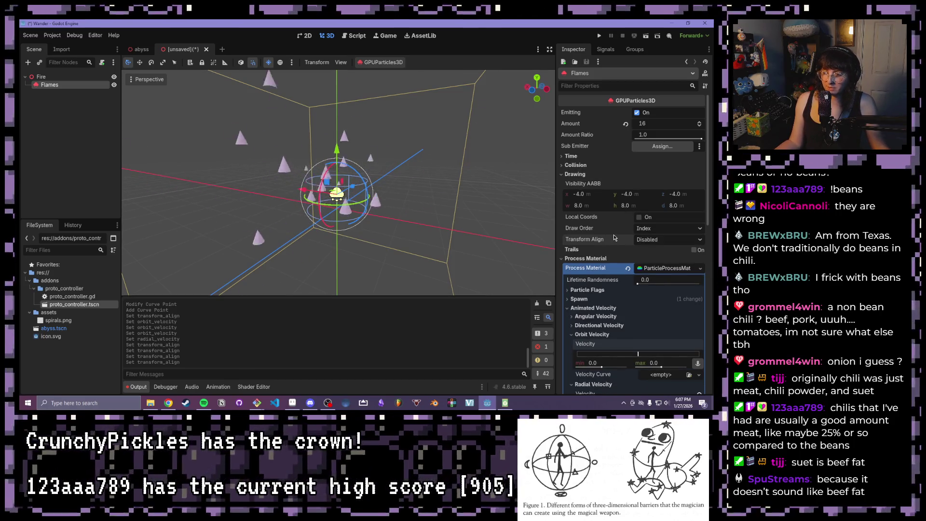
scroll(584, 237, "down", 4)
left_click(563, 185)
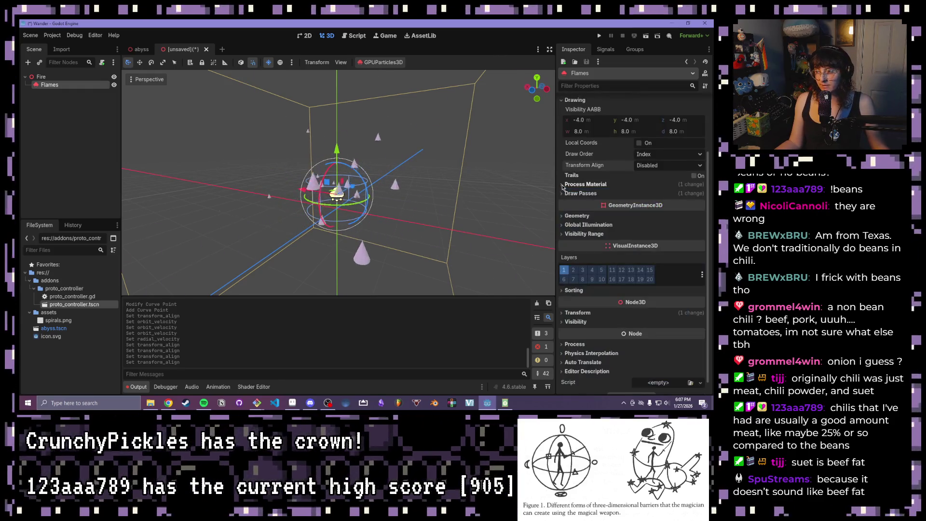
left_click(562, 193)
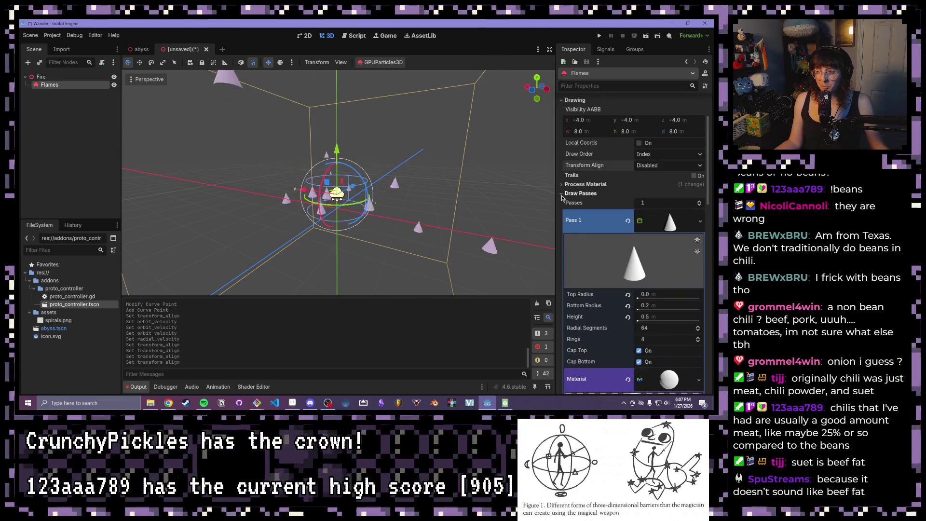
scroll(584, 268, "down", 2)
left_click(572, 157)
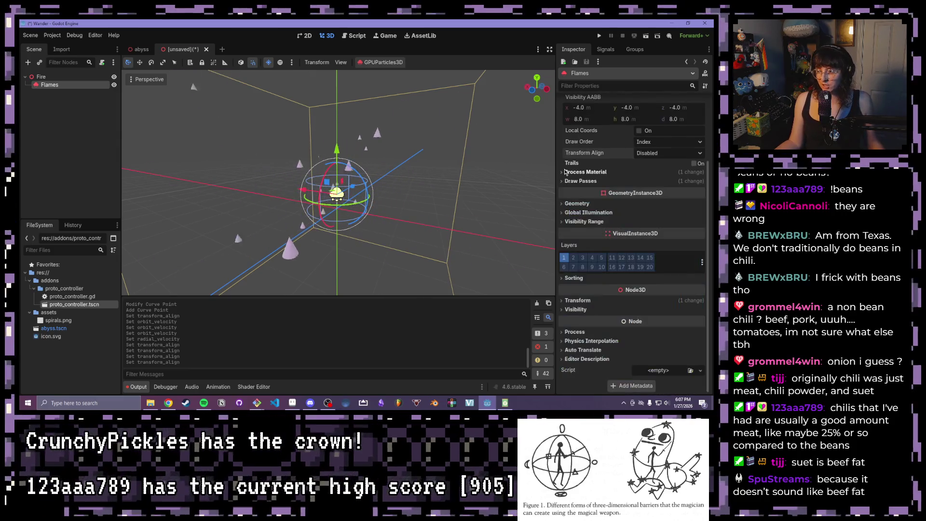
scroll(570, 179, "up", 3)
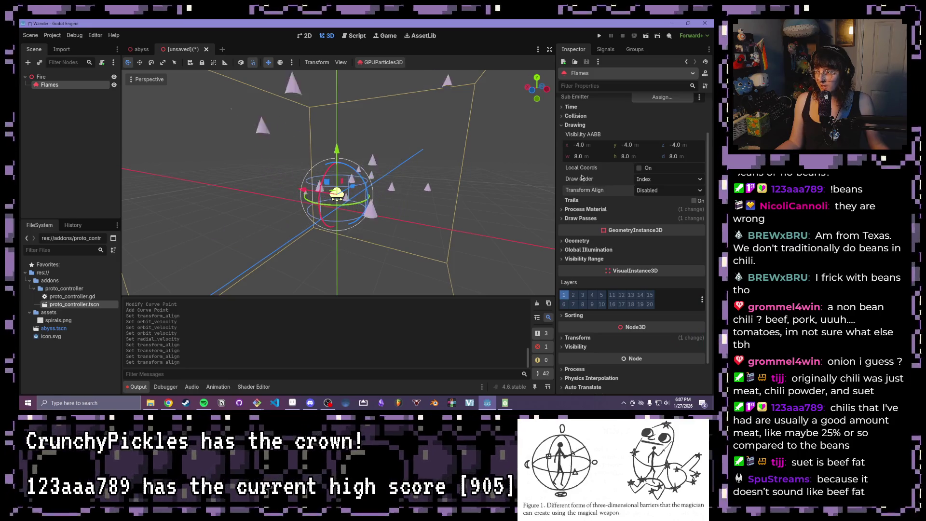
mouse_move(571, 176)
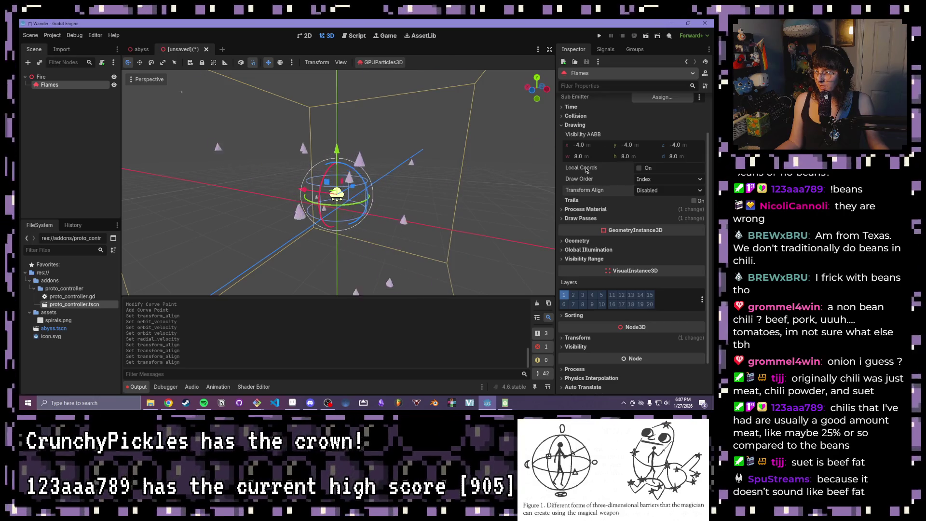
Step: Toggle Local Coords on and back off, and set Transform Align to Y to Velocity
left_click(639, 167)
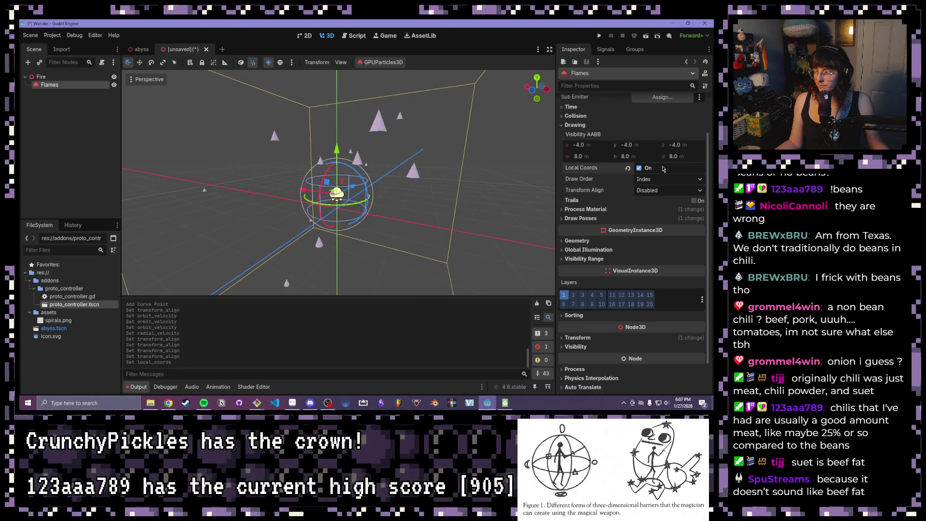
left_click(663, 167)
left_click(668, 190)
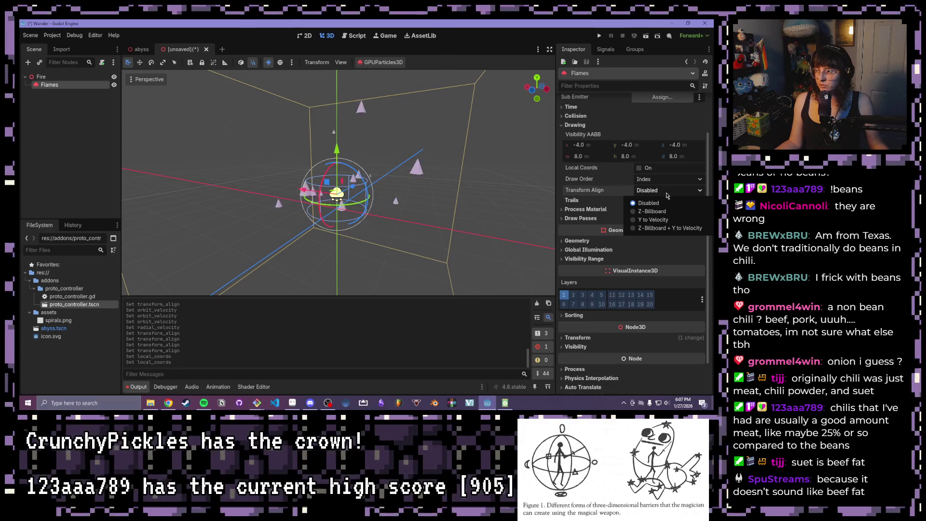
left_click(652, 220)
scroll(525, 177, "up", 3)
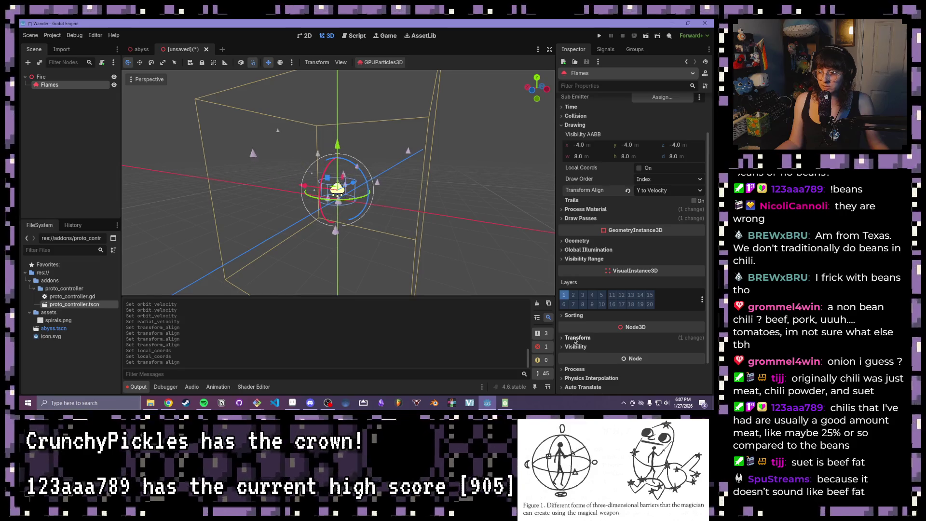
scroll(574, 340, "up", 3)
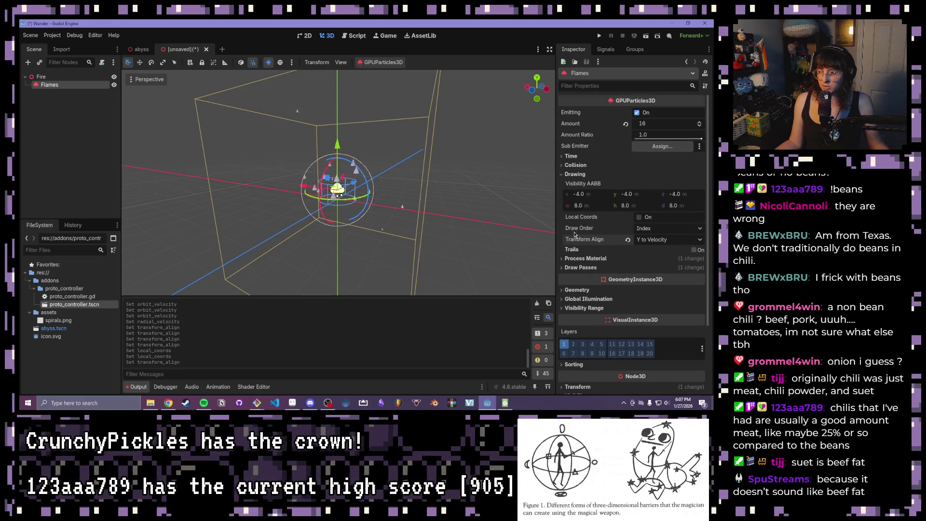
left_click(589, 260)
scroll(593, 277, "down", 5)
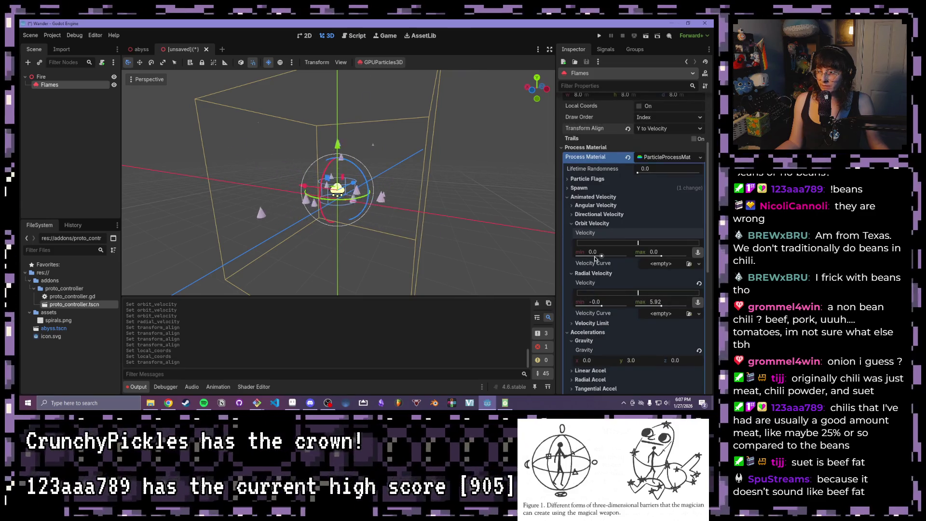
Step: Set the maximum Initial Velocity under Spawn velocity to 0
left_click(576, 224)
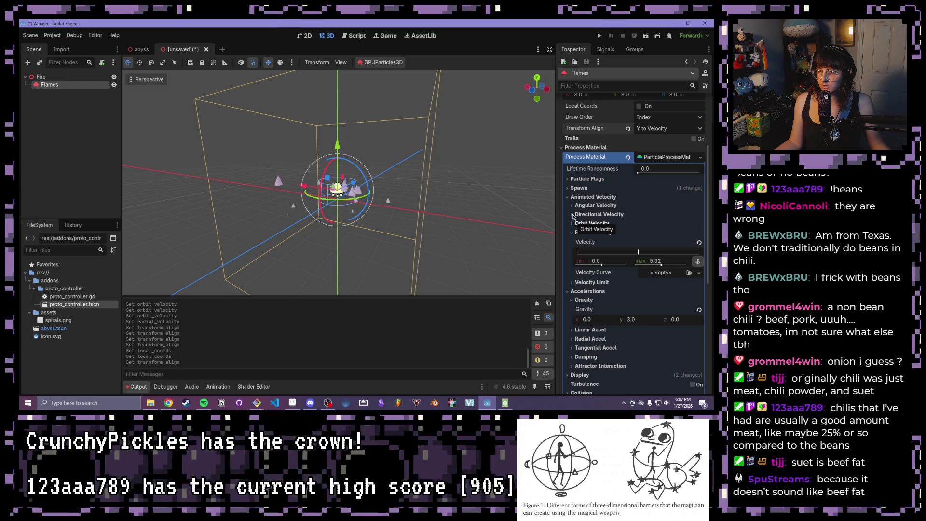
left_click(581, 188)
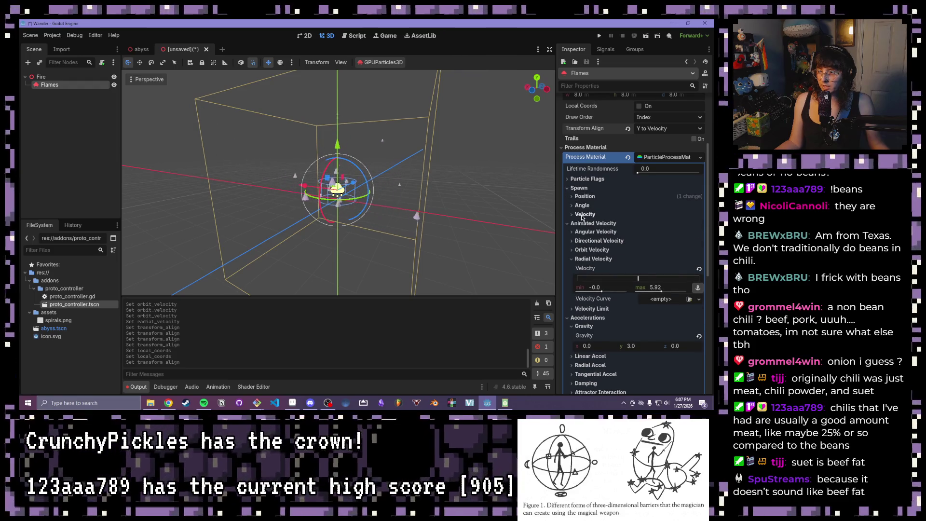
left_click(582, 216)
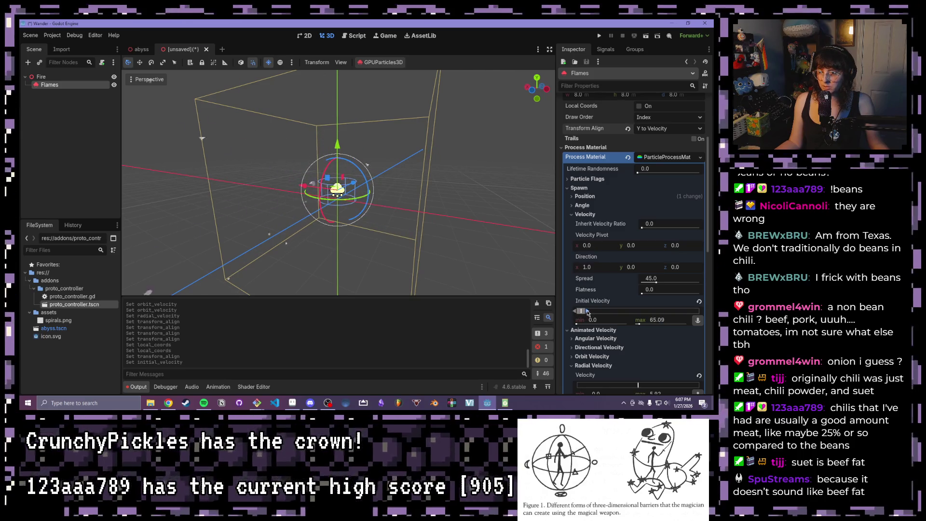
left_click_drag(587, 313, 567, 313)
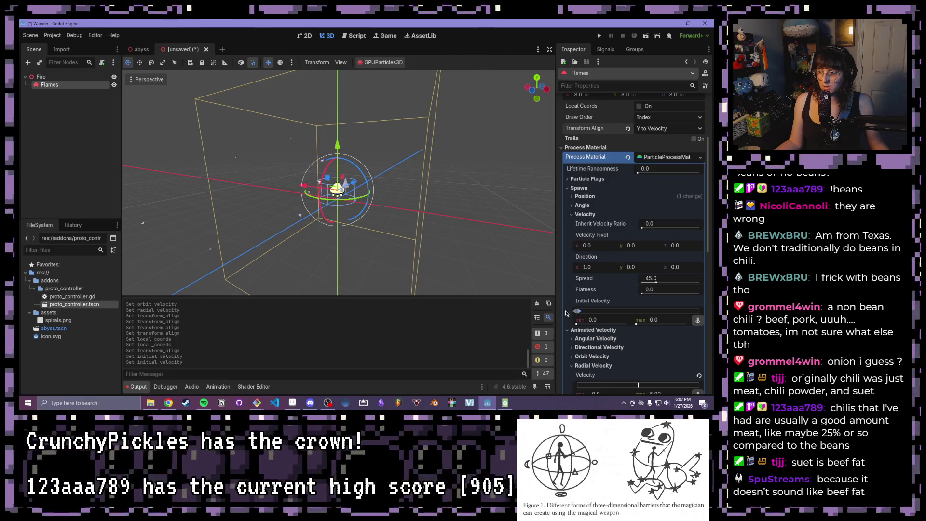
Step: Set the emission Direction to x 0 and y 1.0 so it points straight up
left_click(601, 267)
type("0")
key("Return")
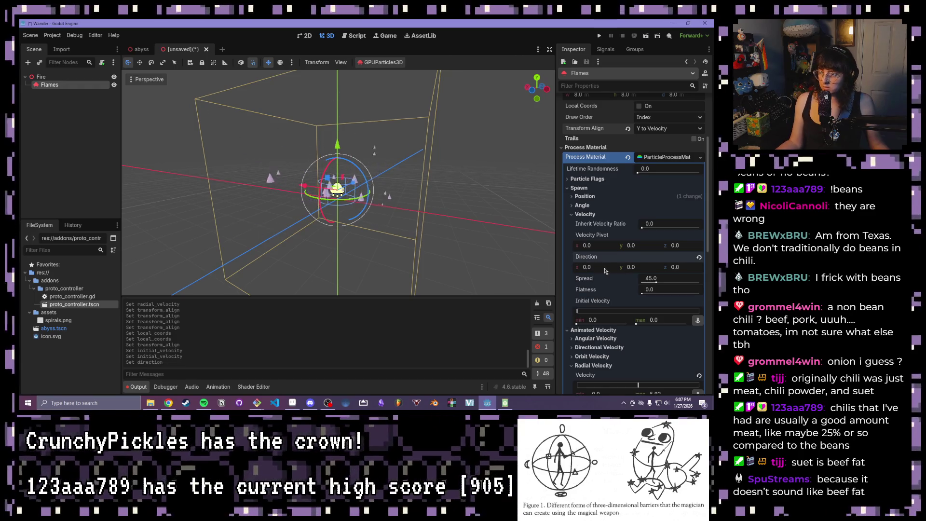
type("1")
key("Return")
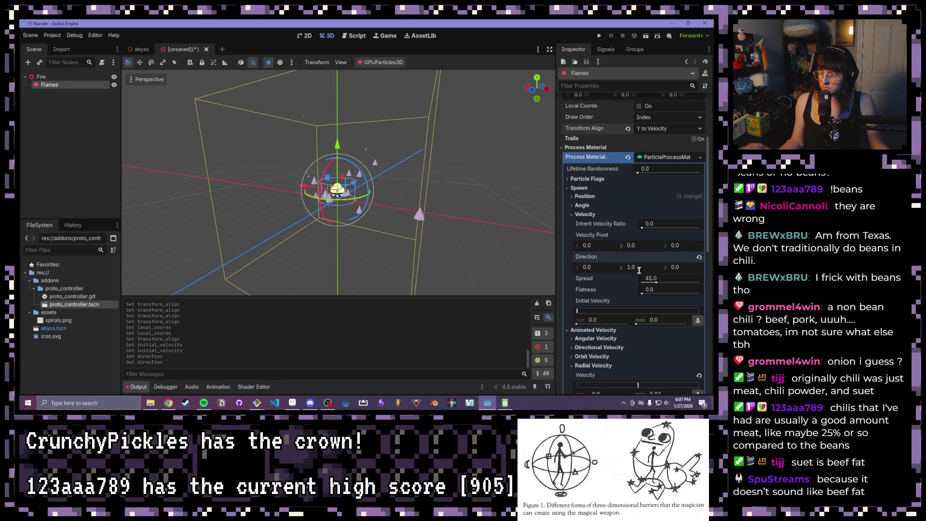
scroll(609, 242, "down", 3)
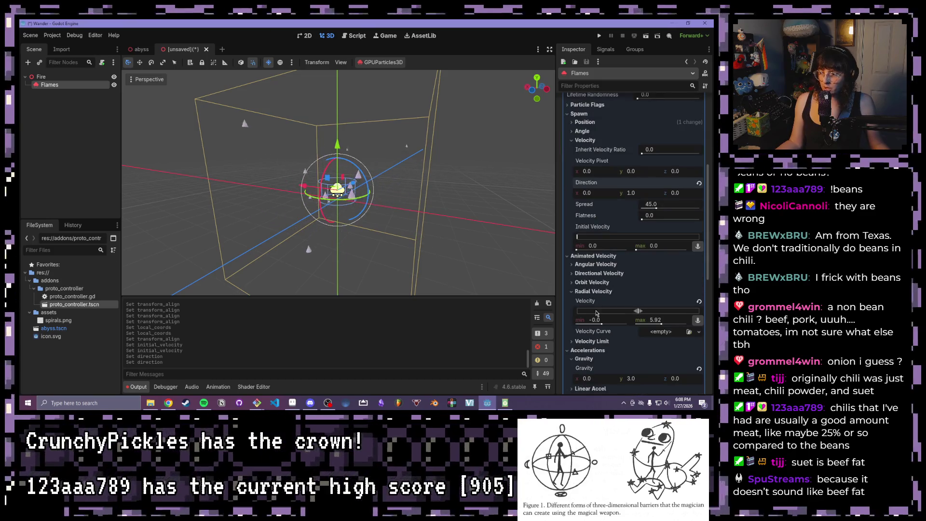
scroll(596, 313, "down", 2)
left_click(632, 341)
Step: Set Gravity y to 0 and raise the maximum Initial Velocity to 14.79, orbiting to check
type("0")
key("Return")
left_click_drag(454, 226, 513, 197)
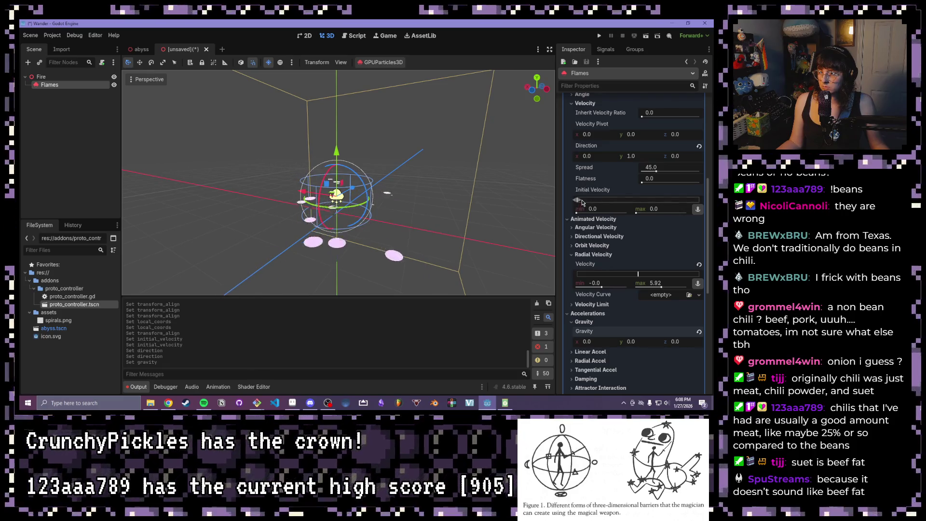
left_click_drag(577, 200, 574, 203)
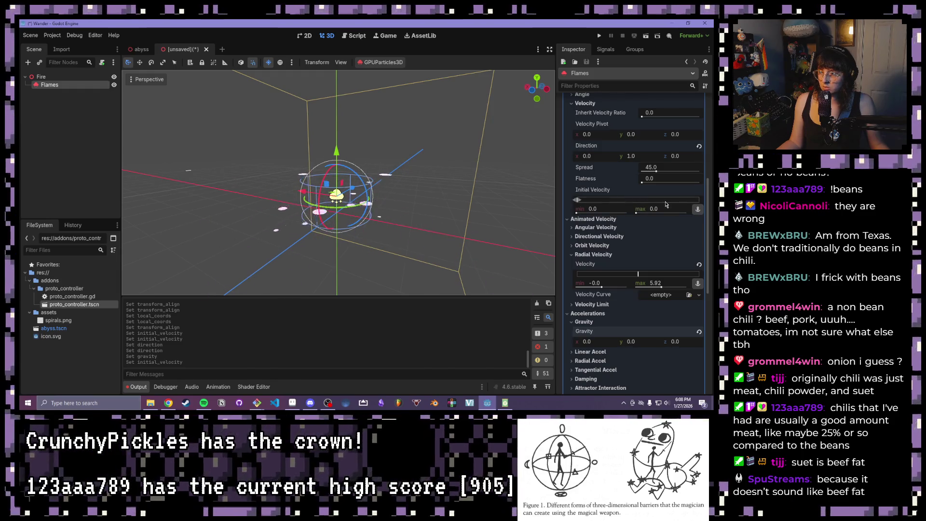
left_click_drag(578, 201, 637, 200)
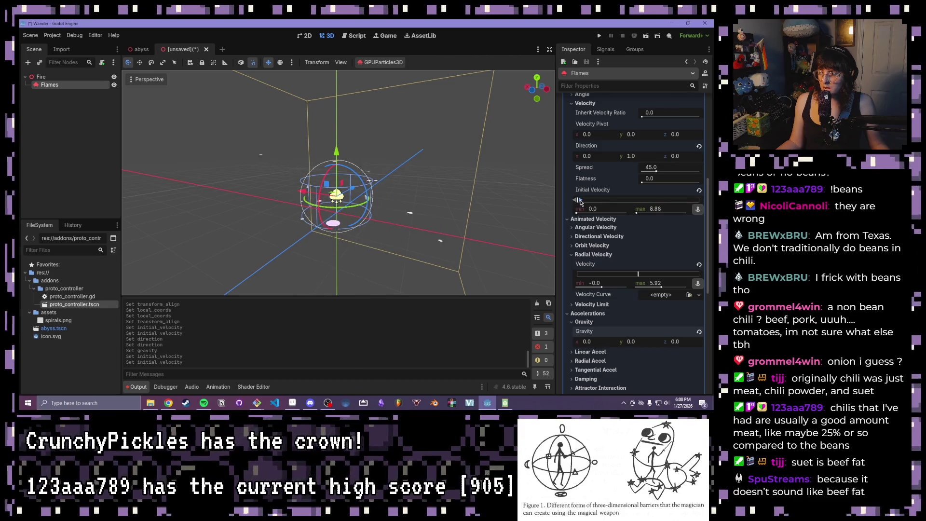
mouse_move(485, 164)
left_mouse_down()
mouse_move(371, 199)
mouse_move(422, 150)
mouse_move(501, 146)
mouse_move(494, 147)
mouse_move(629, 188)
left_mouse_up()
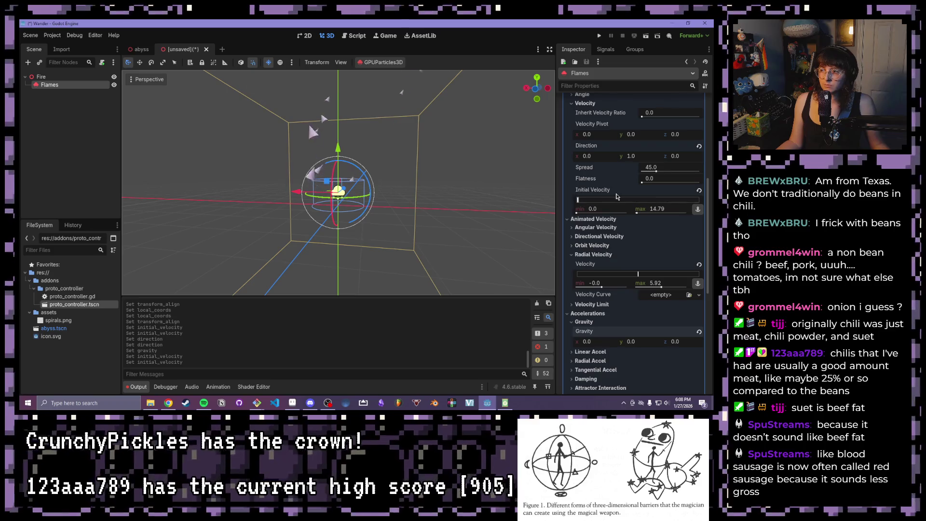
scroll(386, 186, "up", 3)
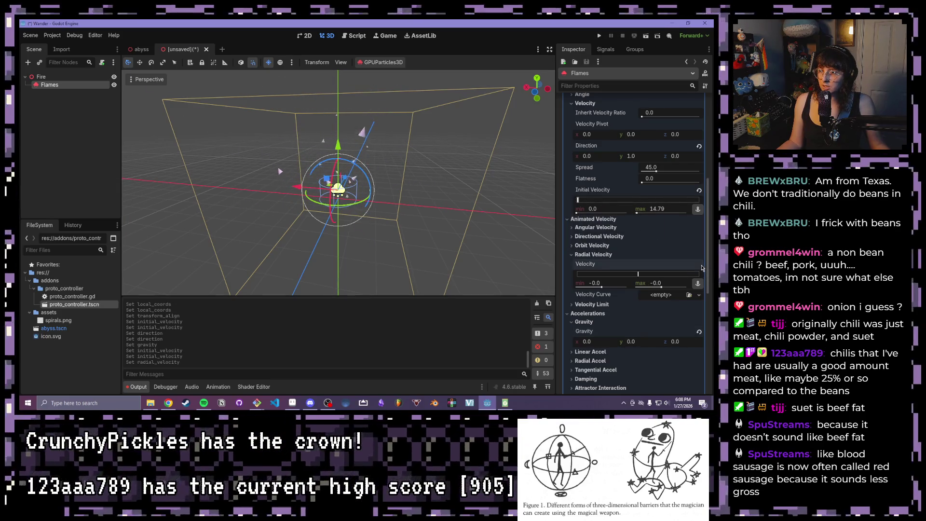
Step: Revert Radial Velocity to its default and set Transform Align to Disabled
left_click(699, 264)
scroll(460, 190, "up", 2)
scroll(458, 190, "up", 1)
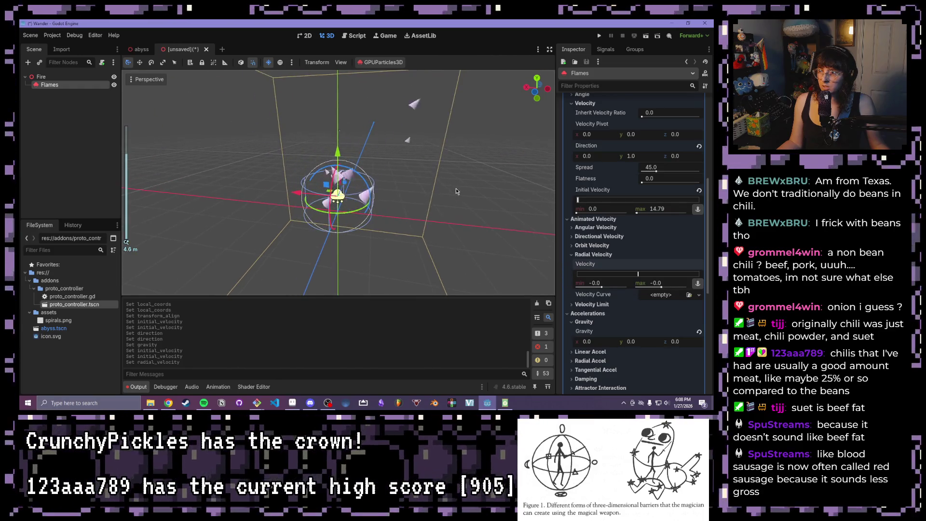
left_click_drag(451, 194, 412, 201)
scroll(429, 198, "up", 1)
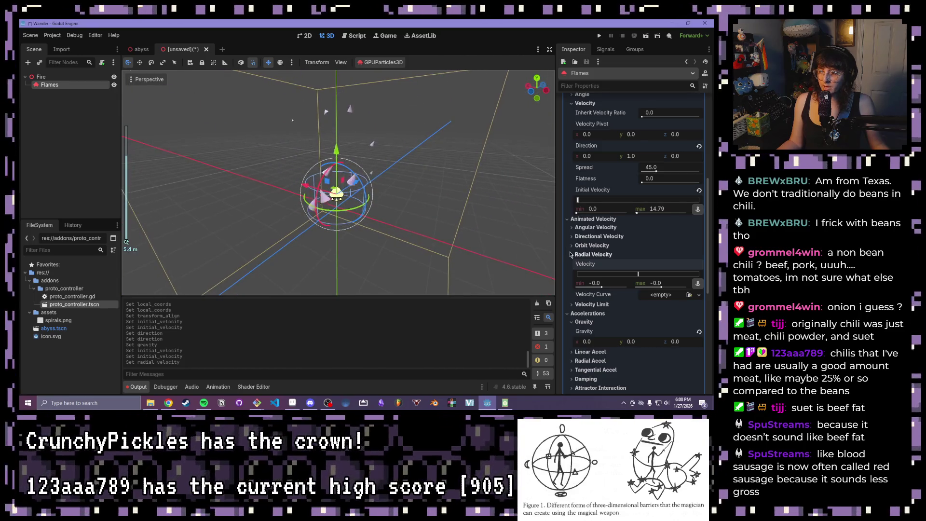
scroll(588, 212, "up", 6)
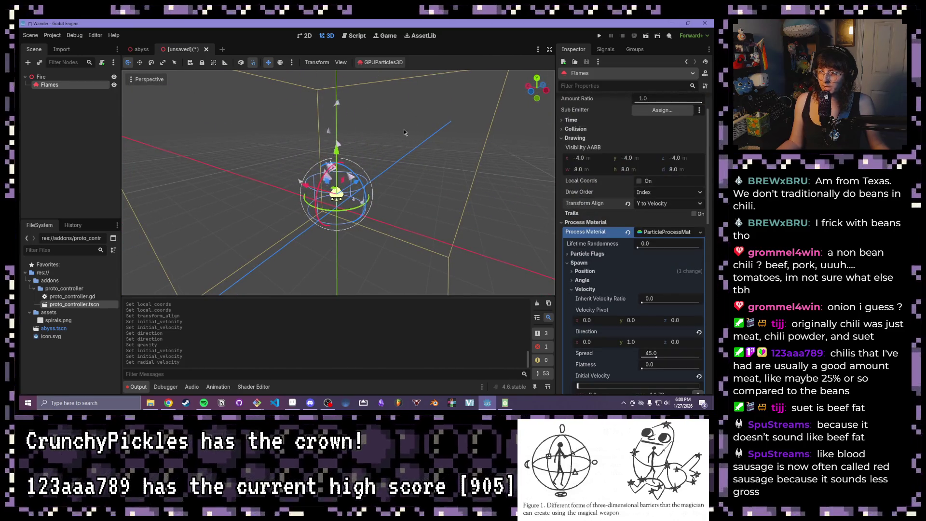
left_click(661, 204)
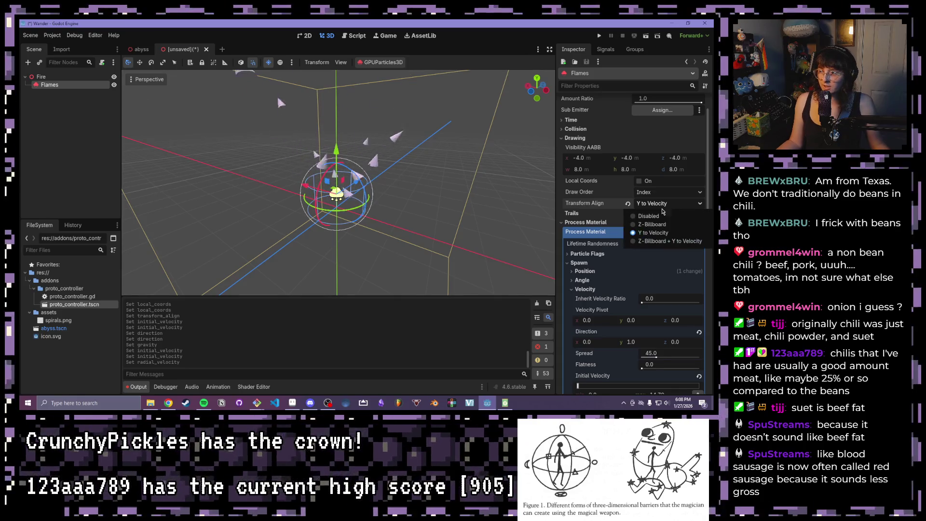
left_click(651, 216)
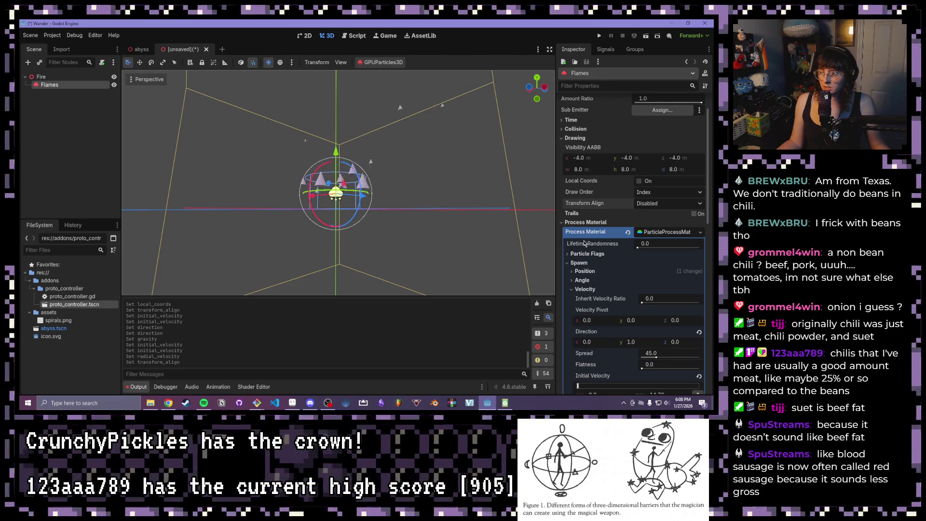
scroll(582, 241, "down", 2)
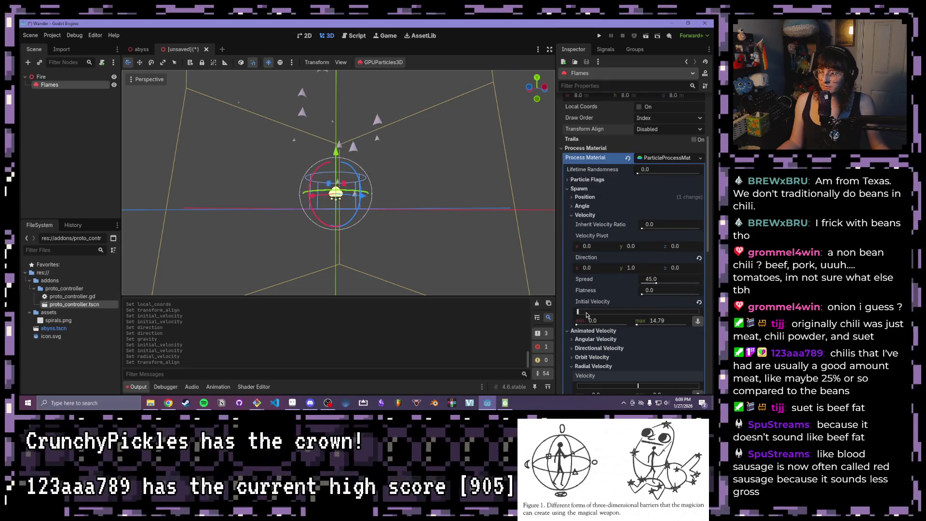
Step: Drag Spread from 45.0 to 0.0 and reset Direction to (0, 1, 0) so flames rise straight up
scroll(462, 216, "up", 2)
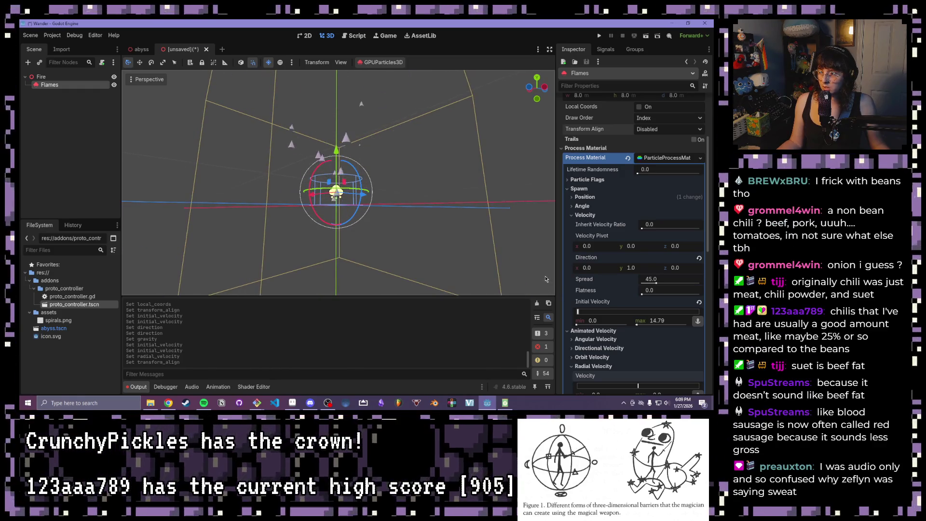
left_click(631, 268)
type("0")
key("Return")
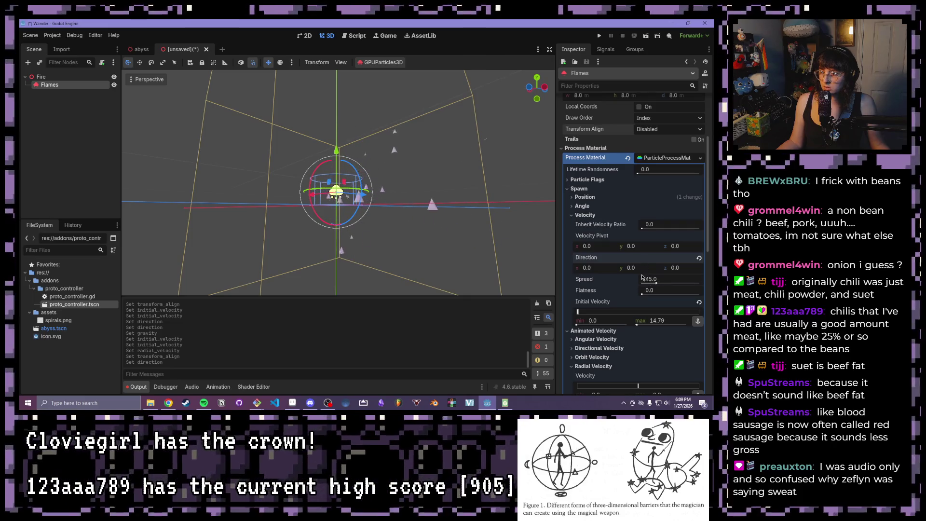
left_click_drag(656, 284, 640, 283)
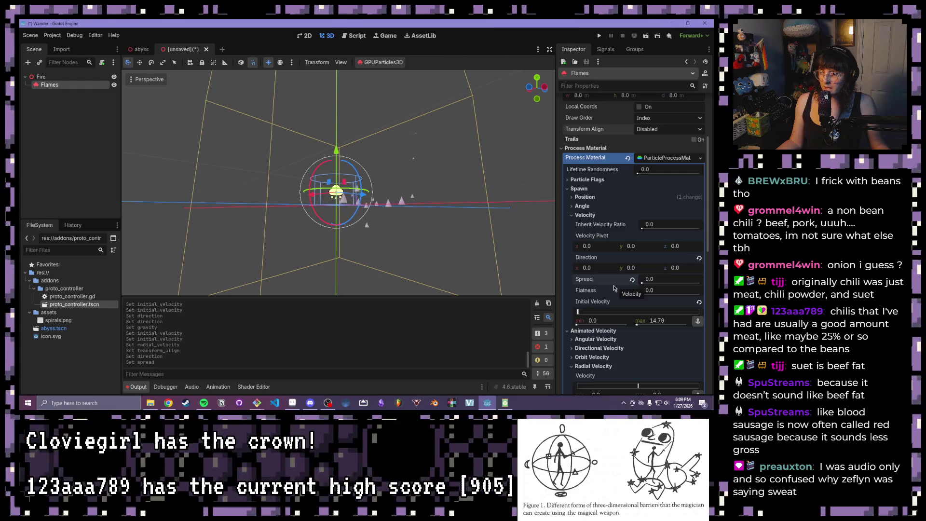
left_click(630, 268)
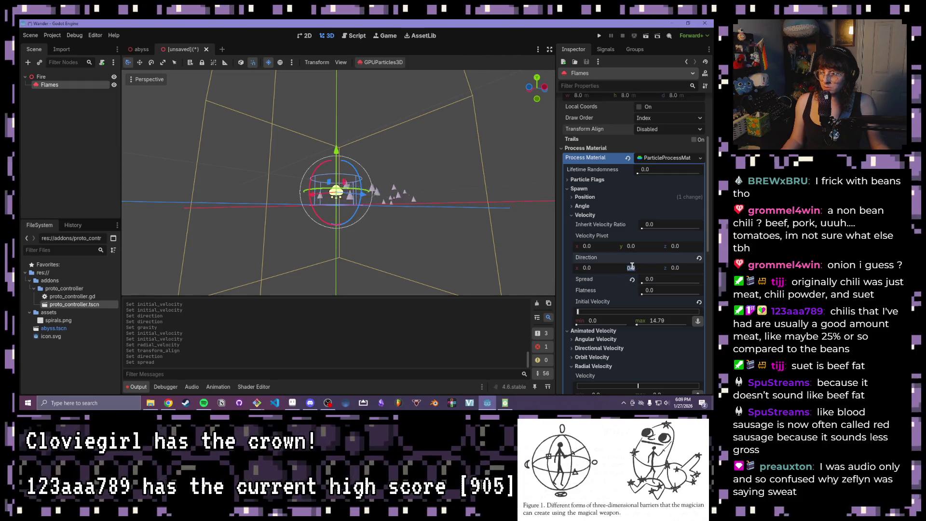
type("1")
key("Return")
scroll(398, 135, "up", 2)
scroll(328, 135, "down", 4)
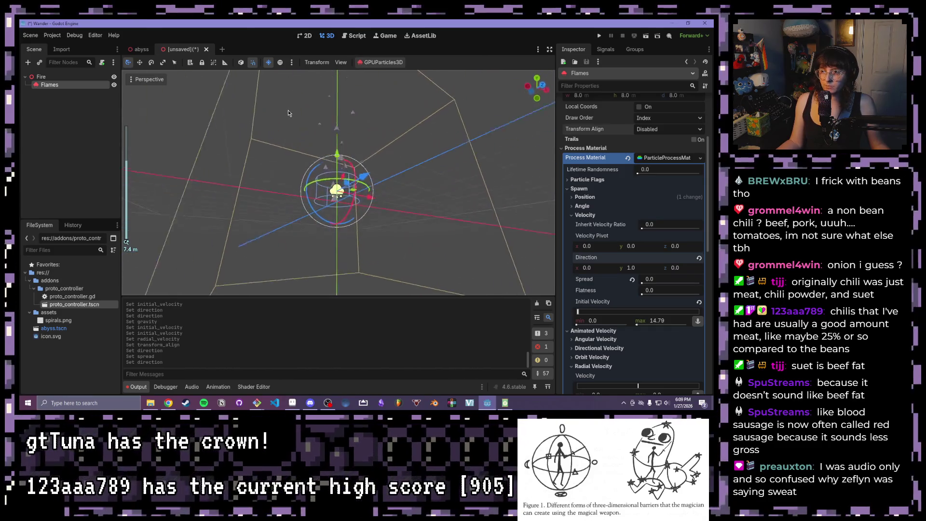
scroll(289, 111, "down", 4)
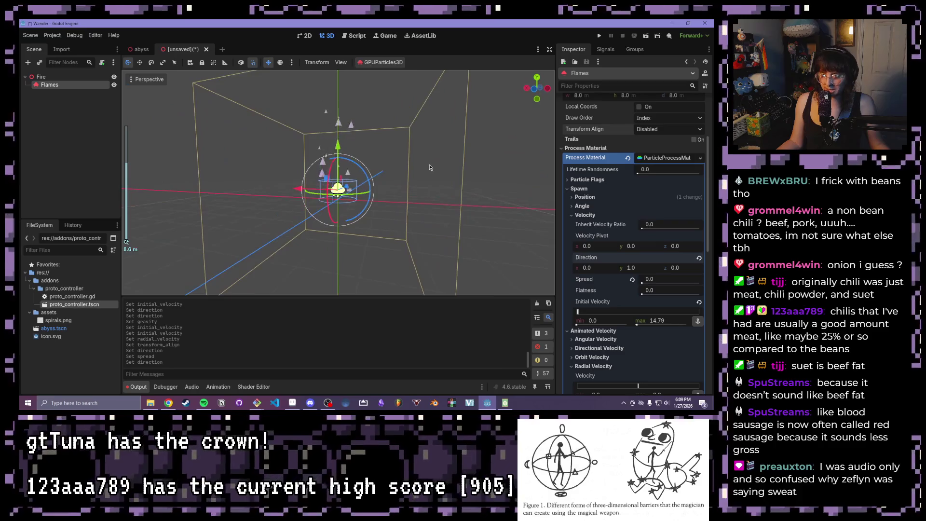
scroll(429, 168, "down", 8)
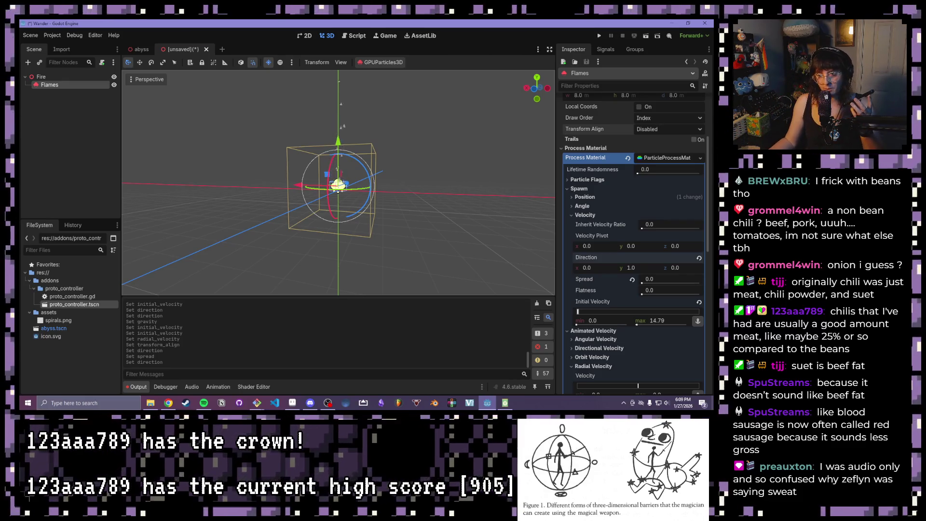
scroll(338, 217, "up", 3)
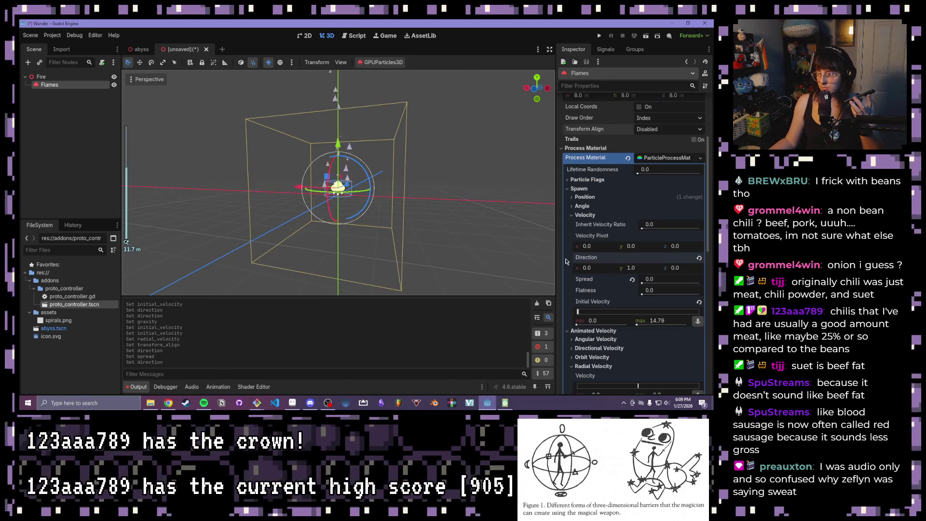
scroll(632, 326, "up", 2)
scroll(605, 291, "up", 3)
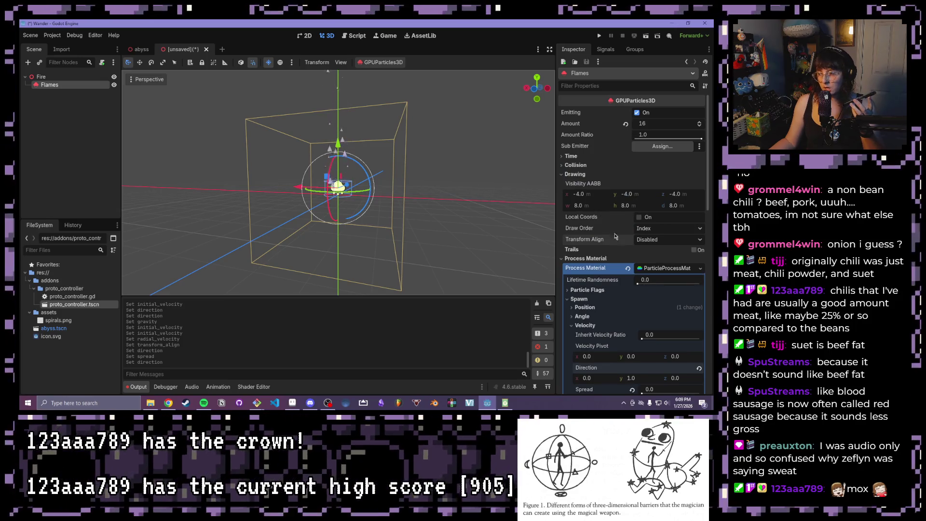
mouse_move(605, 252)
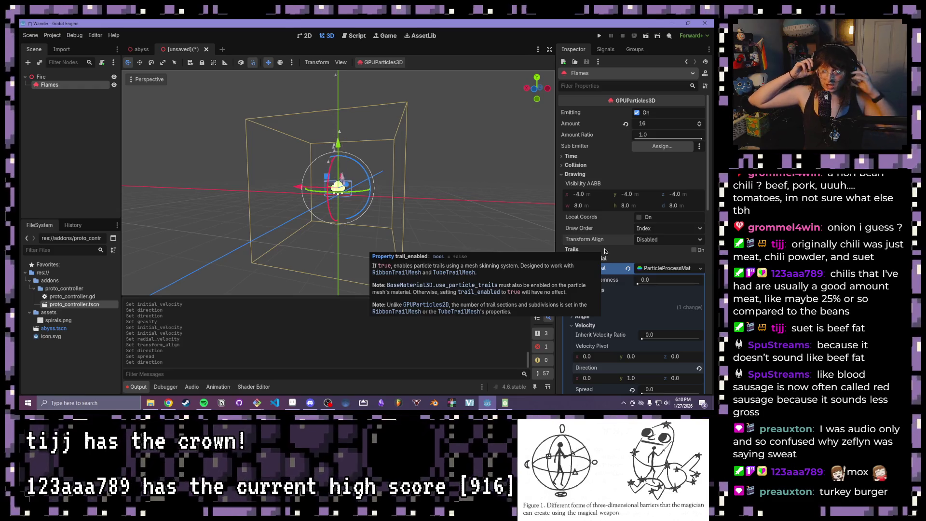
Step: Orbit and zoom around the emitter to inspect the slower-rising particles, ending in top view
scroll(444, 160, "up", 5)
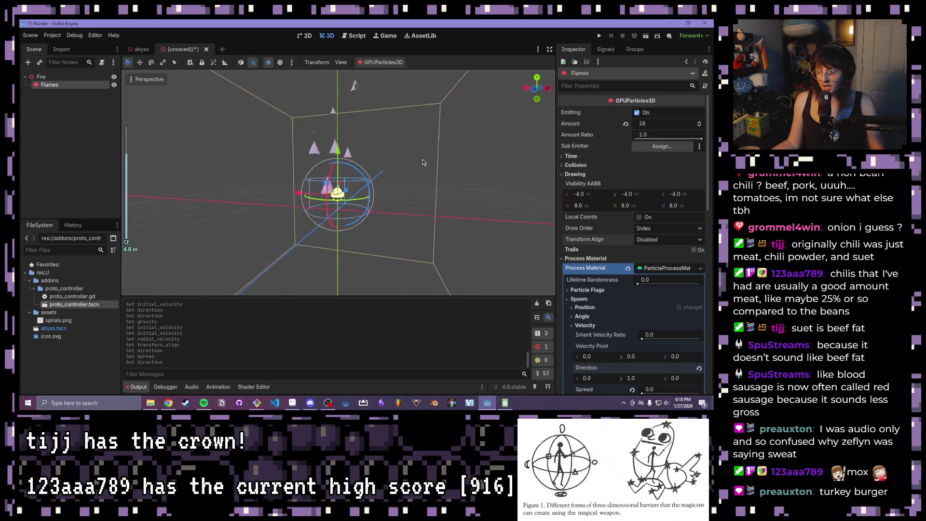
left_click_drag(436, 161, 451, 205)
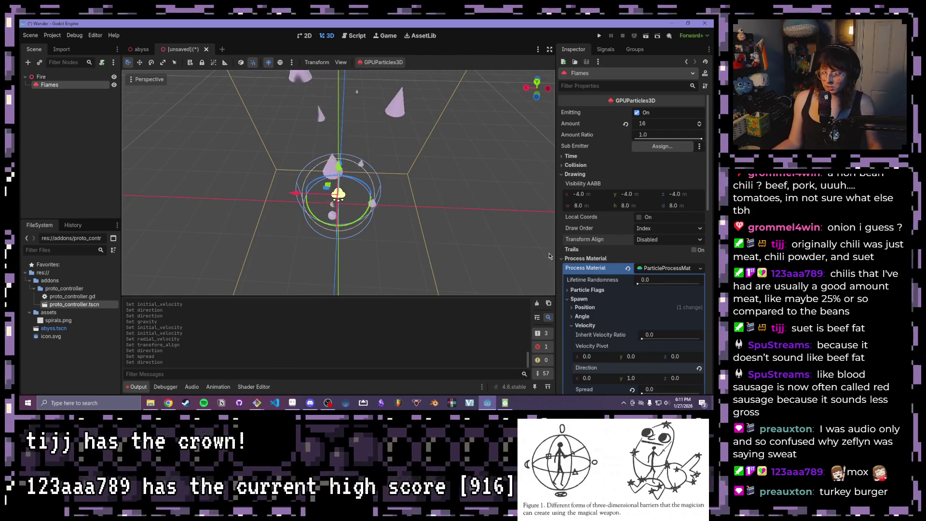
mouse_move(395, 261)
left_mouse_down()
mouse_move(362, 151)
mouse_move(417, 170)
left_mouse_up()
scroll(361, 151, "down", 5)
scroll(417, 170, "up", 2)
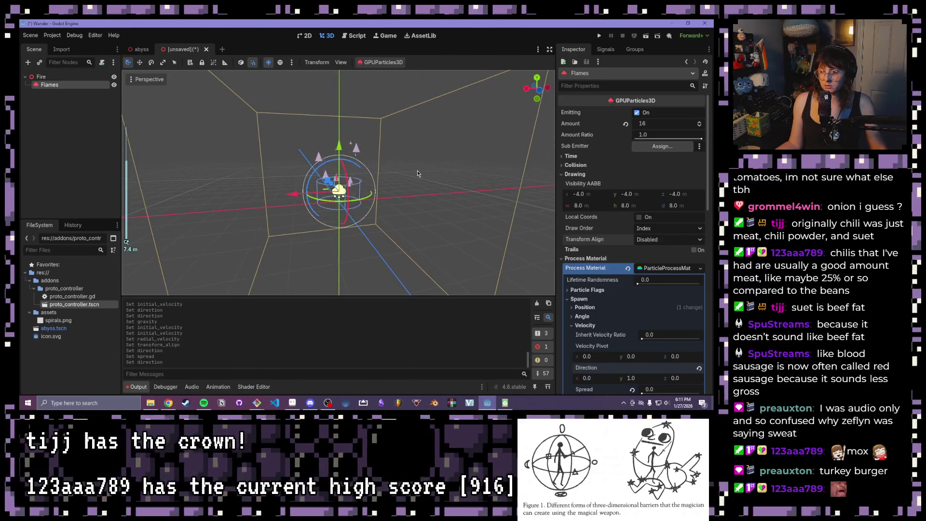
scroll(615, 286, "down", 2)
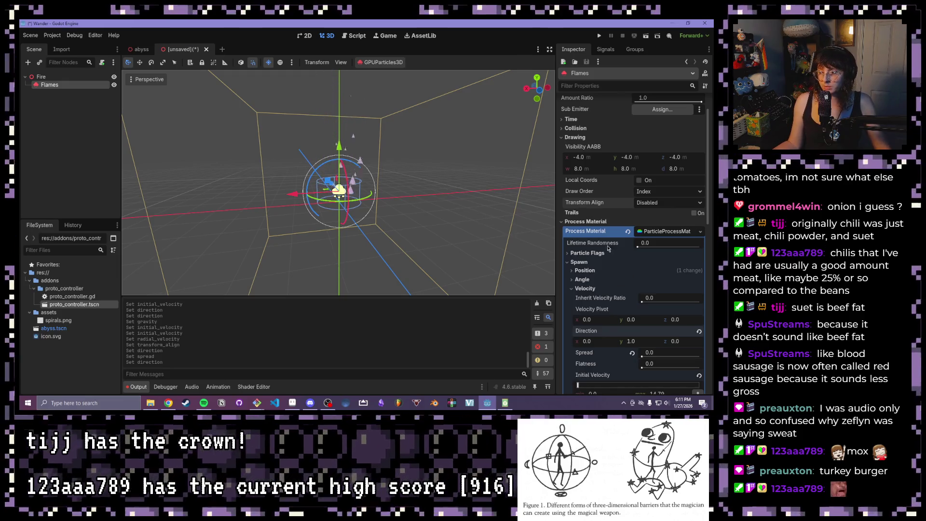
scroll(628, 270, "up", 2)
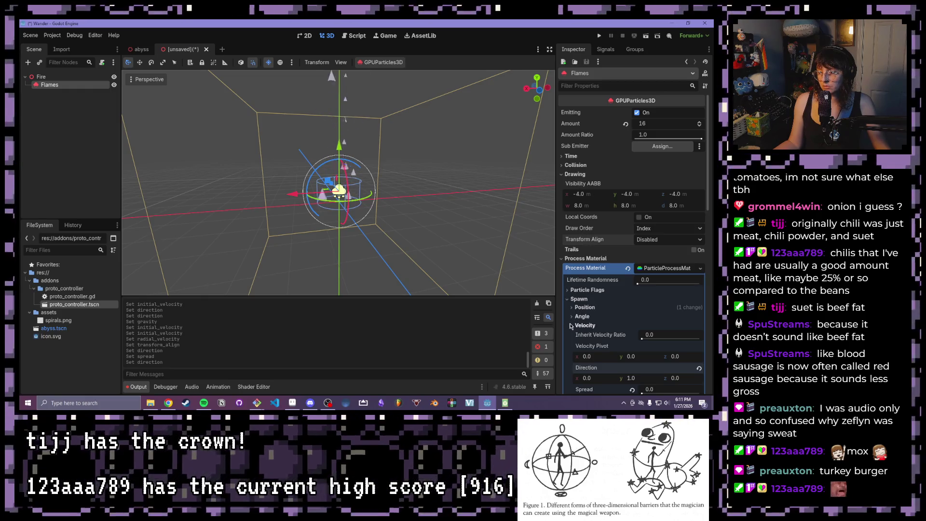
scroll(569, 330, "down", 2)
scroll(568, 335, "down", 2)
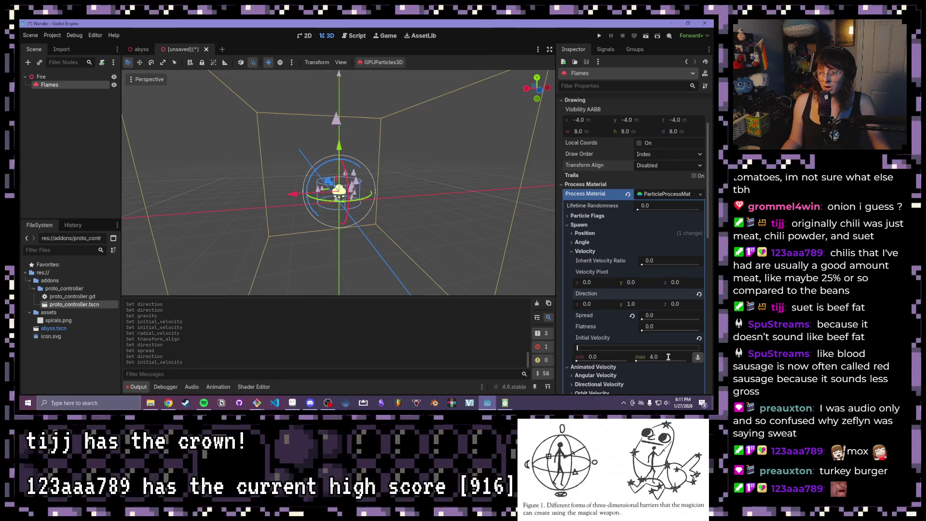
left_click_drag(464, 245, 408, 219)
scroll(408, 218, "down", 1)
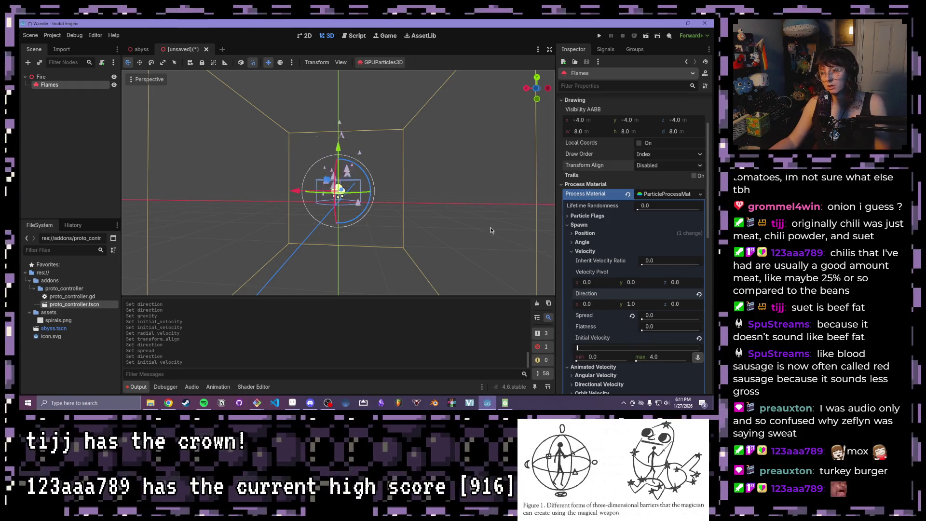
scroll(440, 206, "up", 3)
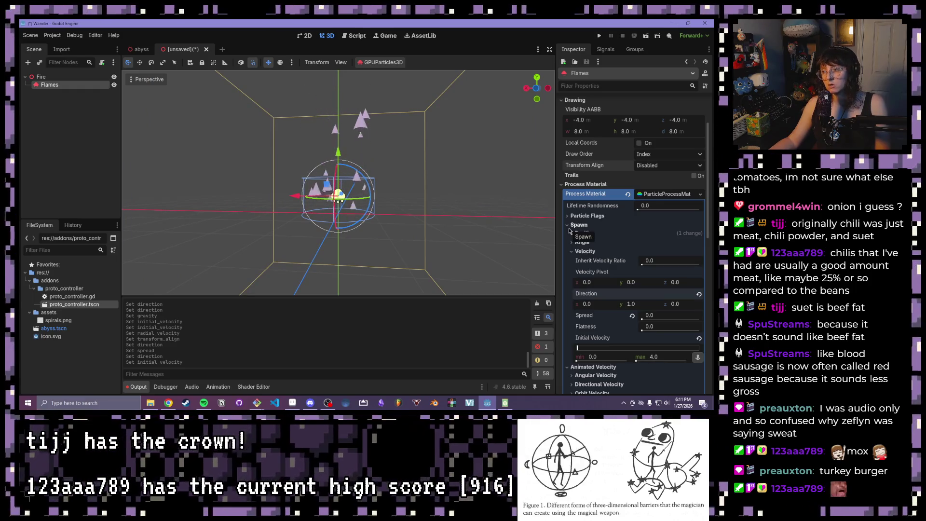
scroll(602, 261, "down", 5)
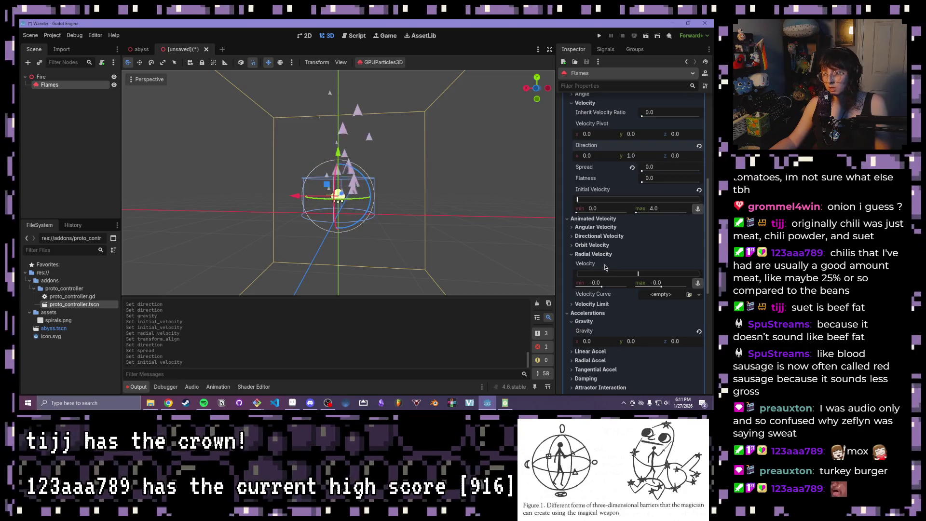
left_click_drag(435, 241, 421, 262)
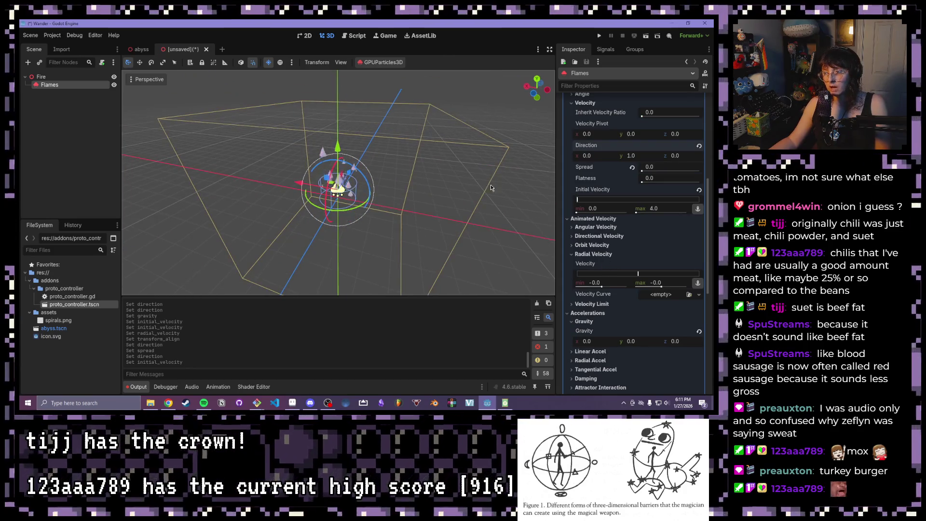
key("KP_7")
left_click_drag(426, 192, 208, 67)
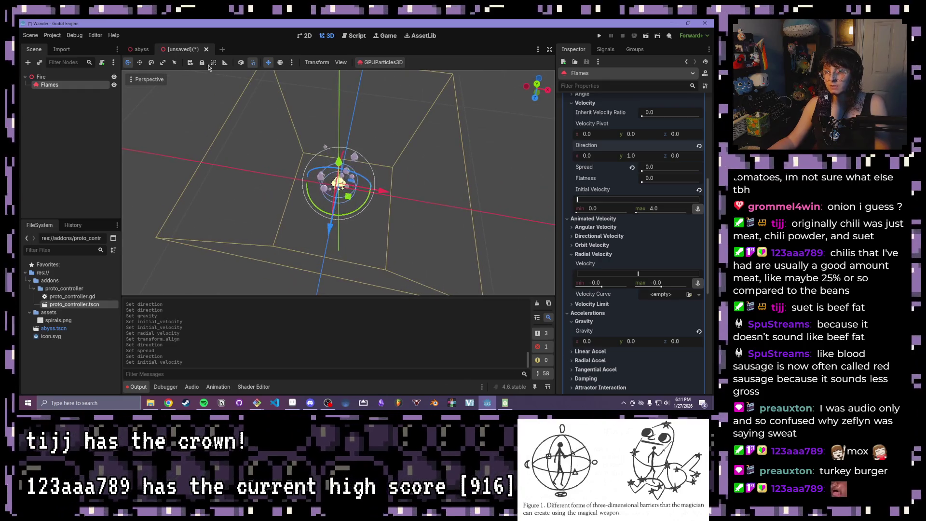
left_click(536, 87)
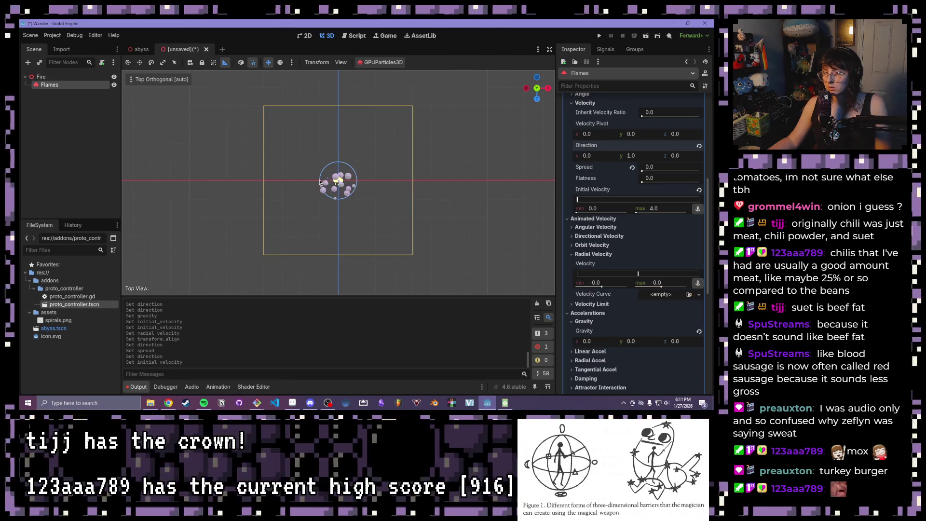
mouse_move(430, 194)
left_mouse_down()
mouse_move(362, 120)
mouse_move(440, 206)
mouse_move(422, 169)
mouse_move(409, 174)
left_mouse_up()
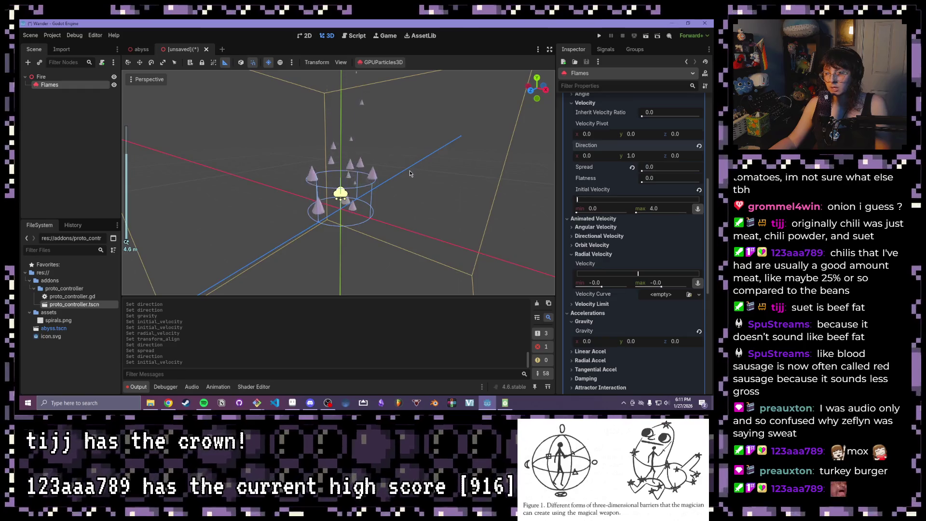
left_click_drag(166, 147, 388, 105)
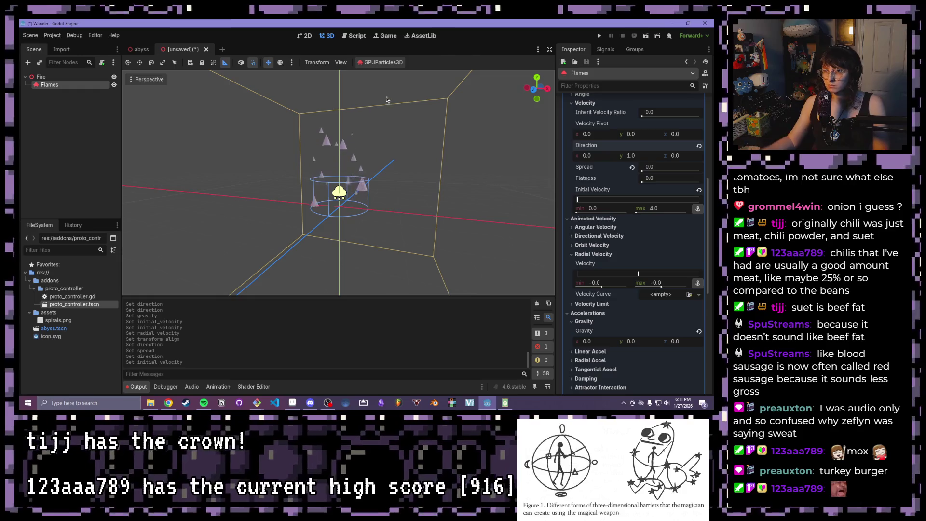
scroll(615, 233, "down", 2)
scroll(615, 233, "down", 5)
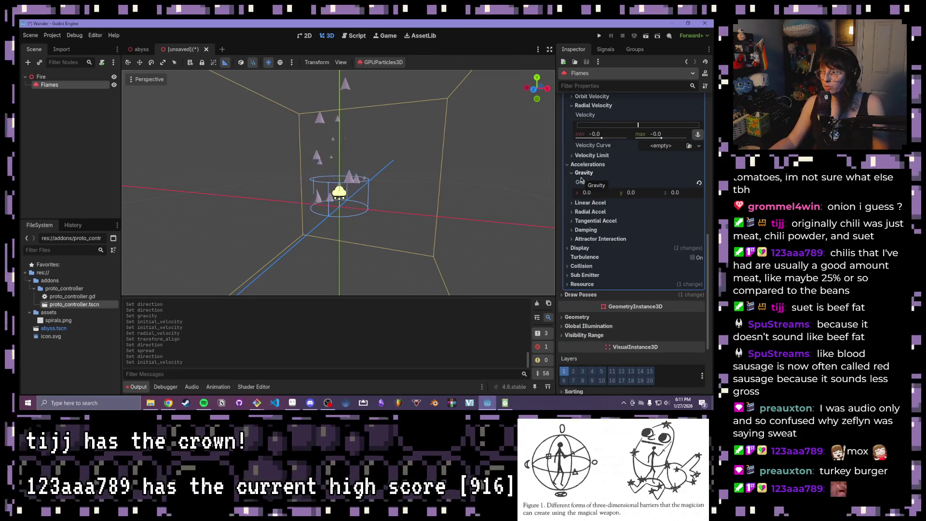
Step: Collapse the velocity sections and set Display > Color Curves > Color to red e83a15
left_click(572, 105)
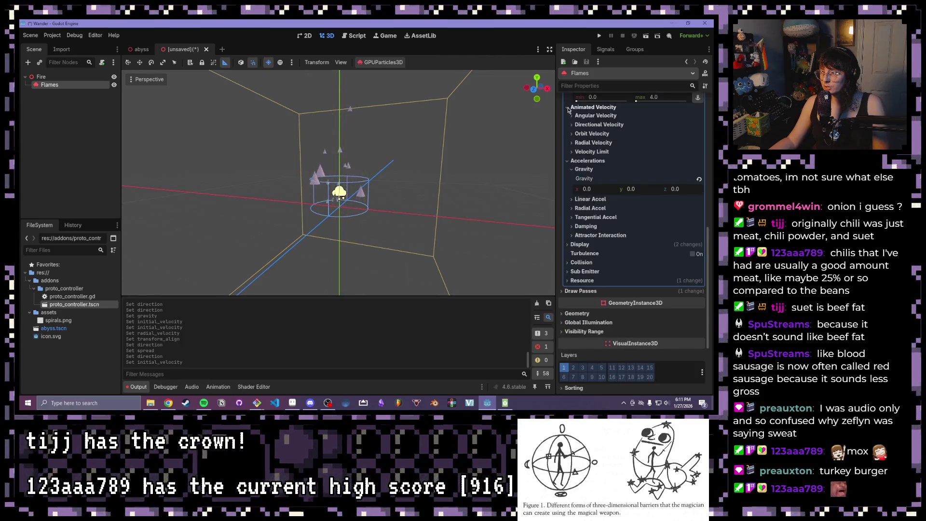
left_click(569, 109)
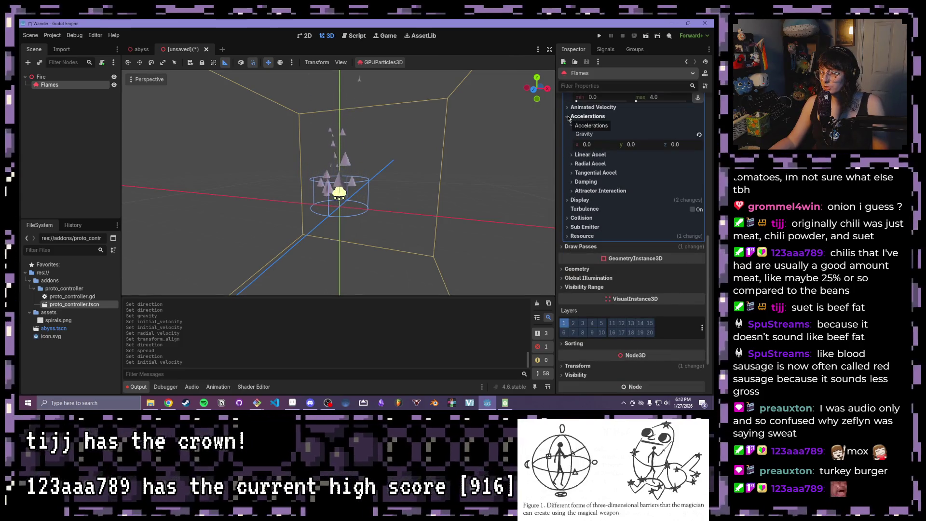
left_click(578, 200)
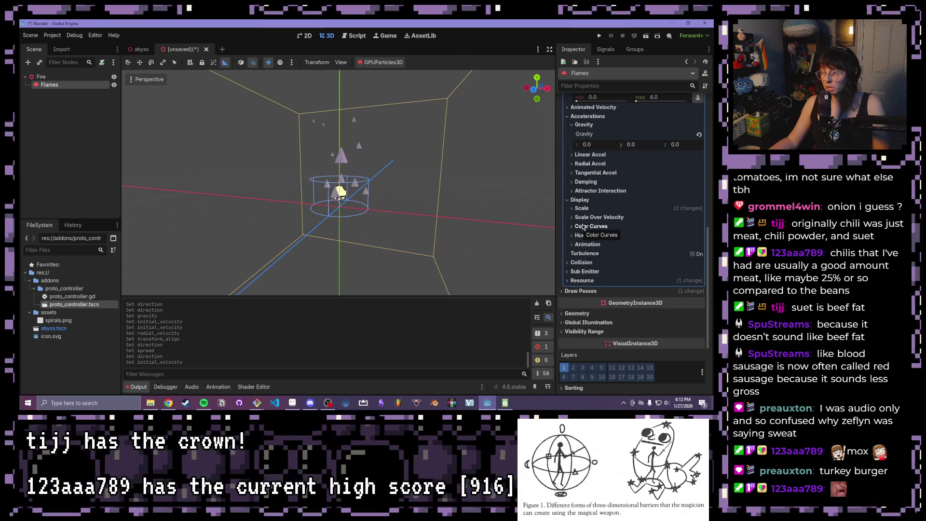
left_click(584, 227)
left_click(670, 236)
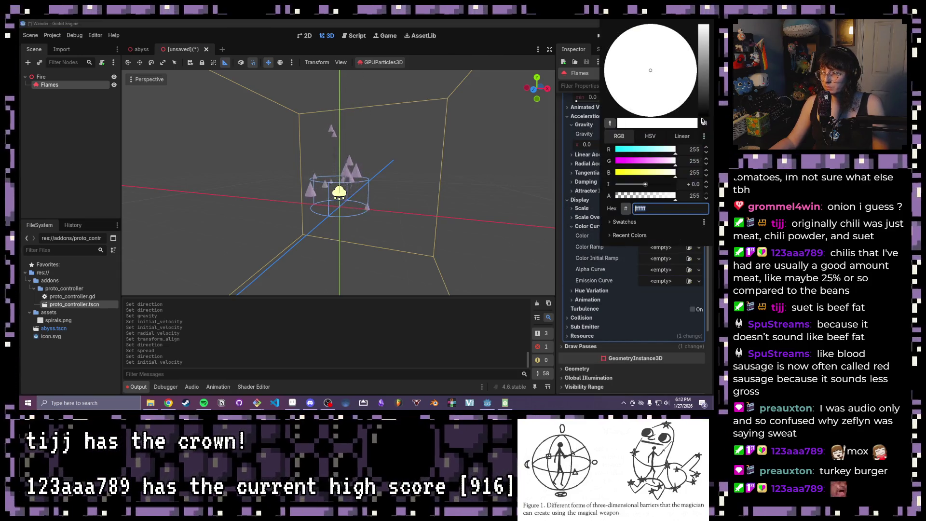
mouse_move(700, 60)
left_mouse_down()
mouse_move(701, 30)
mouse_move(702, 56)
left_mouse_up()
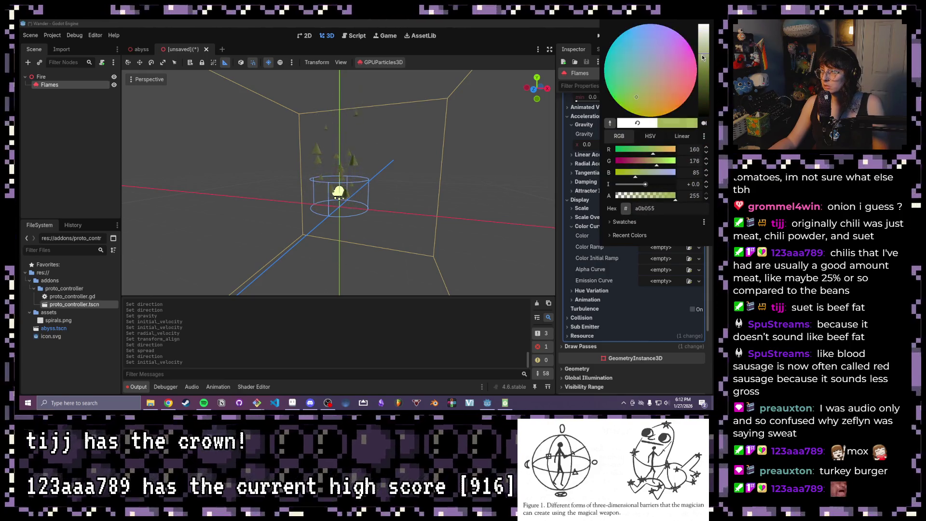
mouse_move(660, 150)
left_mouse_down()
mouse_move(668, 153)
mouse_move(629, 167)
mouse_move(627, 177)
left_mouse_up()
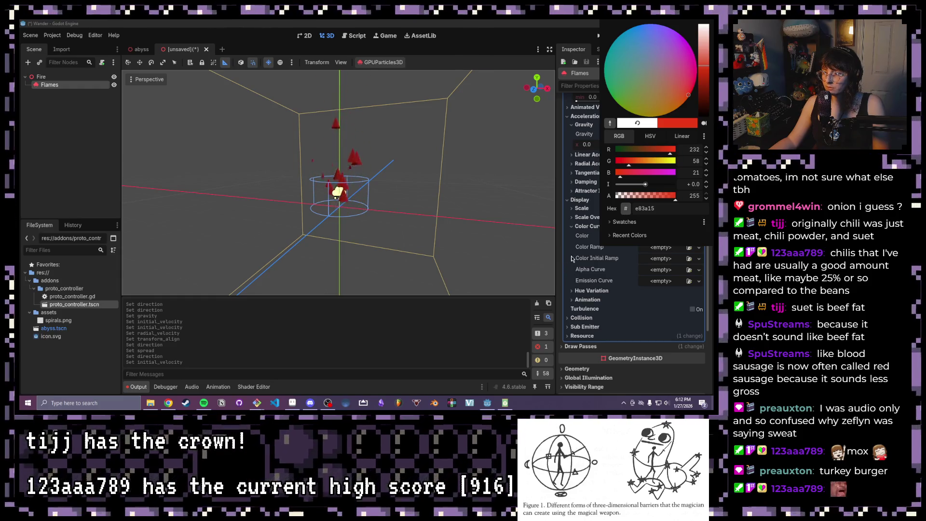
scroll(576, 260, "up", 5)
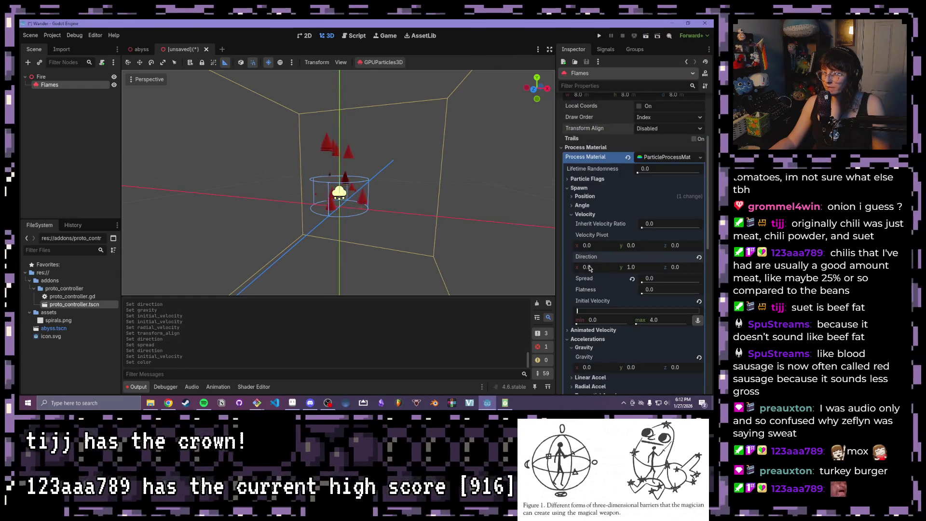
scroll(585, 250, "up", 5)
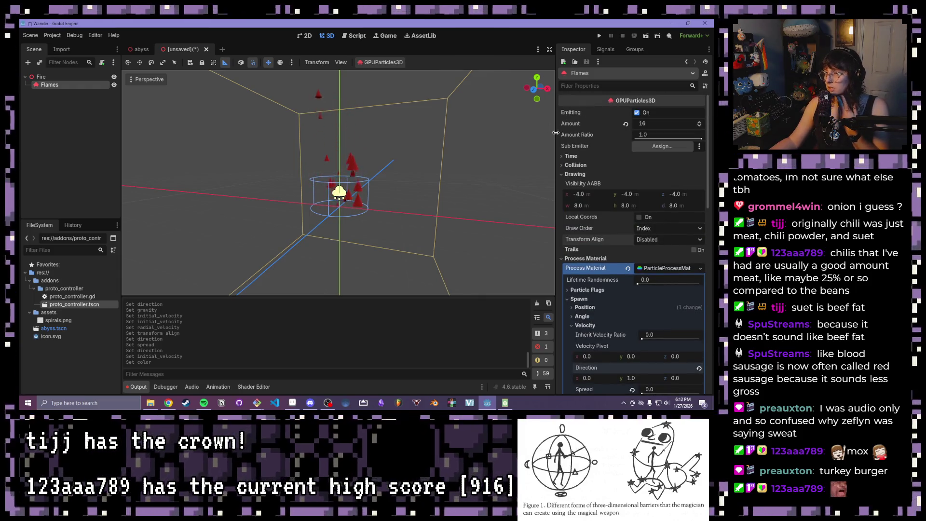
scroll(572, 252, "down", 2)
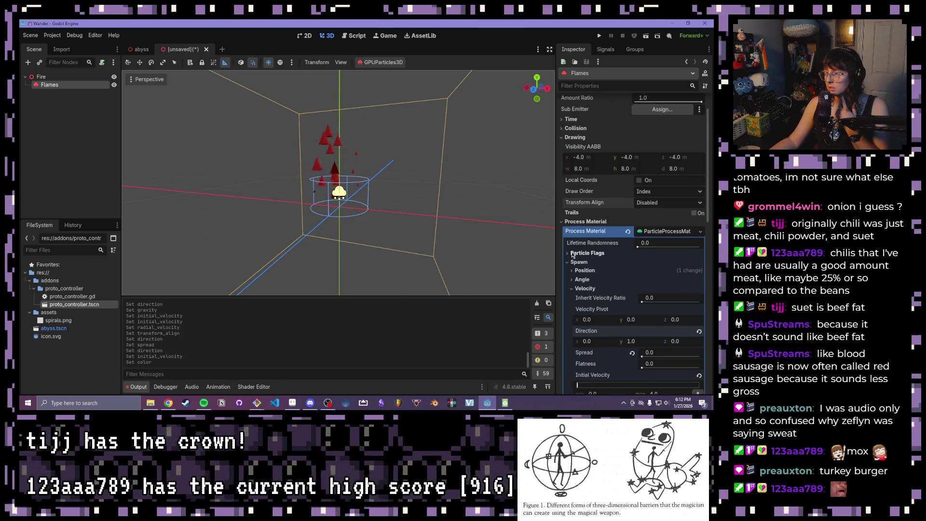
scroll(569, 221, "down", 6)
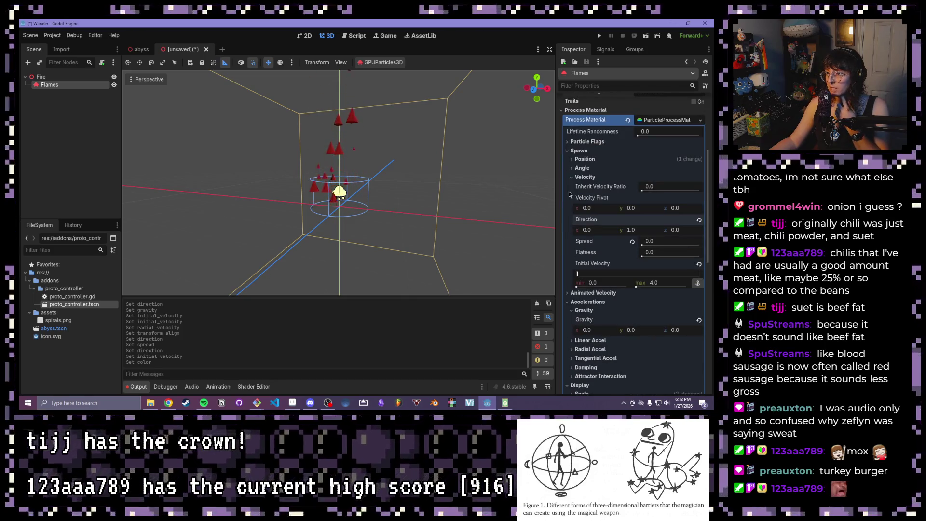
left_click(577, 142)
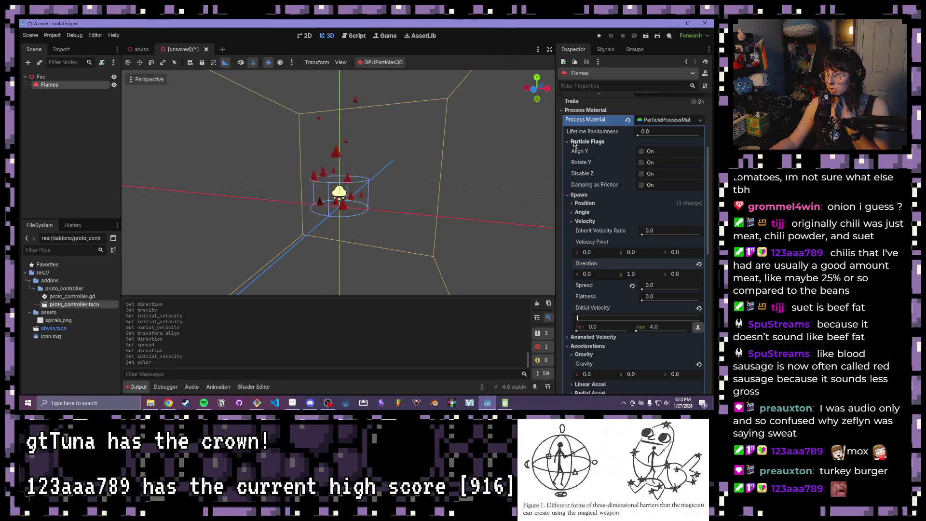
left_click(573, 142)
left_click(573, 160)
left_click(574, 161)
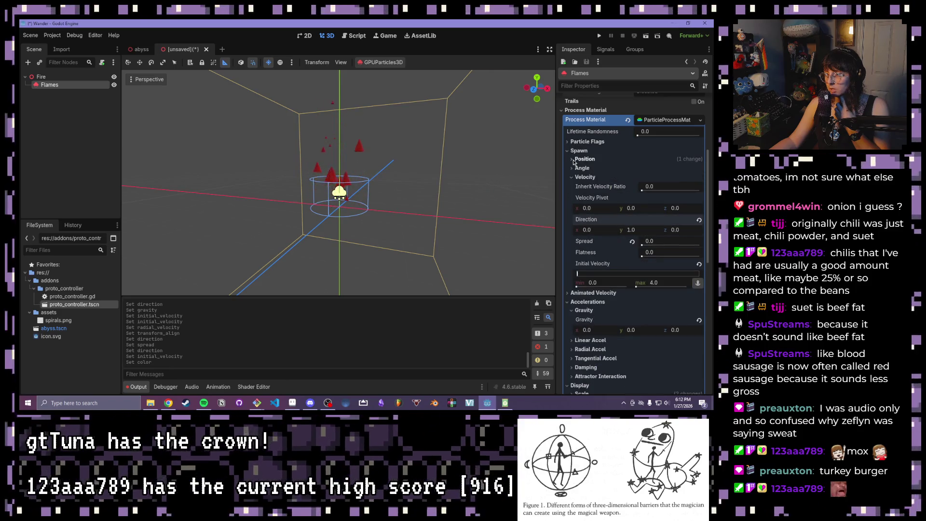
scroll(572, 182, "down", 4)
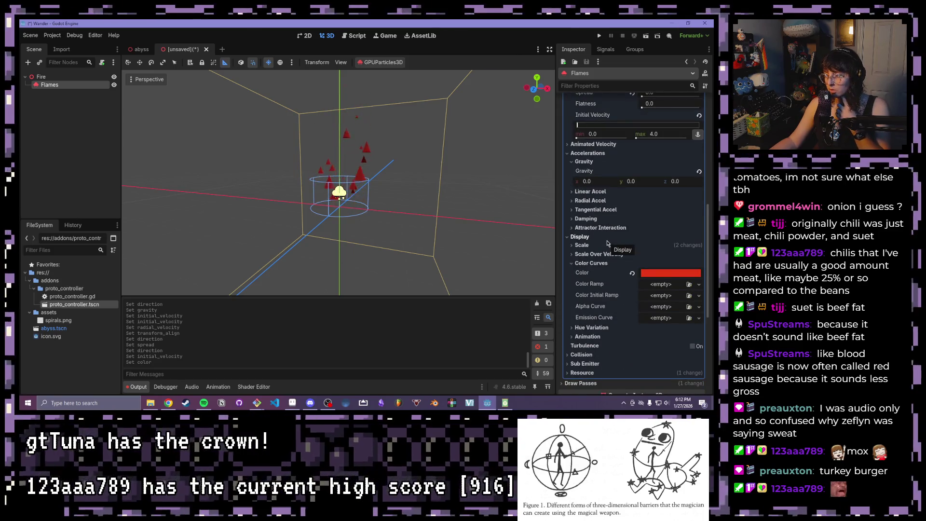
scroll(605, 241, "down", 2)
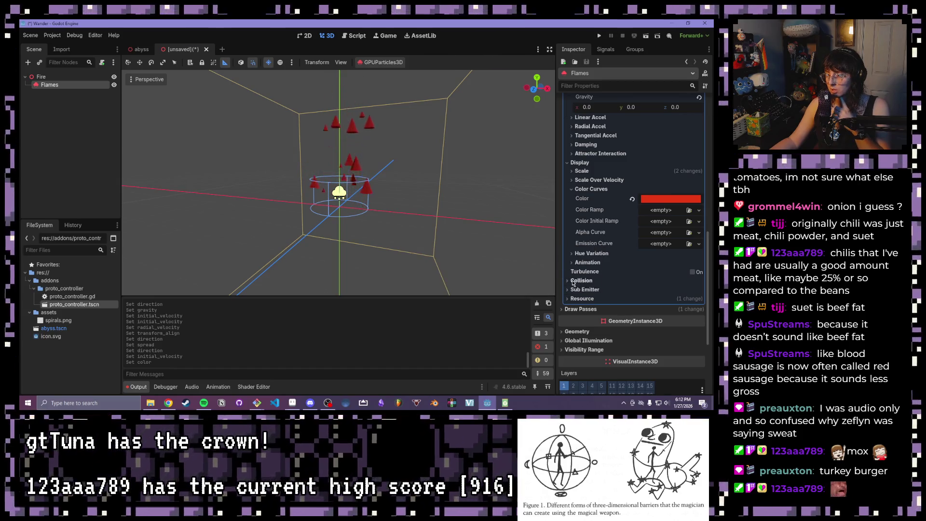
Step: Set Cast Shadow to Off in the Flames' Geometry settings
scroll(572, 284, "down", 4)
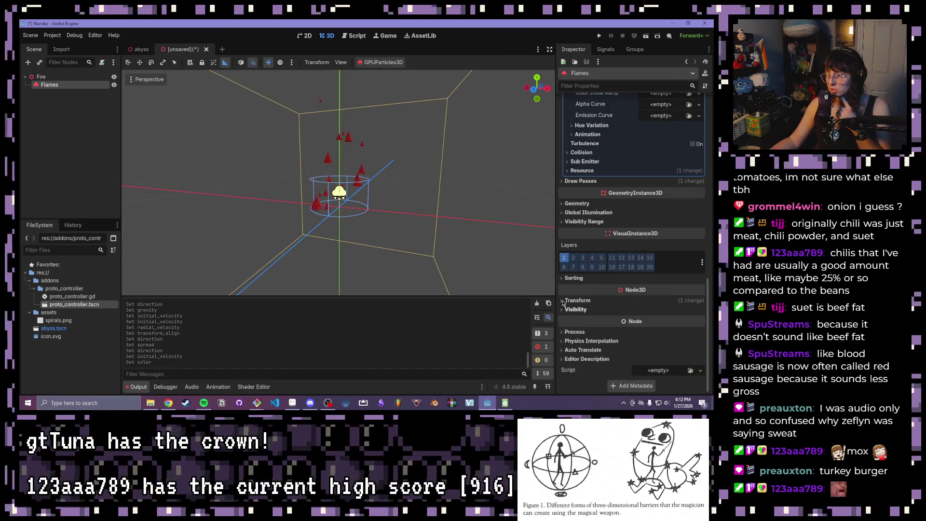
left_click(583, 206)
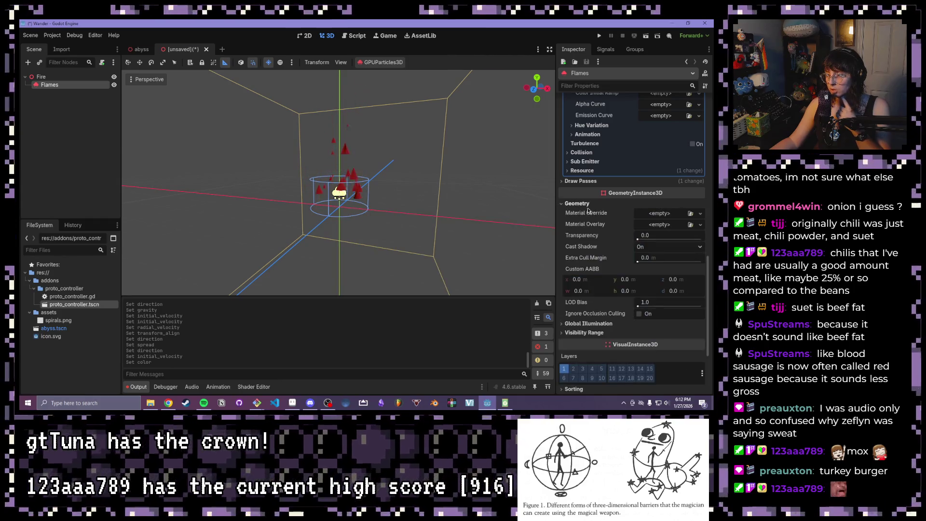
left_click(658, 247)
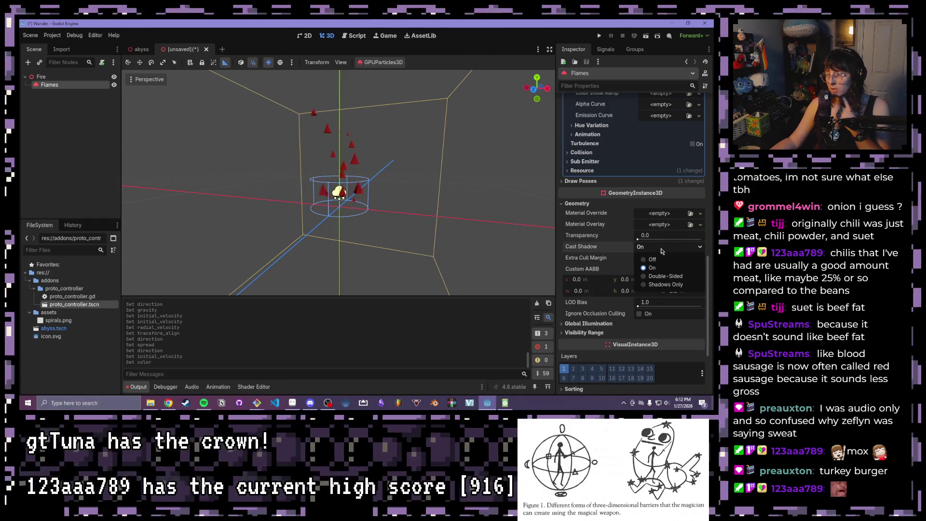
left_click(660, 263)
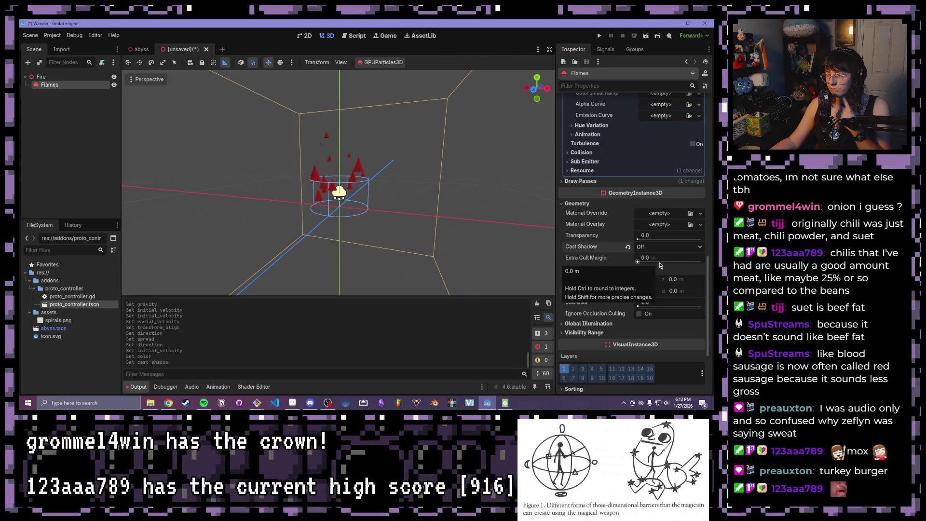
Step: Orbit around the emitter and collapse the Accelerations and Geometry sections
scroll(395, 183, "up", 4)
mouse_move(395, 183)
left_mouse_down()
mouse_move(380, 262)
mouse_move(438, 166)
left_mouse_up()
scroll(438, 166, "down", 3)
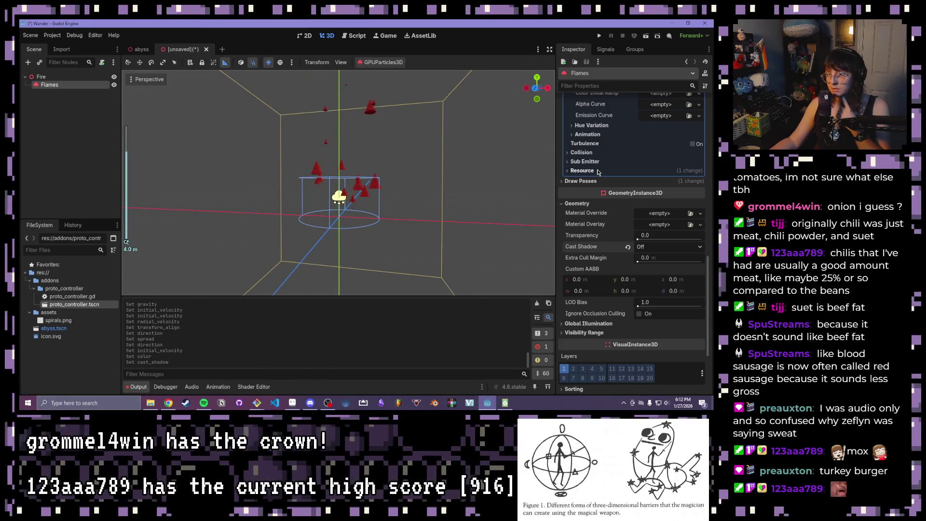
mouse_move(498, 183)
left_mouse_down()
mouse_move(488, 133)
mouse_move(470, 173)
left_mouse_up()
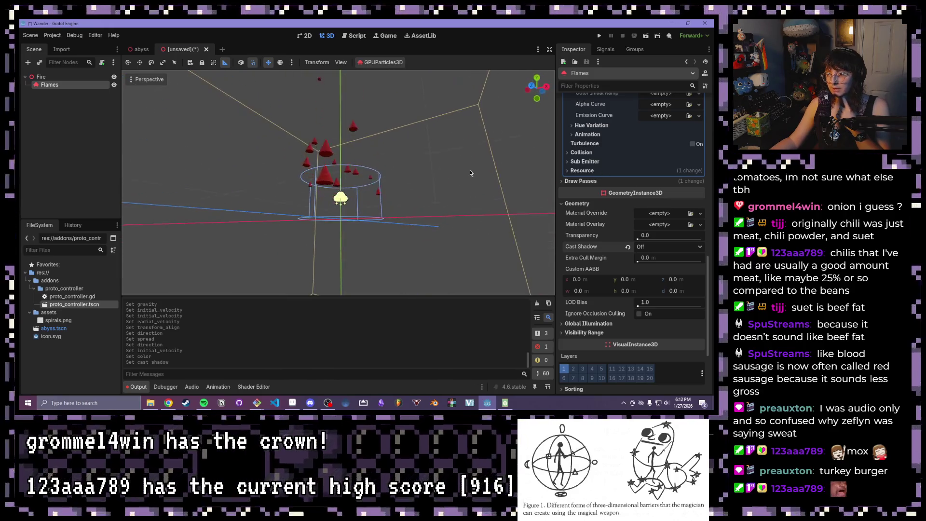
scroll(642, 237, "down", 3)
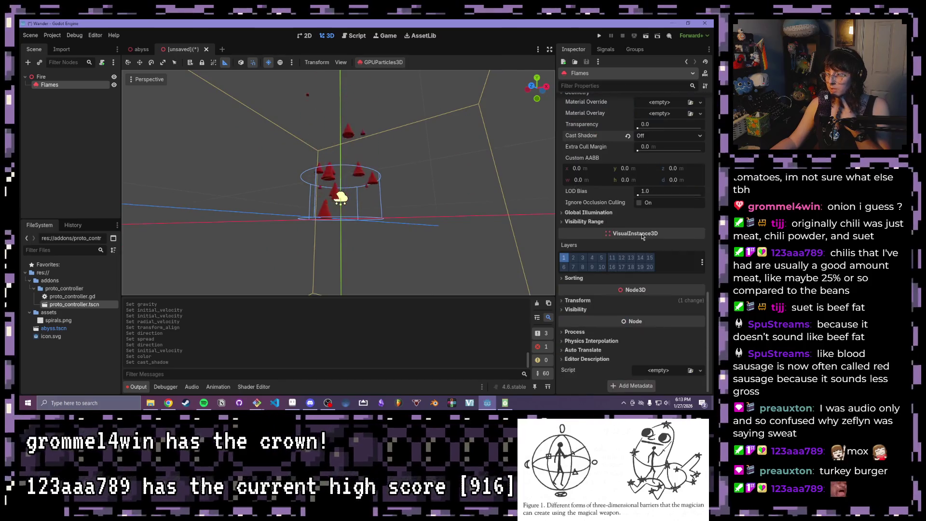
scroll(617, 260, "up", 5)
scroll(609, 273, "up", 5)
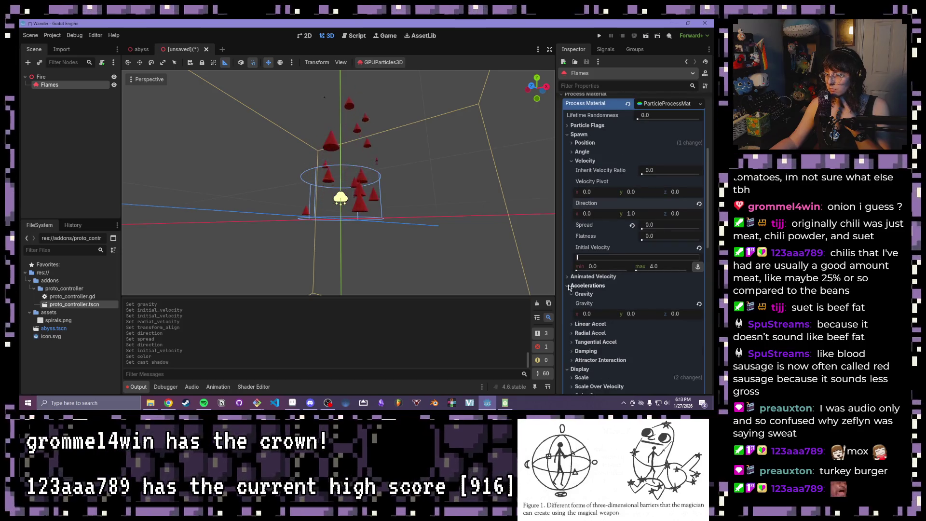
left_click(580, 288)
scroll(640, 203, "down", 4)
scroll(641, 199, "down", 2)
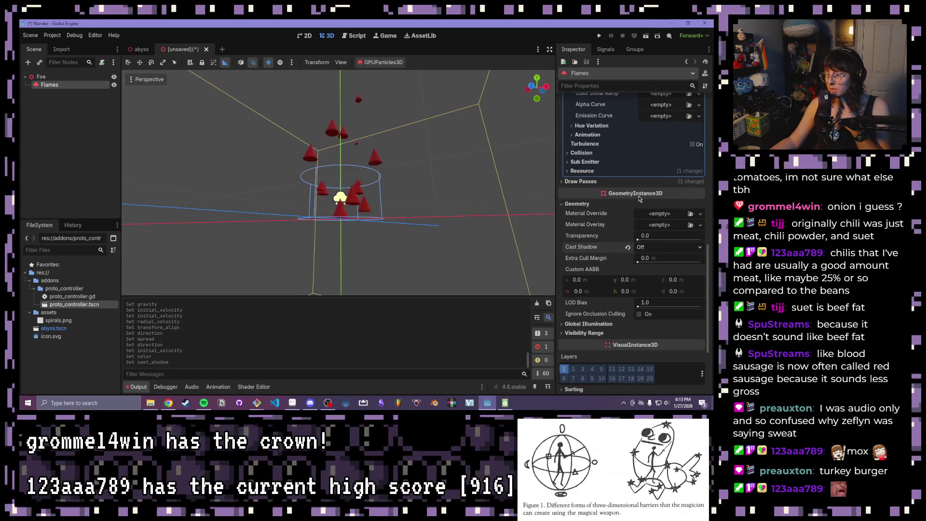
left_click(562, 204)
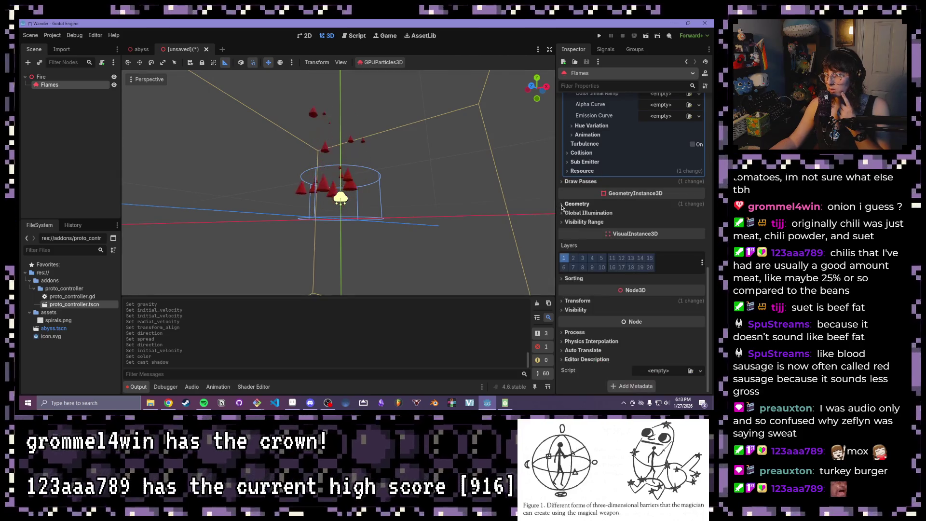
Step: Set the Pass 1 cone mesh material's Shading Mode to Unshaded
left_click(560, 181)
left_click(638, 281)
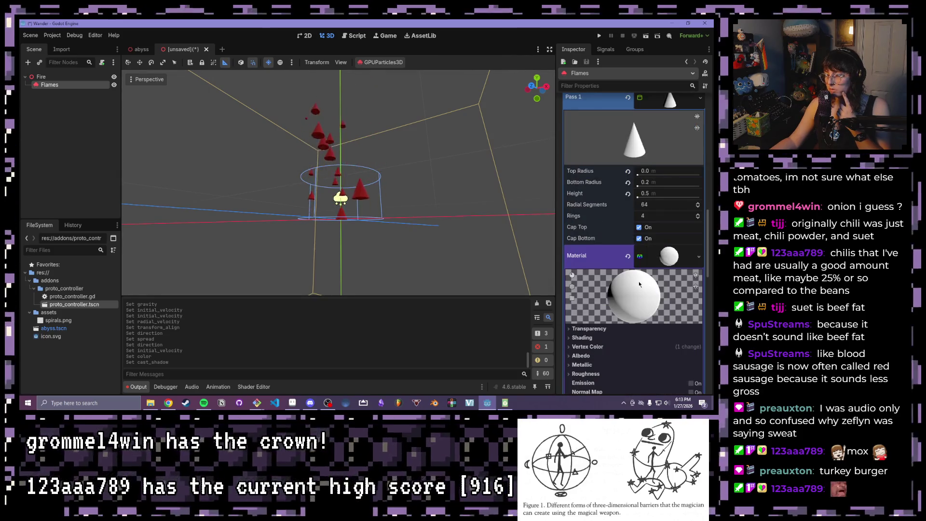
scroll(639, 282, "down", 3)
left_click(593, 263)
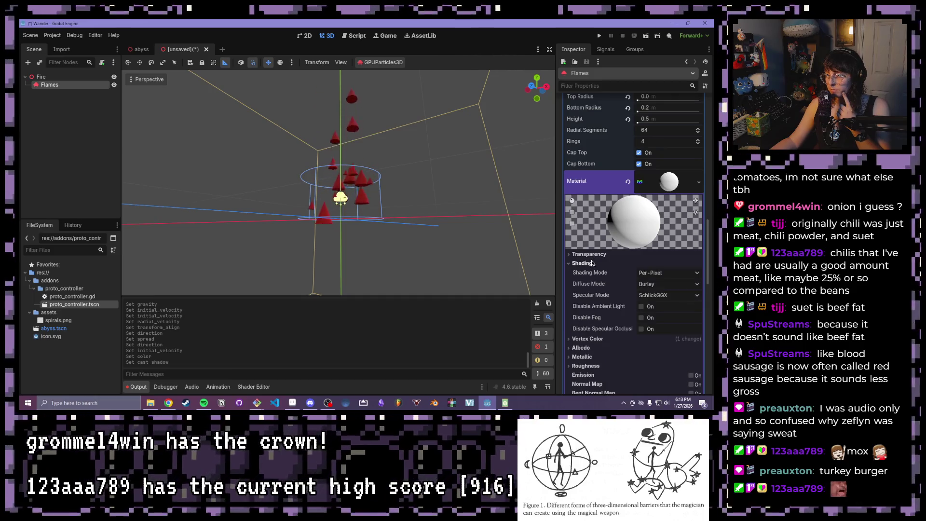
left_click(668, 272)
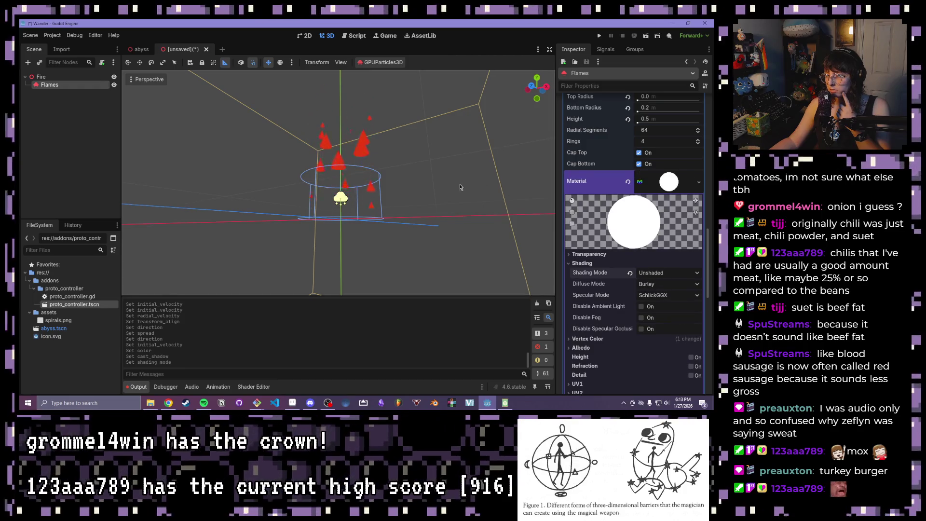
scroll(494, 187, "up", 5)
scroll(466, 219, "up", 3)
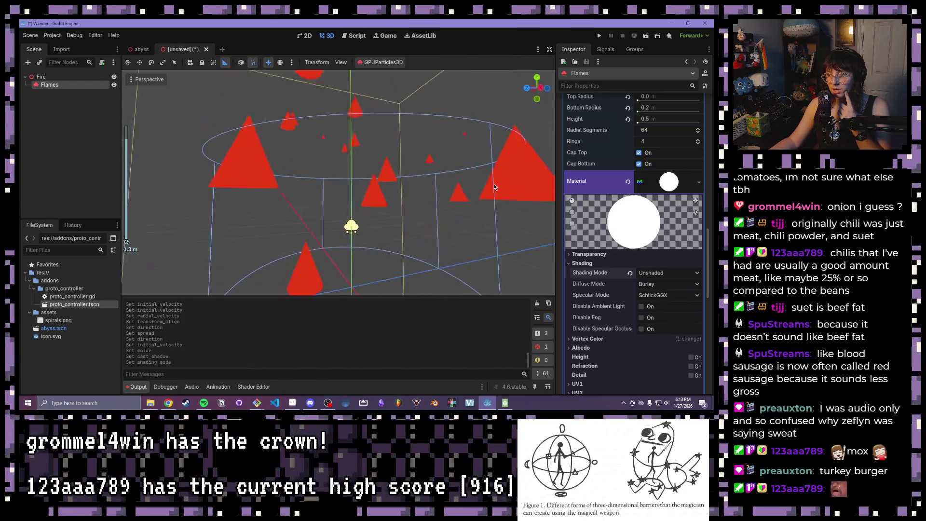
scroll(494, 184, "down", 5)
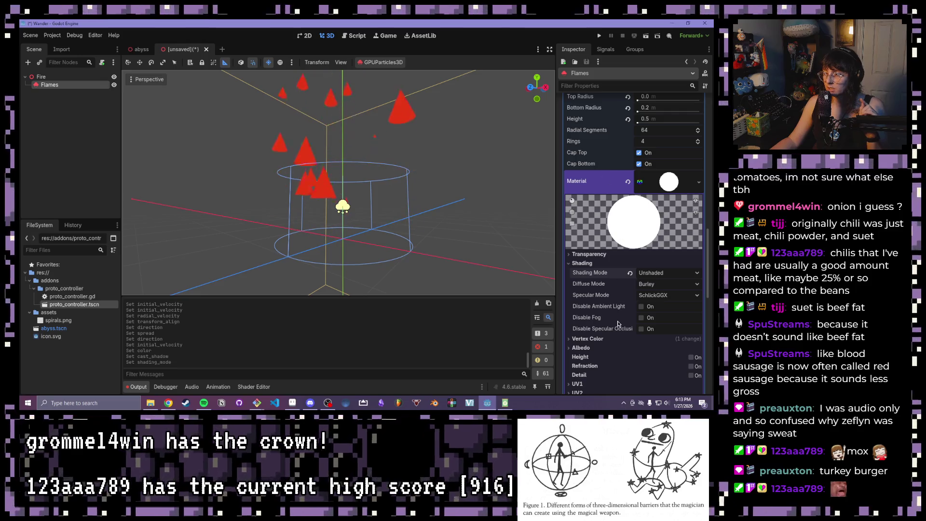
scroll(617, 238, "up", 4)
scroll(617, 239, "up", 2)
scroll(611, 233, "up", 2)
scroll(610, 232, "up", 1)
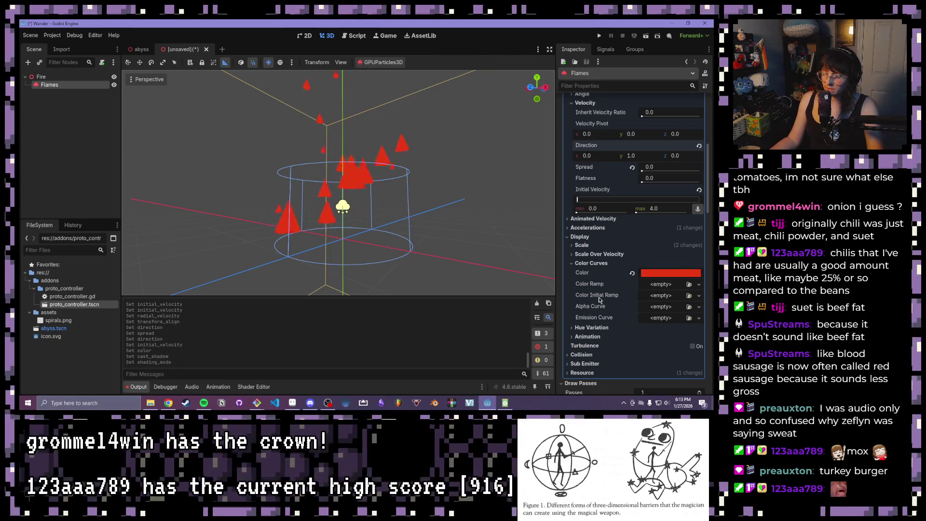
Step: Assign a new GradientTexture1D as the Color Initial Ramp
mouse_move(587, 295)
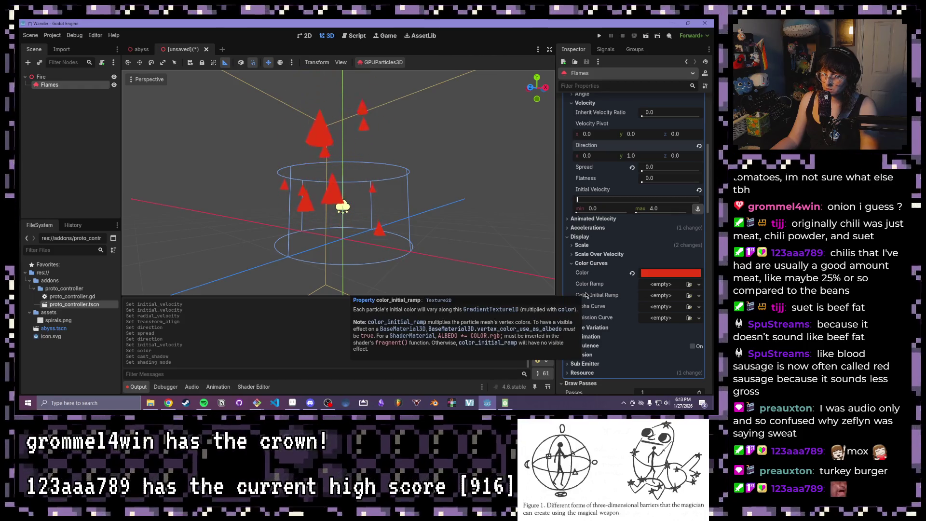
left_click(657, 296)
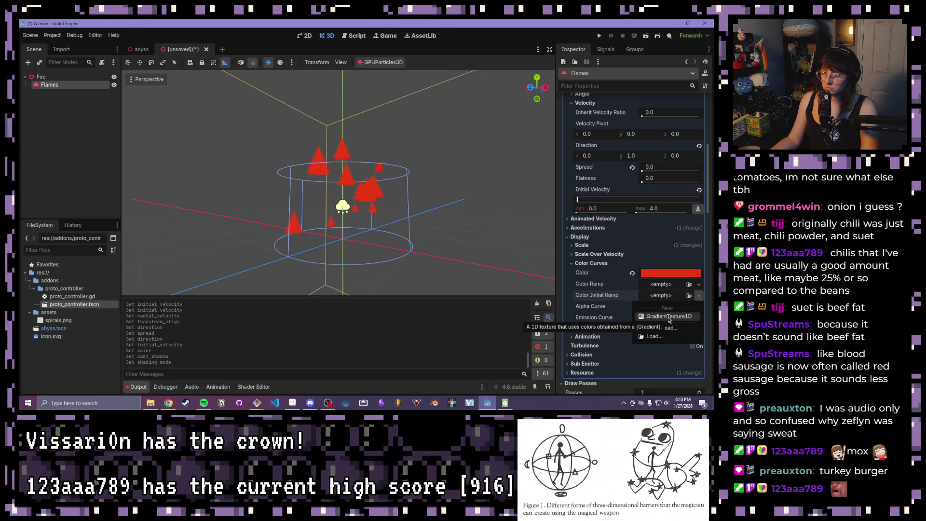
left_click(668, 317)
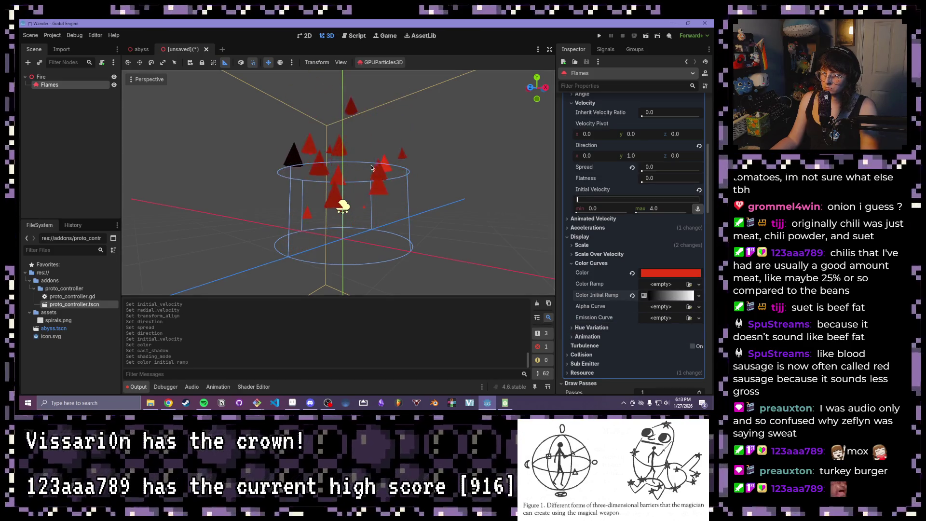
left_click(691, 300)
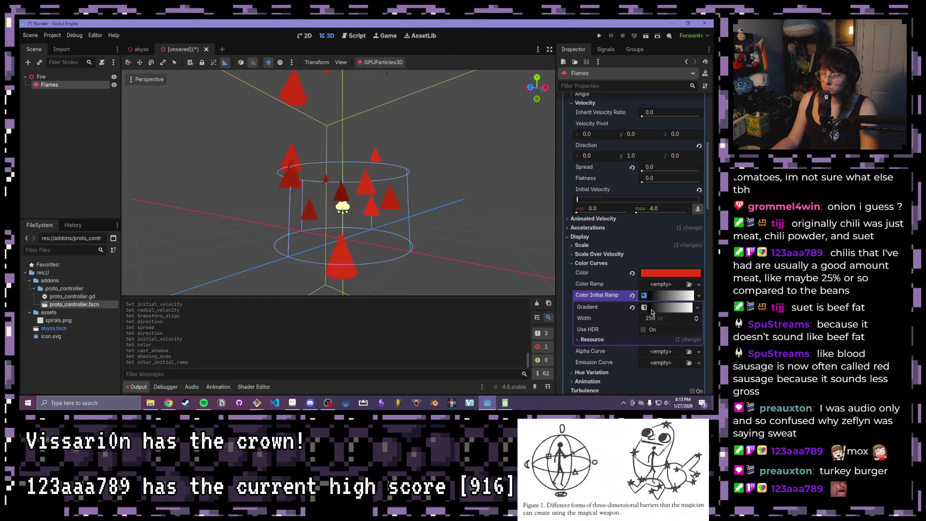
scroll(665, 260, "down", 2)
Step: Change the base particle Color to white and expand the ramp's Gradient
left_click(656, 236)
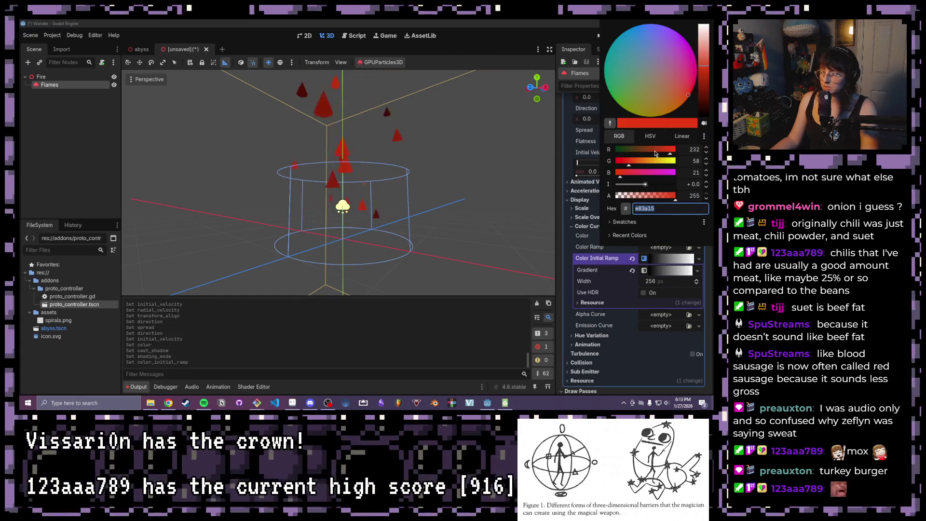
mouse_move(642, 166)
left_mouse_down()
mouse_move(675, 160)
mouse_move(675, 172)
left_mouse_up()
left_click(594, 263)
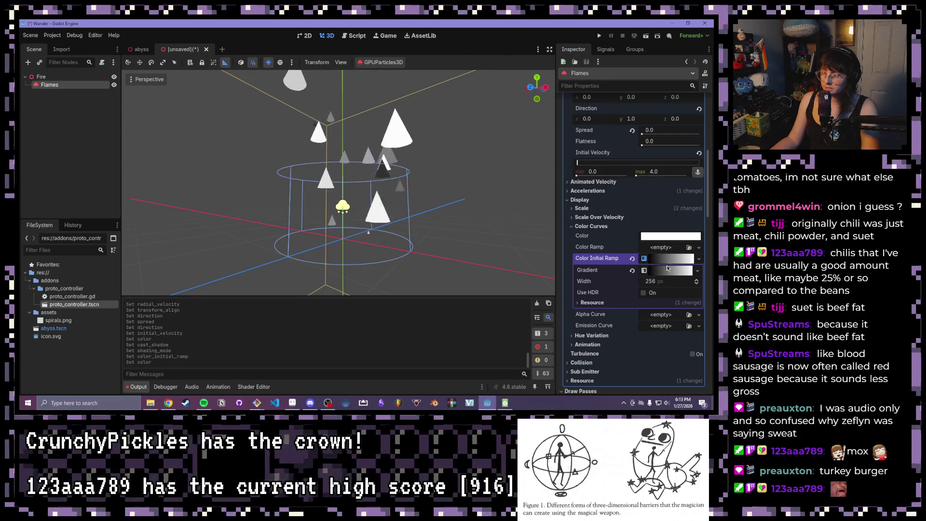
left_click(660, 271)
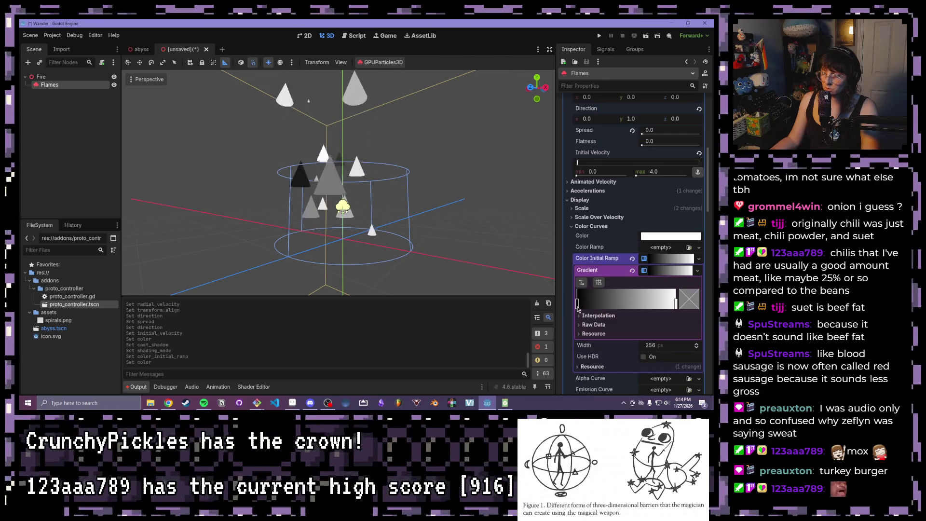
Step: Turn the gradient's black left stop into red using the HSV sliders
left_click(577, 303)
left_click(689, 299)
left_click_drag(676, 166, 678, 67)
mouse_move(649, 119)
left_mouse_down()
mouse_move(669, 139)
mouse_move(661, 130)
mouse_move(678, 105)
left_mouse_up()
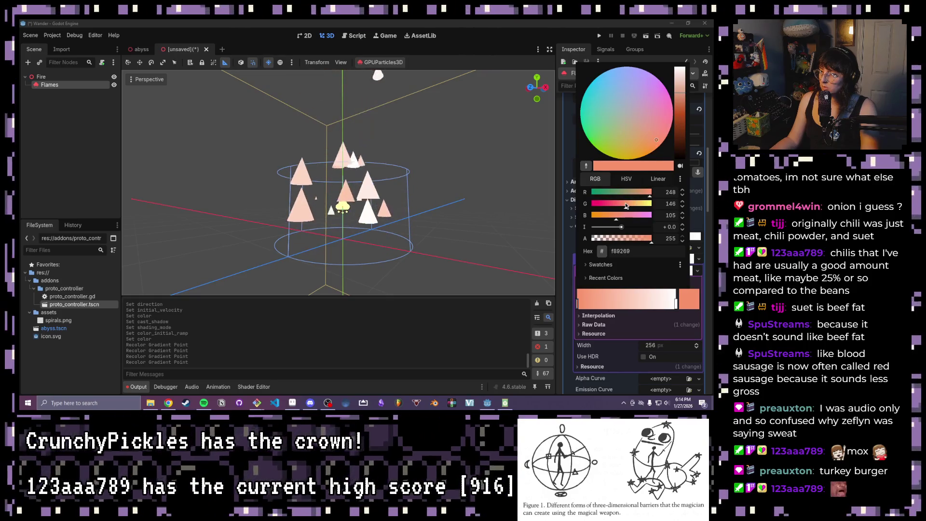
left_click(627, 180)
mouse_move(599, 194)
left_mouse_down()
mouse_move(642, 203)
mouse_move(647, 215)
left_mouse_up()
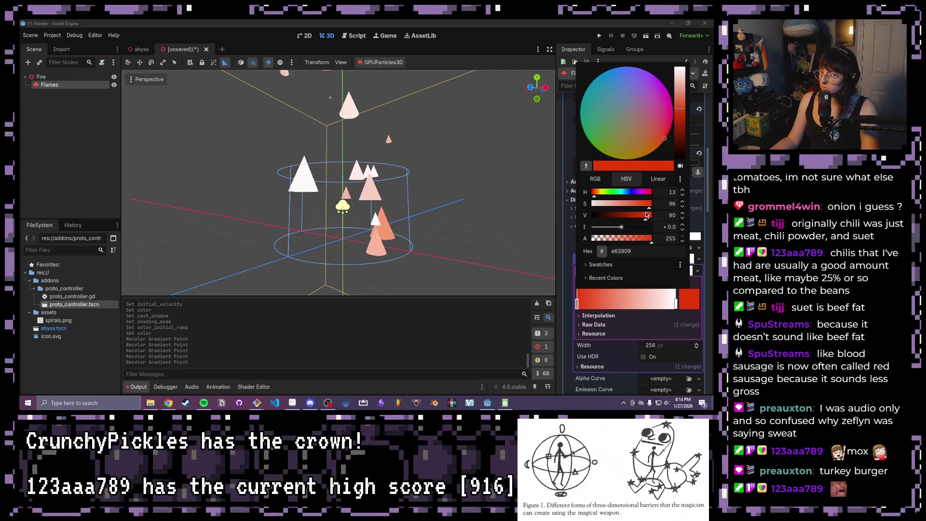
left_click(688, 305)
Step: Make the white right stop a fully saturated orange
left_click(682, 302)
left_click(620, 269)
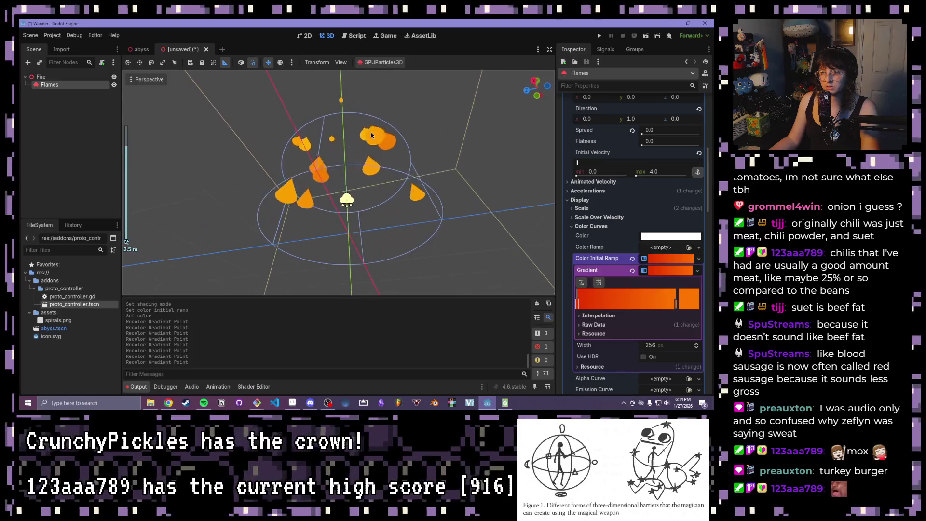
scroll(376, 154, "down", 3)
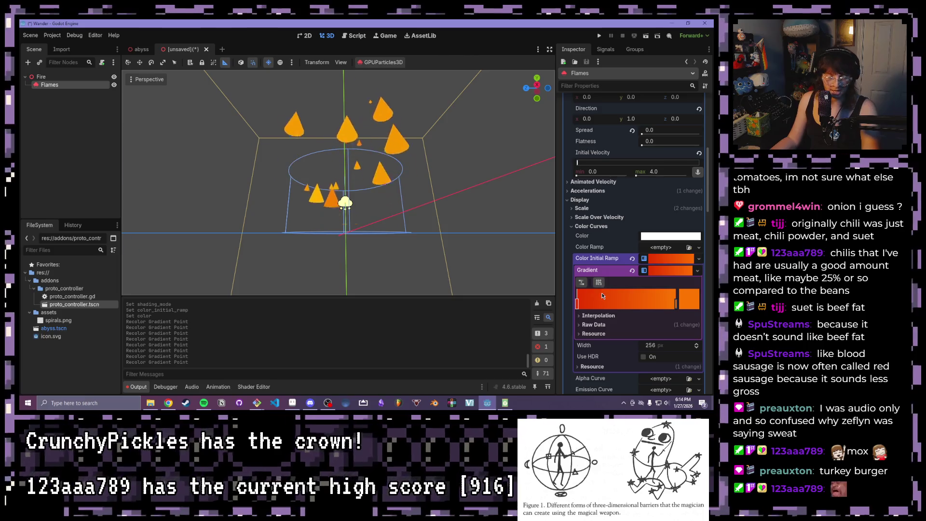
double_click(676, 308)
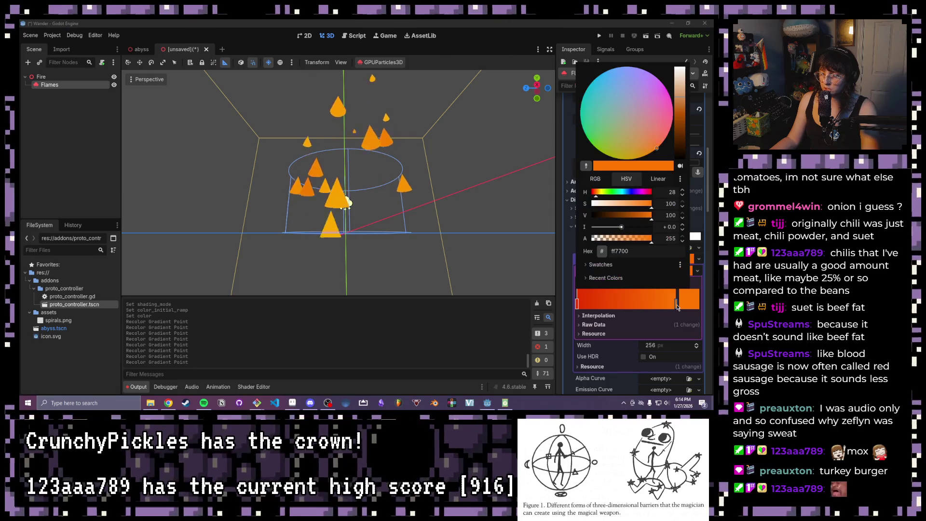
mouse_move(676, 97)
left_mouse_down()
mouse_move(680, 83)
mouse_move(680, 92)
left_mouse_up()
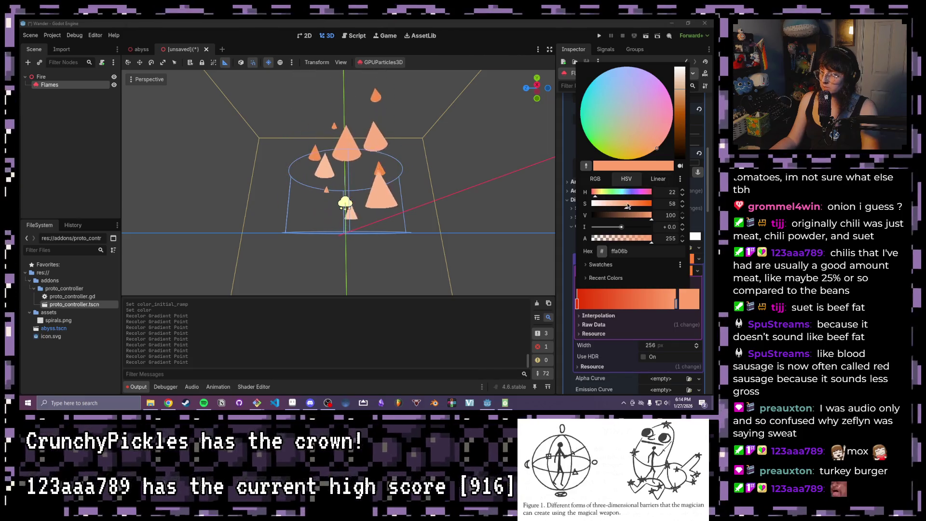
left_click_drag(634, 206, 640, 205)
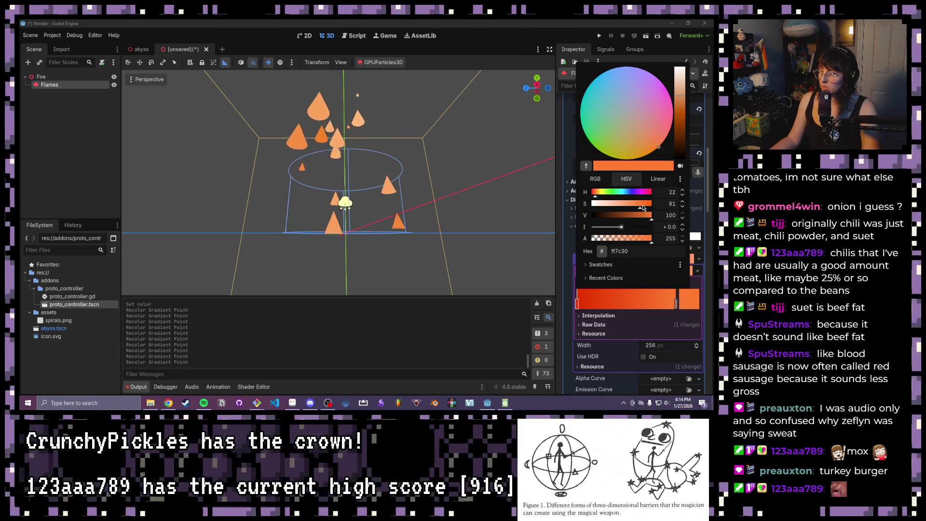
left_click_drag(643, 208, 662, 207)
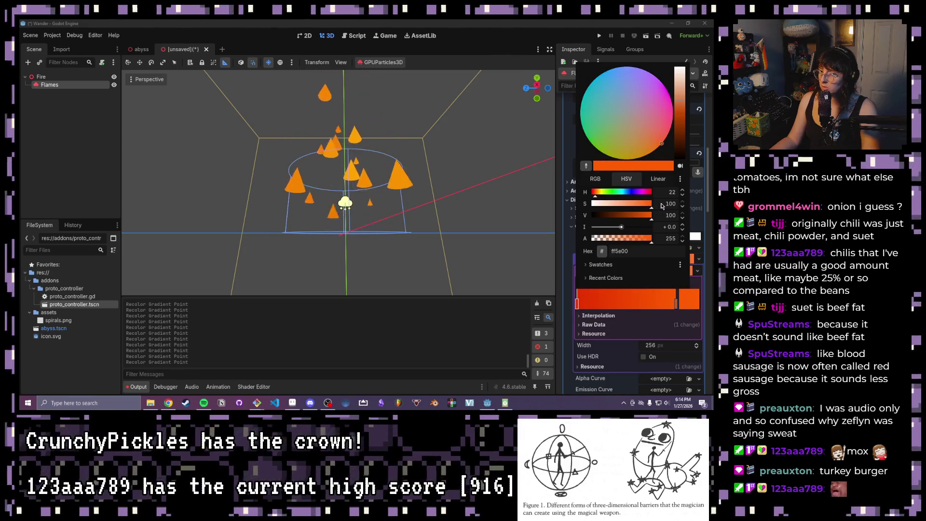
left_click(577, 304)
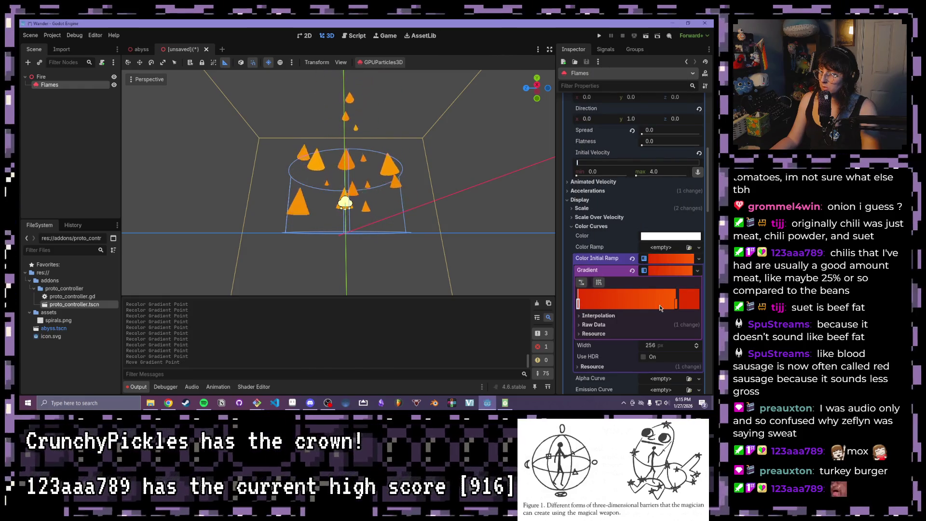
Step: Raise the left red stop to full brightness
double_click(578, 304)
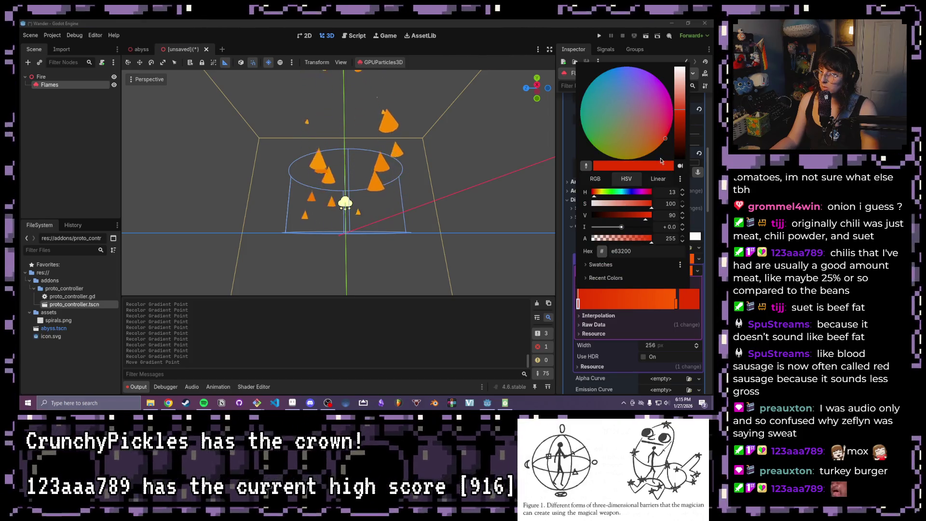
mouse_move(680, 108)
left_mouse_down()
mouse_move(679, 93)
mouse_move(681, 108)
left_mouse_up()
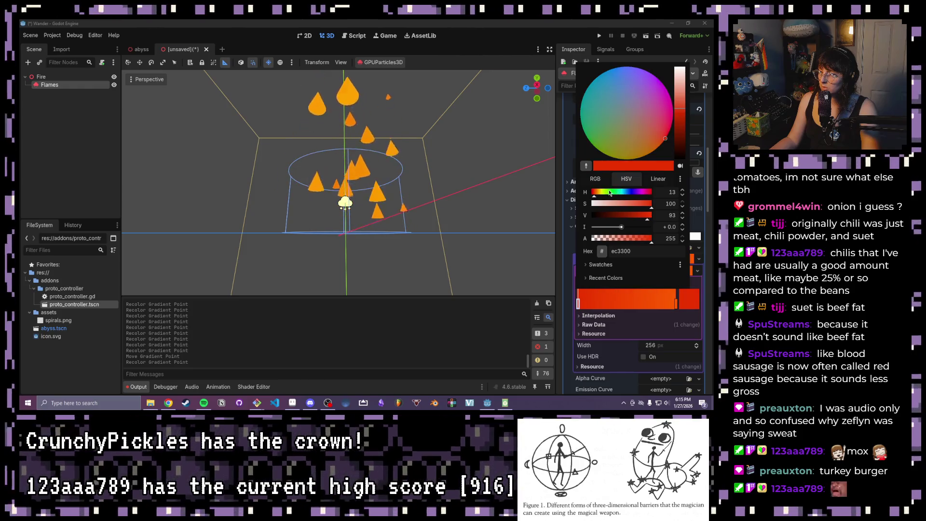
left_click(650, 215)
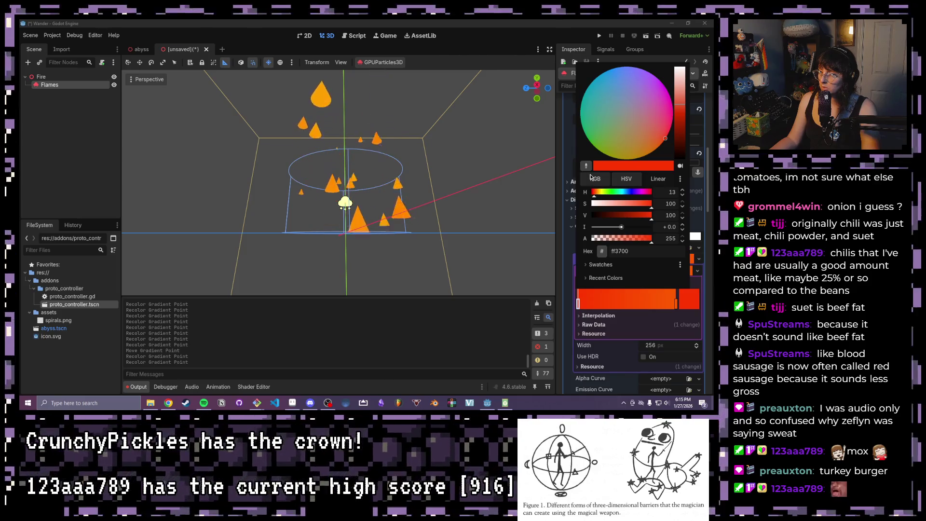
left_click(441, 125)
scroll(450, 217, "down", 5)
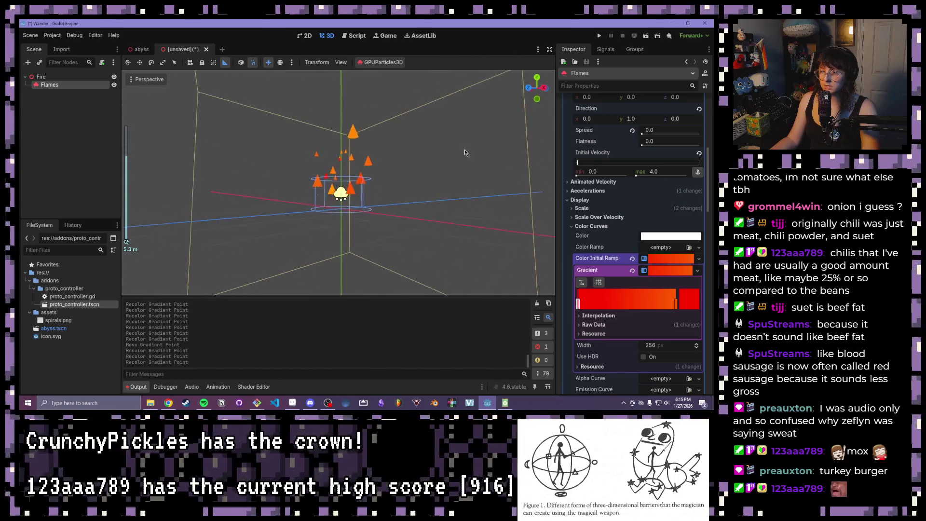
Step: Assign a new CurveTexture to the Flames' Emission Curve
left_click(567, 200)
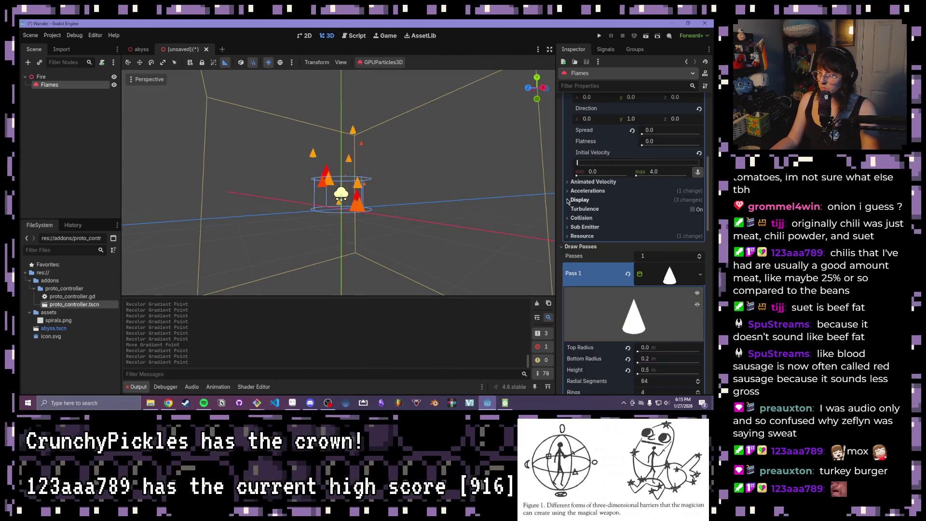
left_click(568, 200)
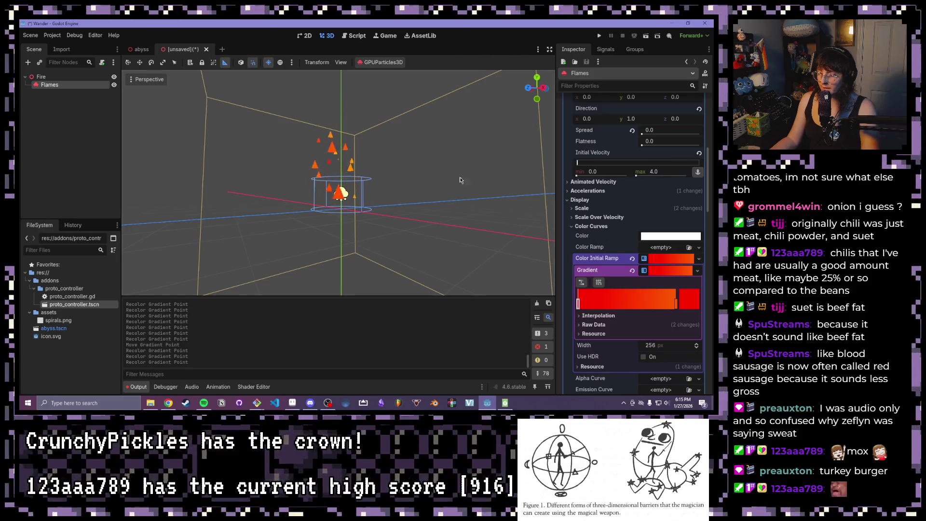
scroll(429, 187, "up", 5)
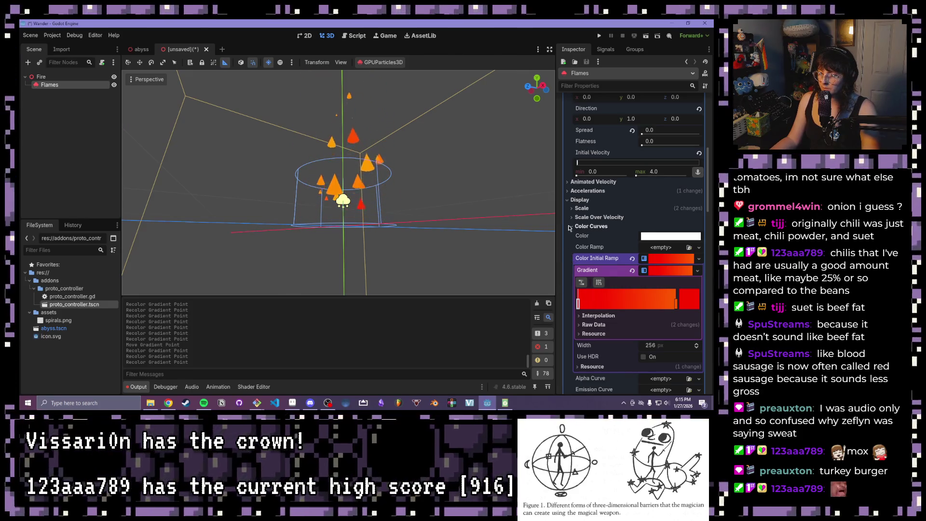
scroll(627, 289, "down", 2)
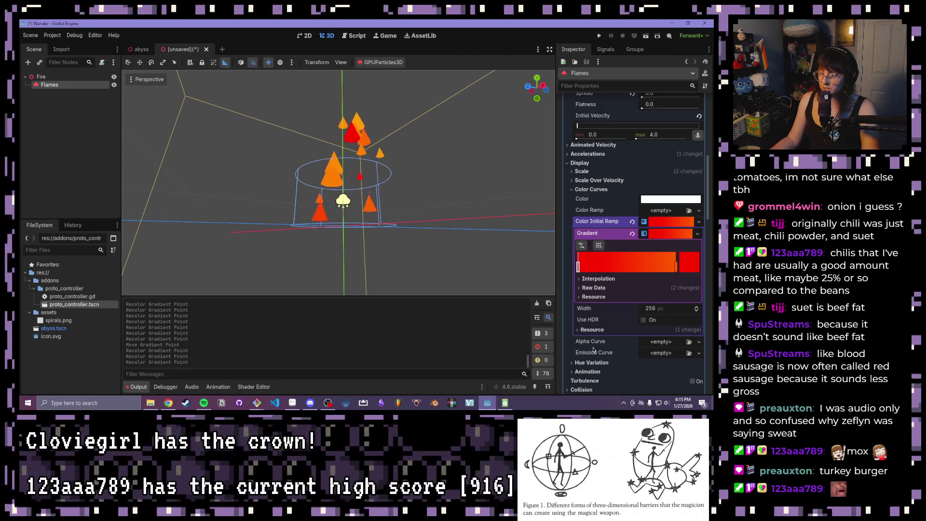
left_click(663, 353)
left_click(675, 367)
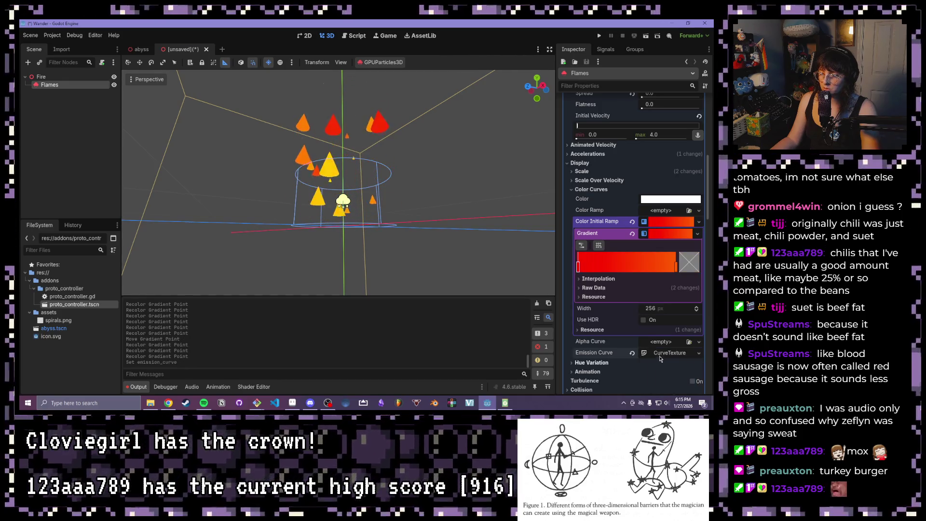
Step: Give the CurveTexture a new Curve held at 1.0 that drops to zero near the end
scroll(621, 354, "down", 5)
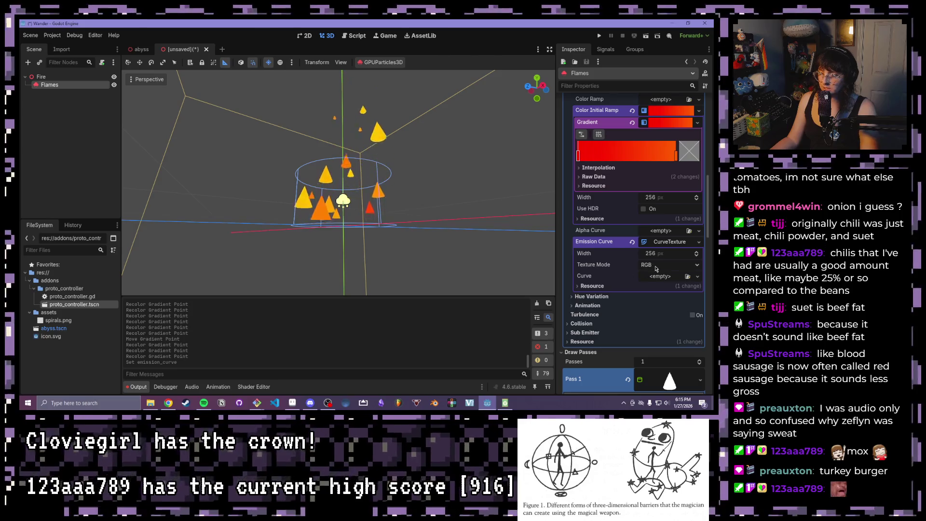
left_click(698, 276)
left_click(667, 297)
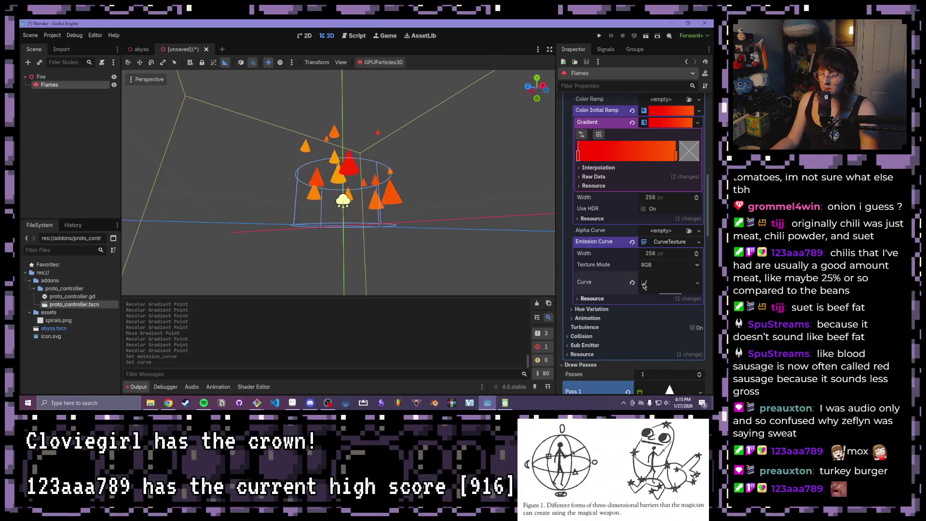
left_click_drag(588, 360, 593, 318)
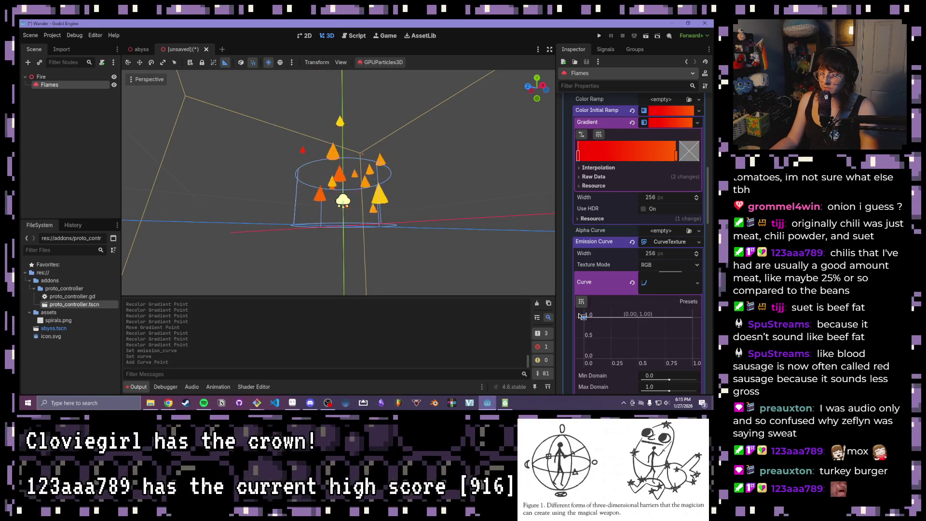
left_click_drag(701, 318, 708, 332)
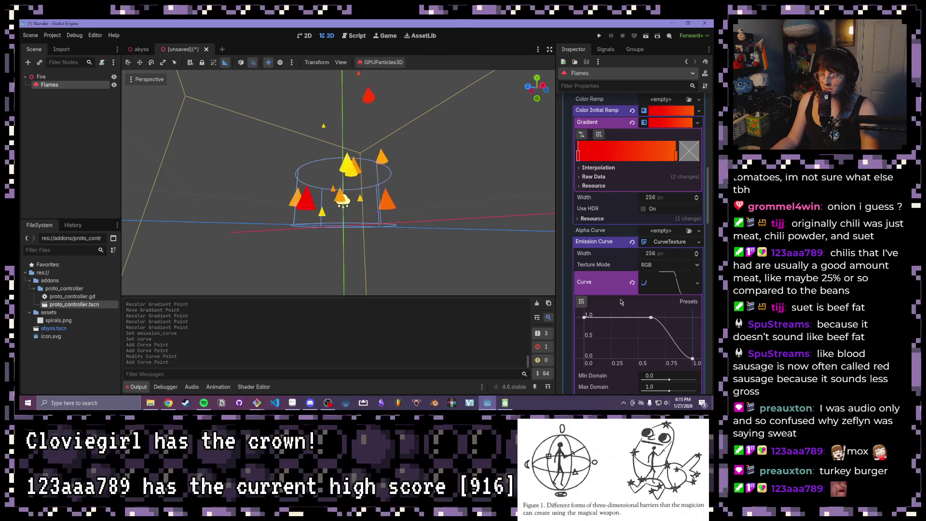
Step: Preview the flames against the sky environment, turn it off, and begin saving the scene
scroll(584, 232, "down", 5)
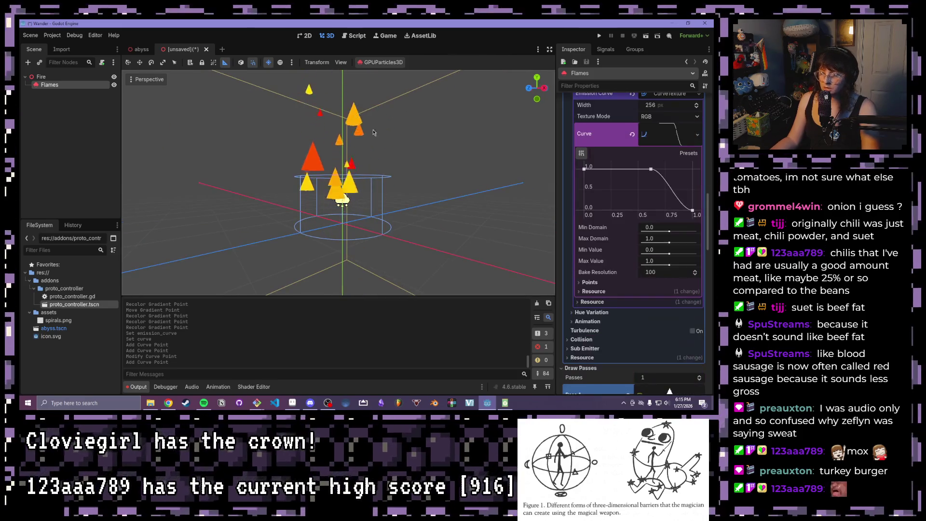
scroll(583, 231, "down", 1)
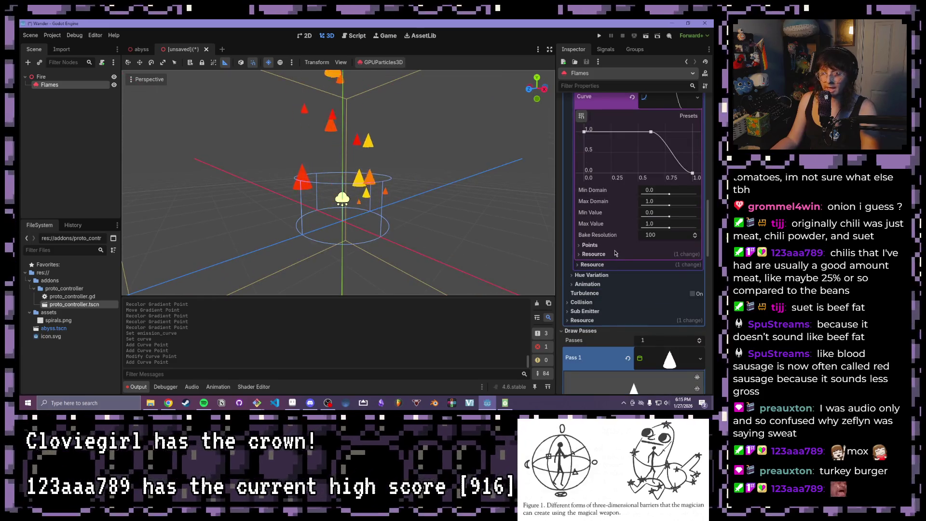
scroll(618, 248, "up", 1)
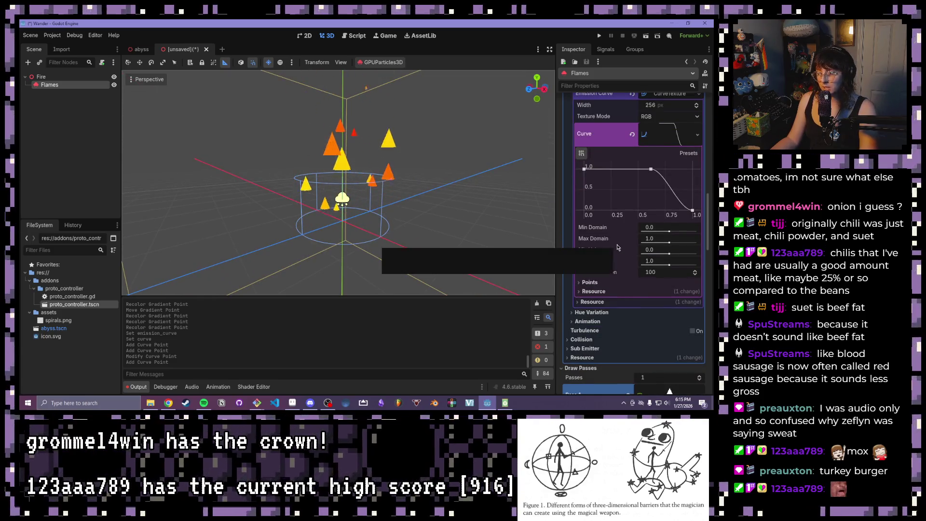
scroll(618, 247, "up", 1)
scroll(618, 247, "up", 2)
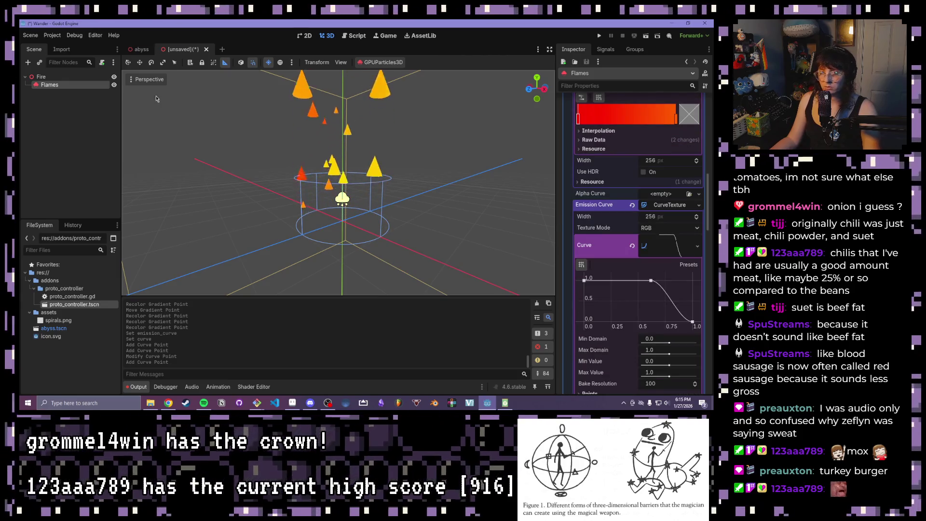
left_click(280, 63)
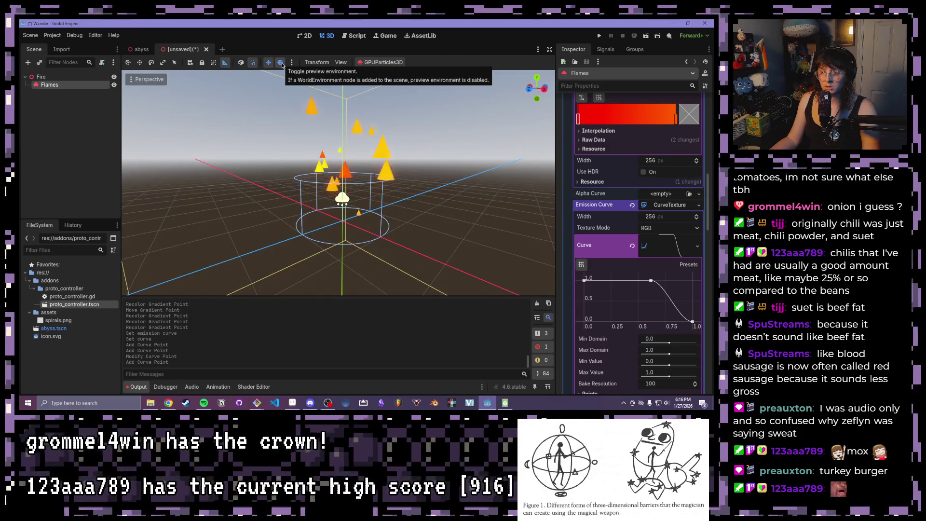
scroll(353, 199, "up", 3)
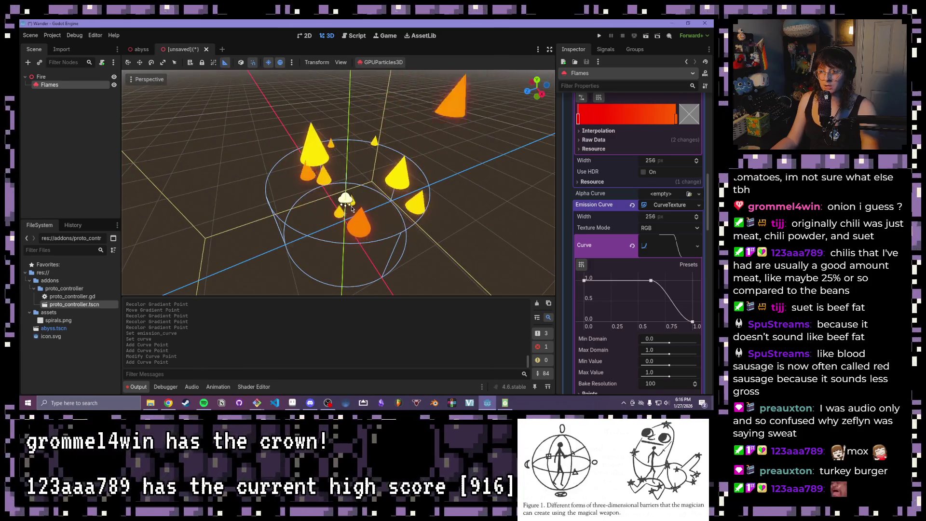
scroll(358, 178, "up", 4)
scroll(358, 179, "down", 6)
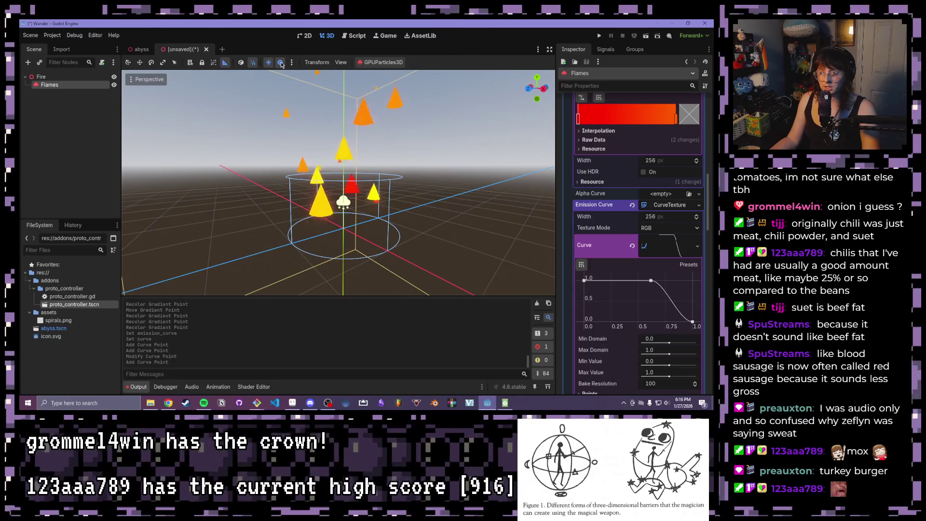
left_click(280, 62)
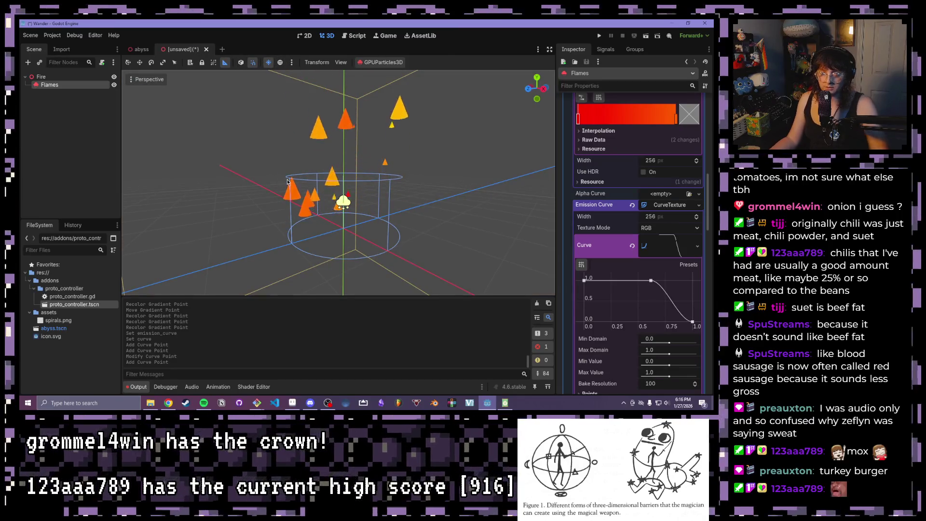
key("ctrl+s")
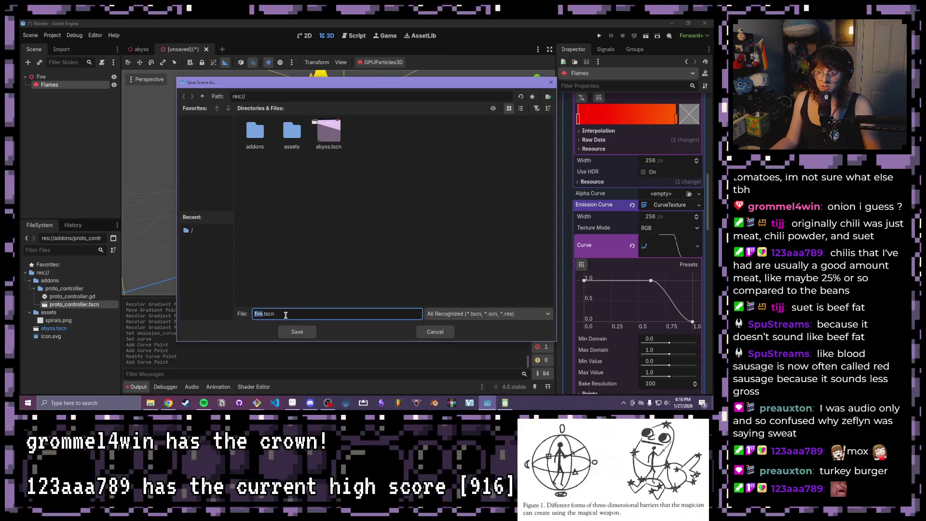
Step: Save the scene as fire.tscn and instance it as a Fire node under the Abyss root
left_click(303, 334)
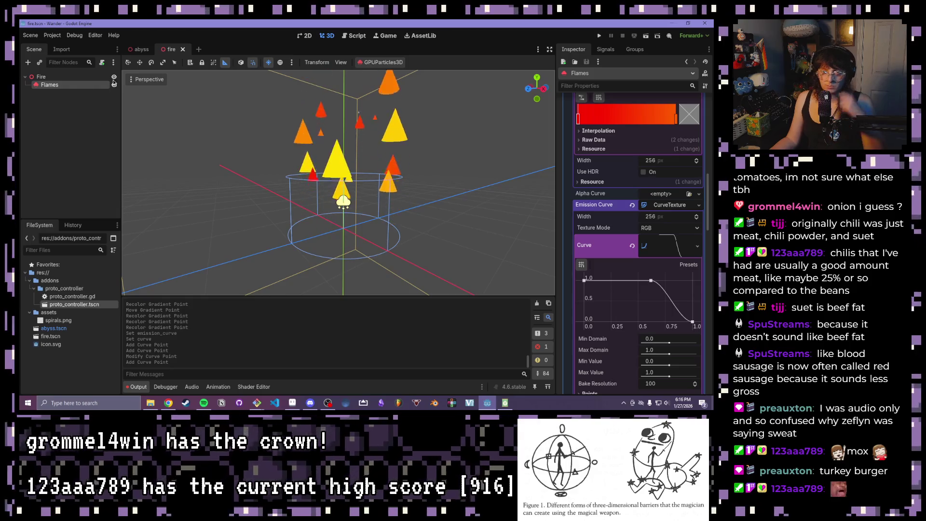
left_click(143, 50)
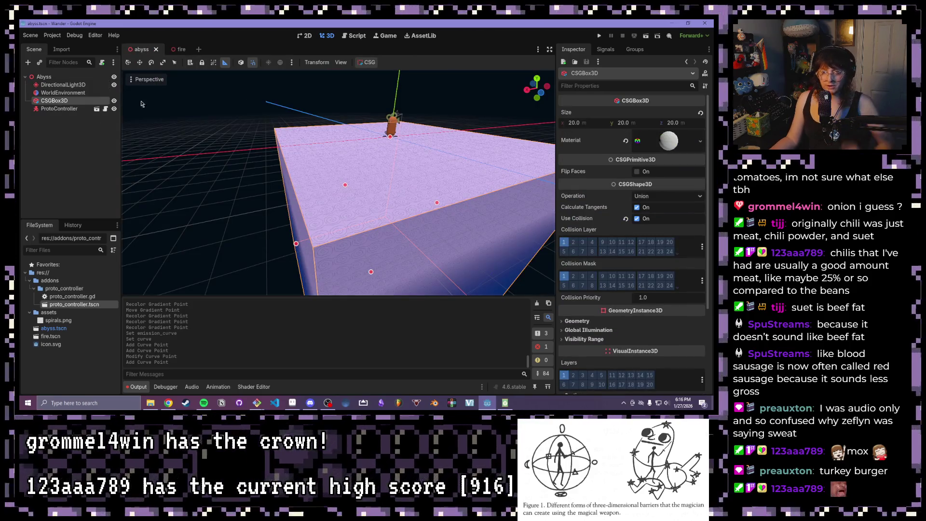
left_click(41, 76)
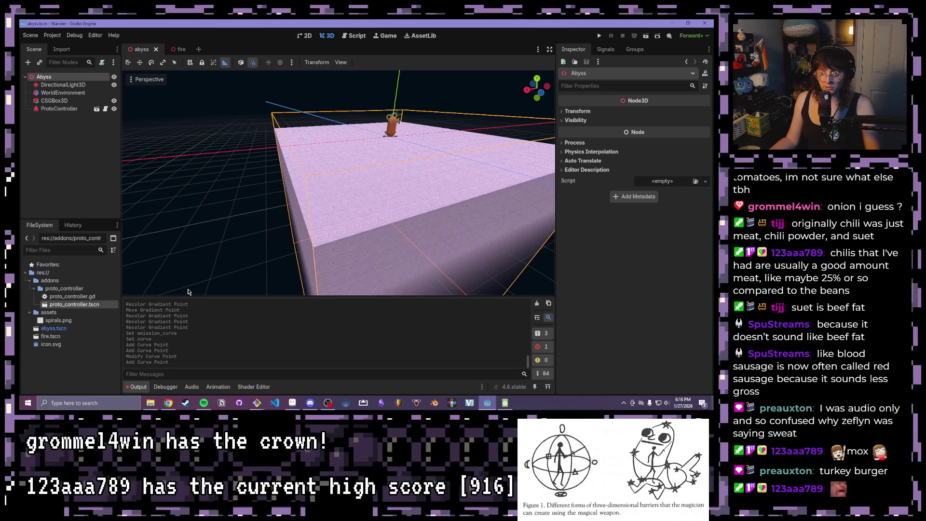
mouse_move(42, 329)
left_mouse_down()
mouse_move(67, 95)
mouse_move(36, 77)
left_mouse_up()
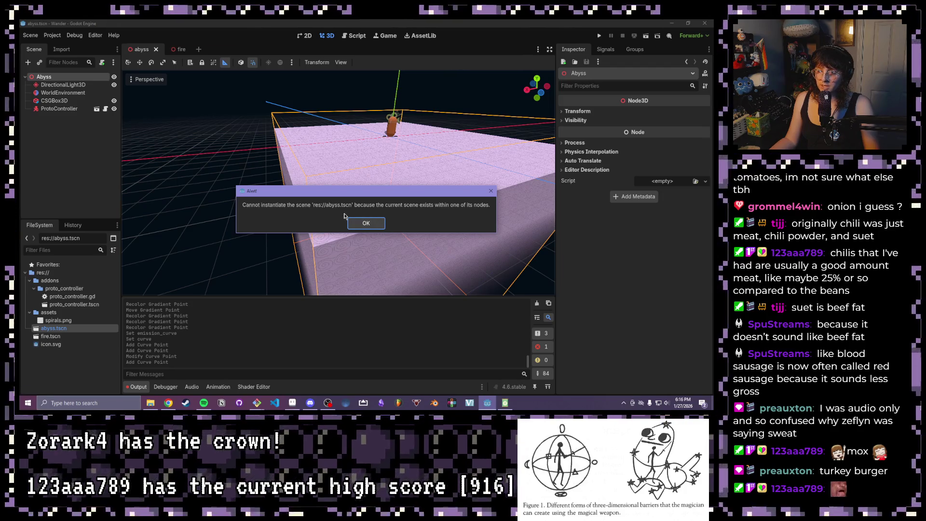
left_click(375, 224)
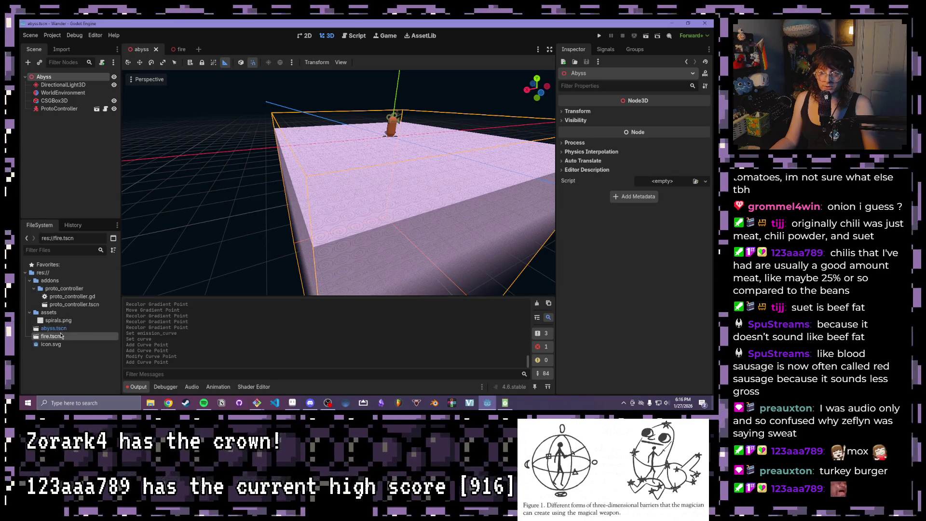
left_click_drag(49, 74, 48, 81)
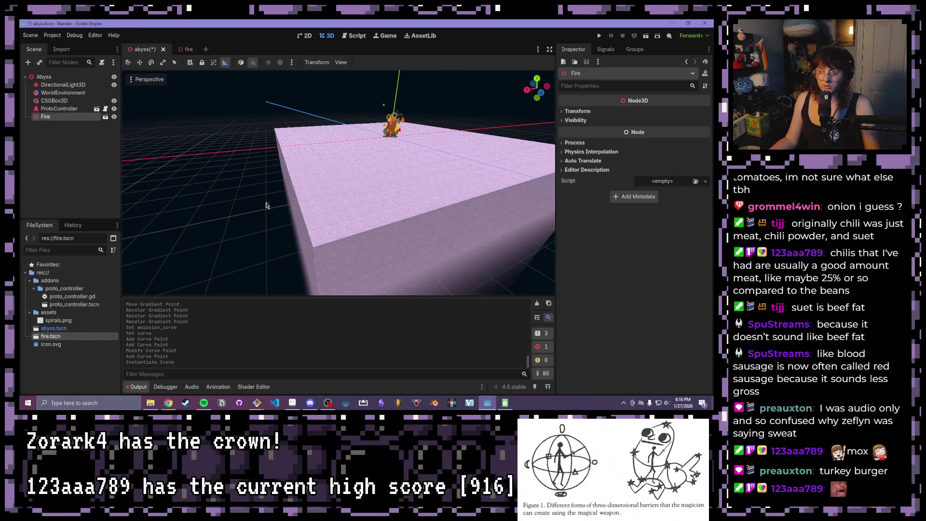
Step: Frame the Fire node and hide the ProtoController and DirectionalLight3D
scroll(451, 151, "up", 5)
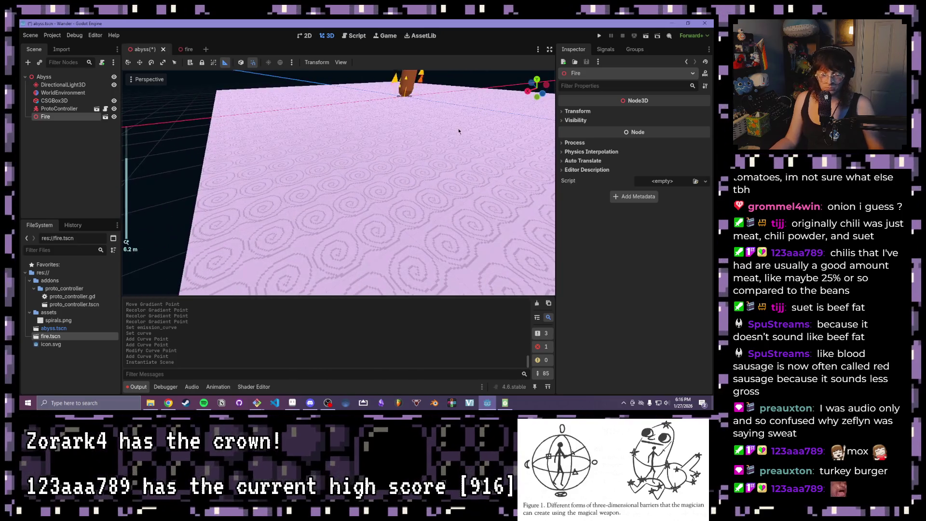
key("f")
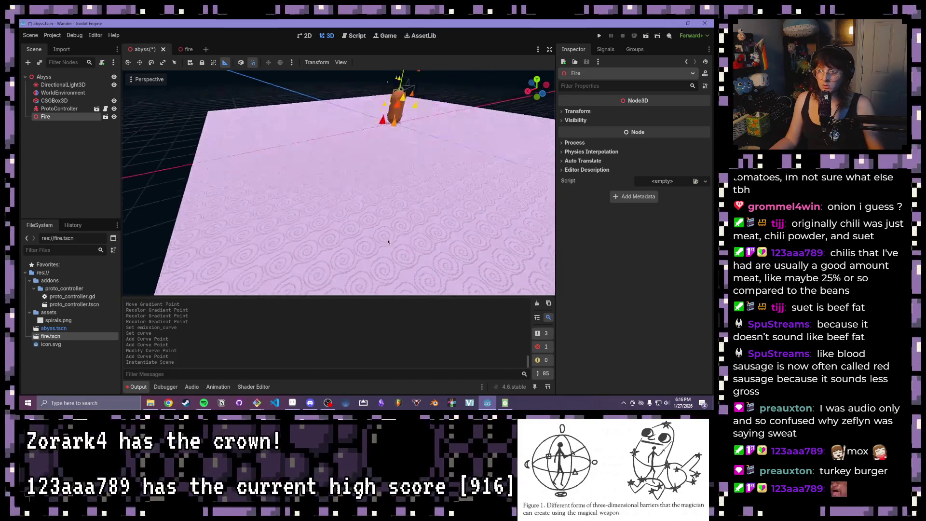
scroll(395, 249, "up", 10)
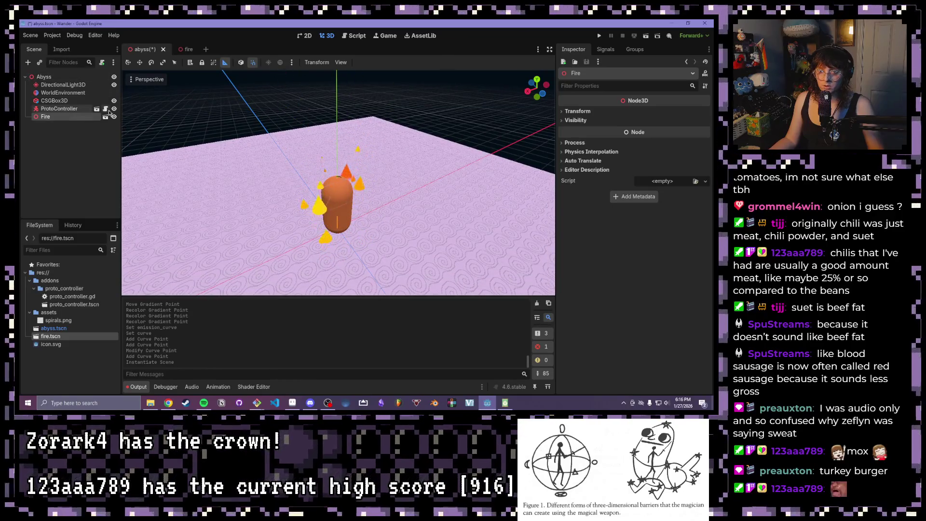
left_click(114, 109)
scroll(390, 223, "up", 4)
left_click_drag(390, 223, 316, 135)
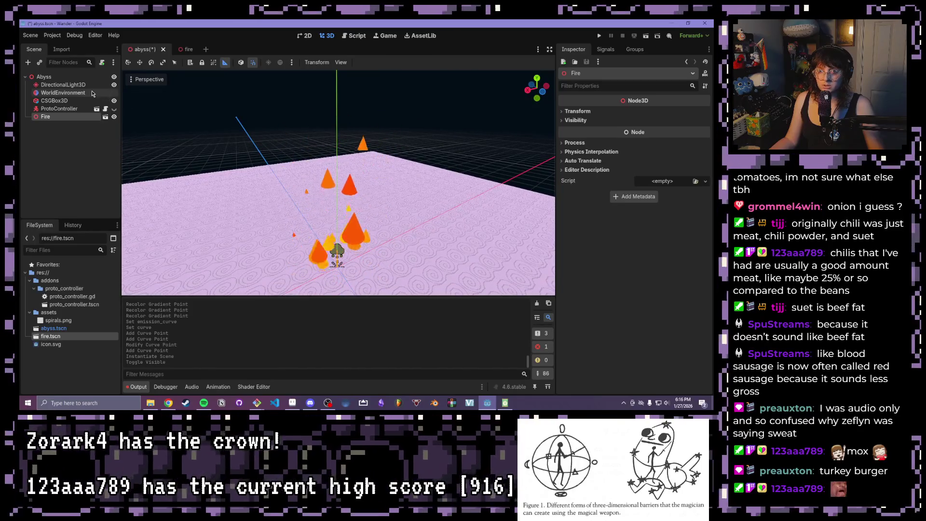
left_click(114, 84)
mouse_move(380, 222)
left_mouse_down()
mouse_move(392, 239)
mouse_move(377, 275)
mouse_move(379, 202)
left_mouse_up()
scroll(386, 258, "down", 3)
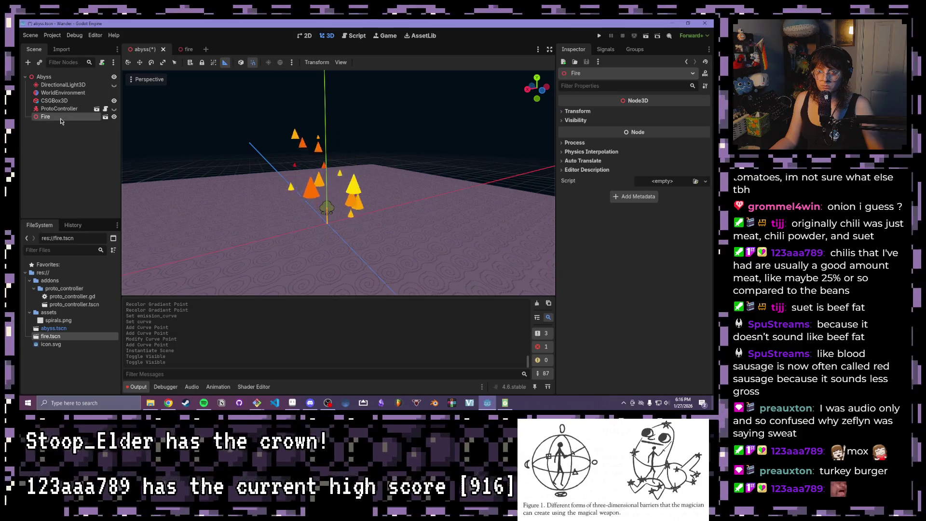
left_click(62, 93)
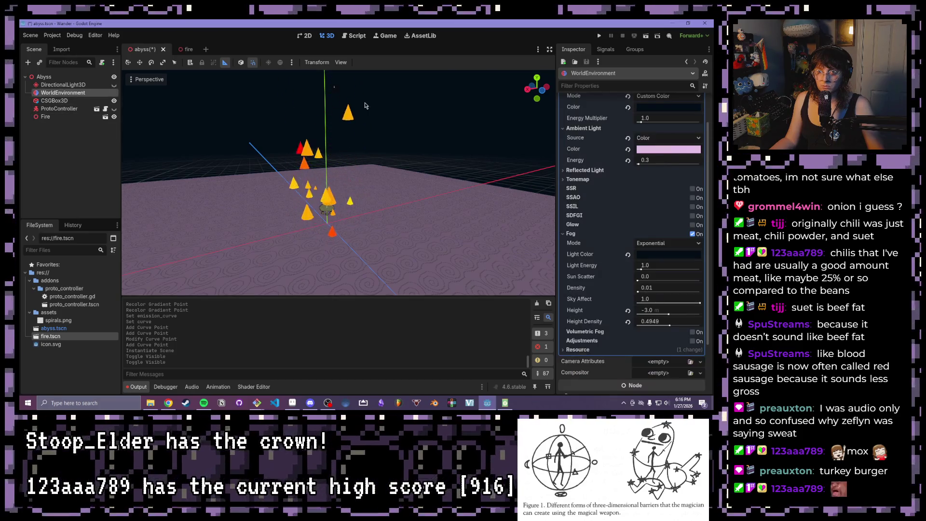
Step: Enable Glow on the WorldEnvironment and toggle SDFGI on, then back off
left_click(692, 224)
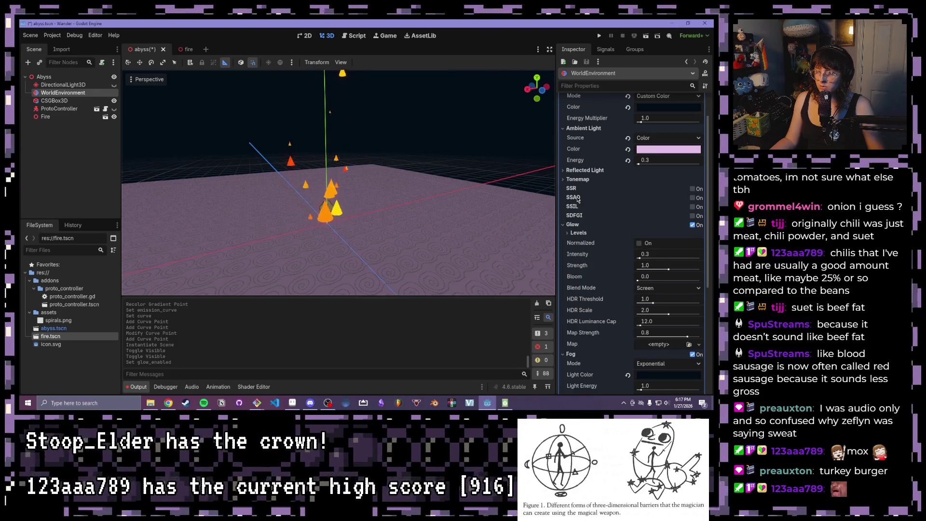
mouse_move(576, 200)
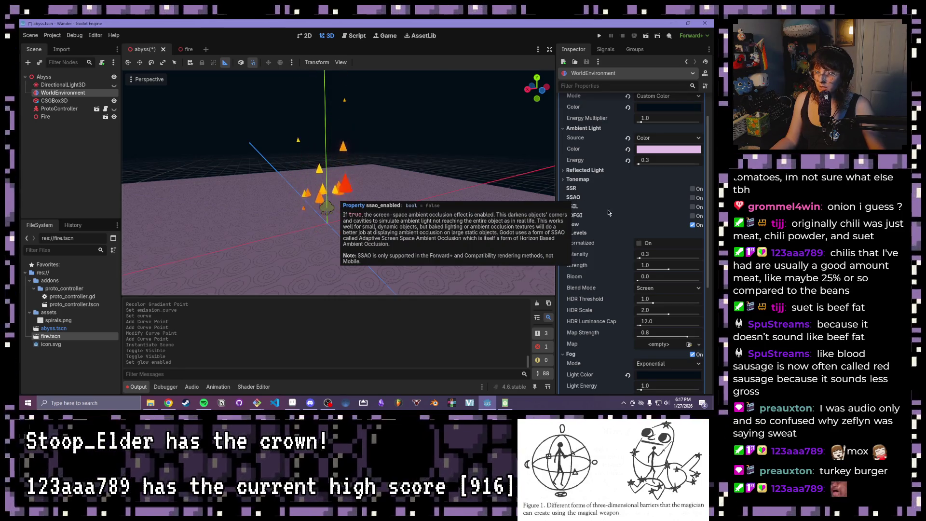
mouse_move(578, 219)
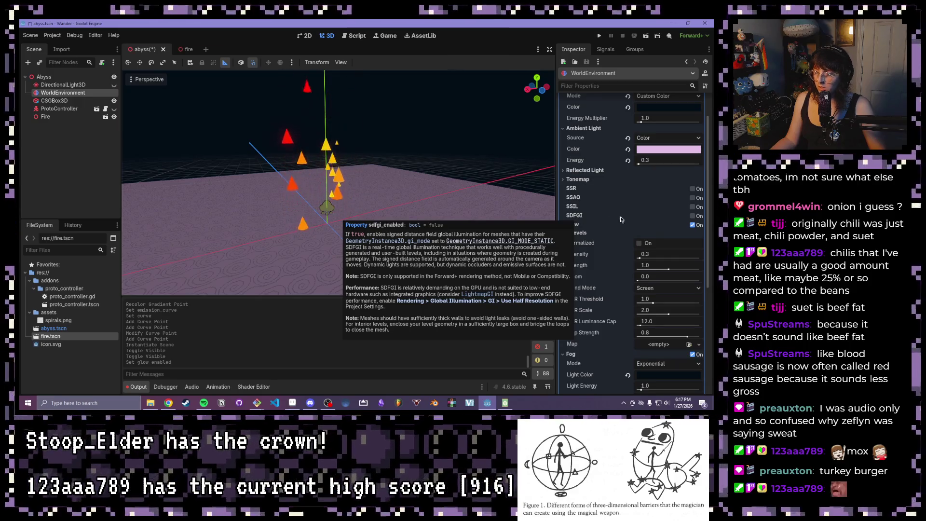
left_click(693, 216)
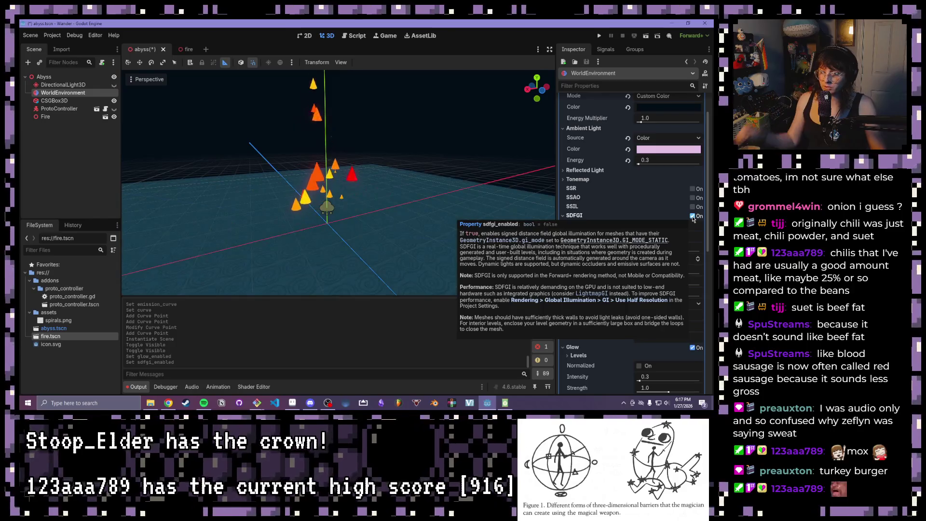
left_click_drag(279, 150, 309, 183)
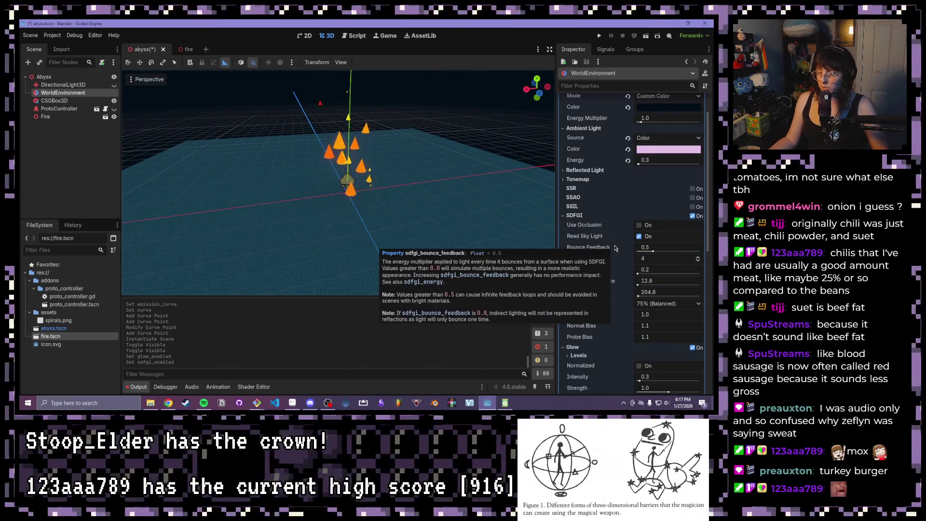
mouse_move(675, 254)
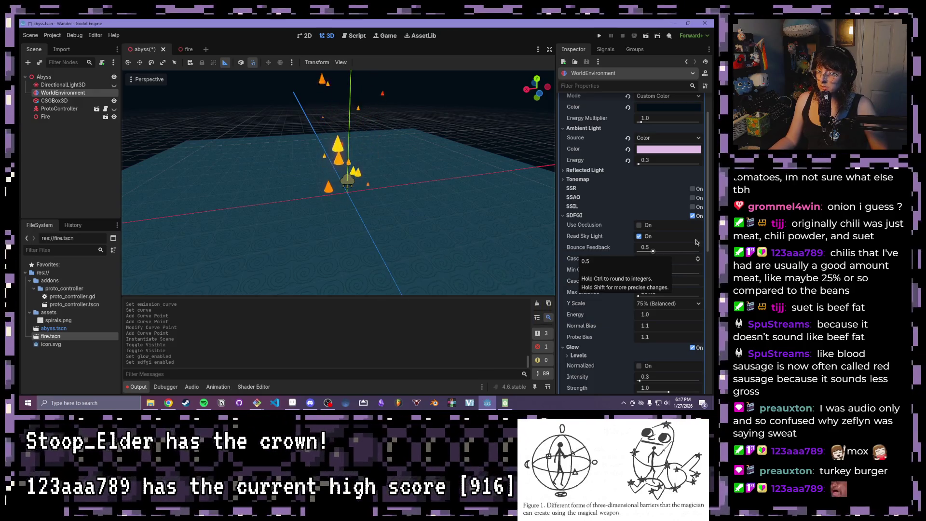
left_click(692, 216)
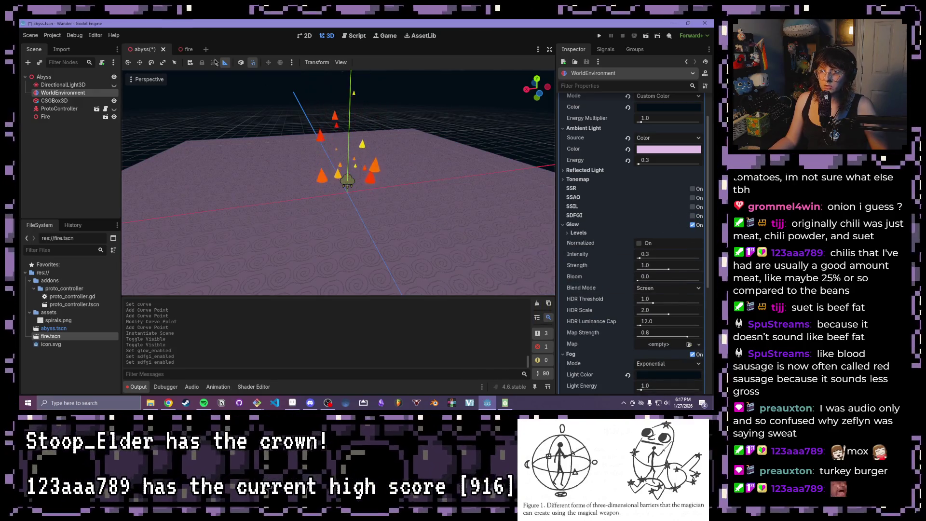
Step: Return to the fire scene and scroll to the draw-pass Material
left_click(187, 50)
scroll(672, 268, "down", 10)
scroll(644, 276, "up", 3)
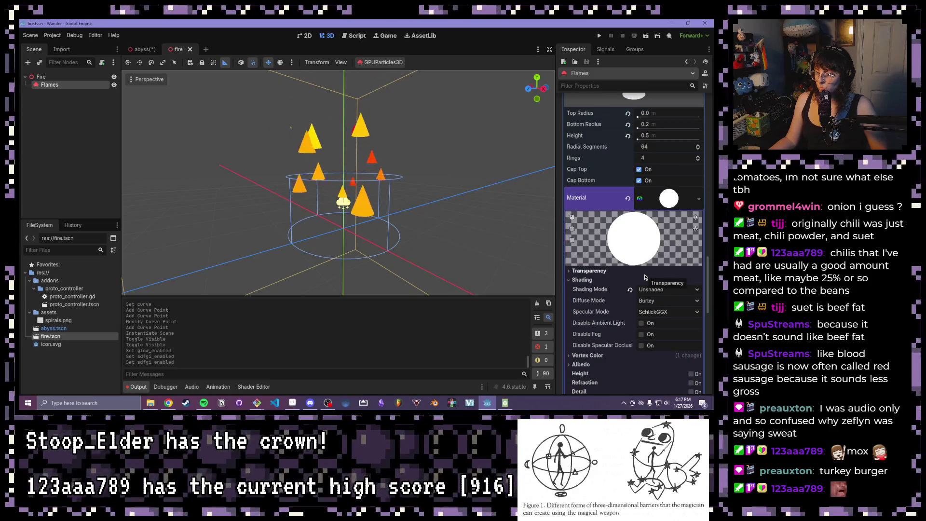
Step: Look through the Flames material's Shading, Vertex Color and Albedo sections
scroll(645, 276, "down", 2)
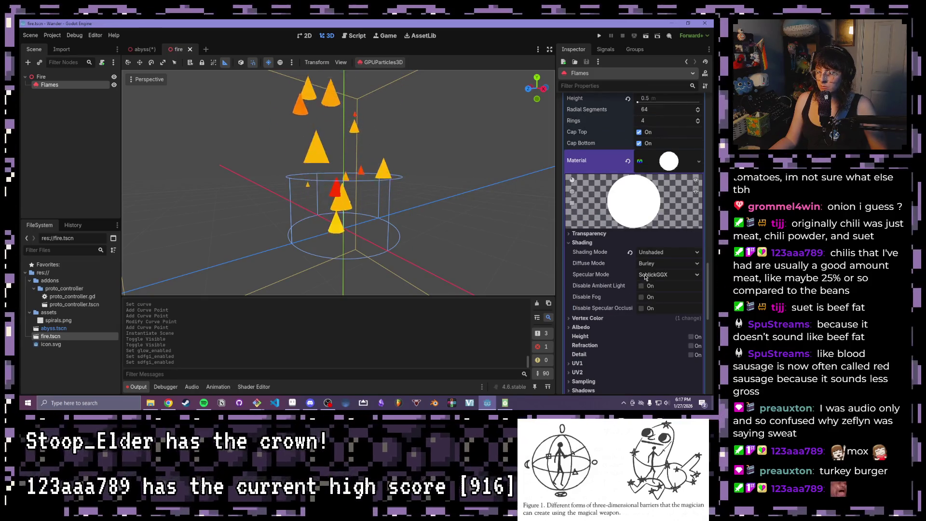
left_click(570, 243)
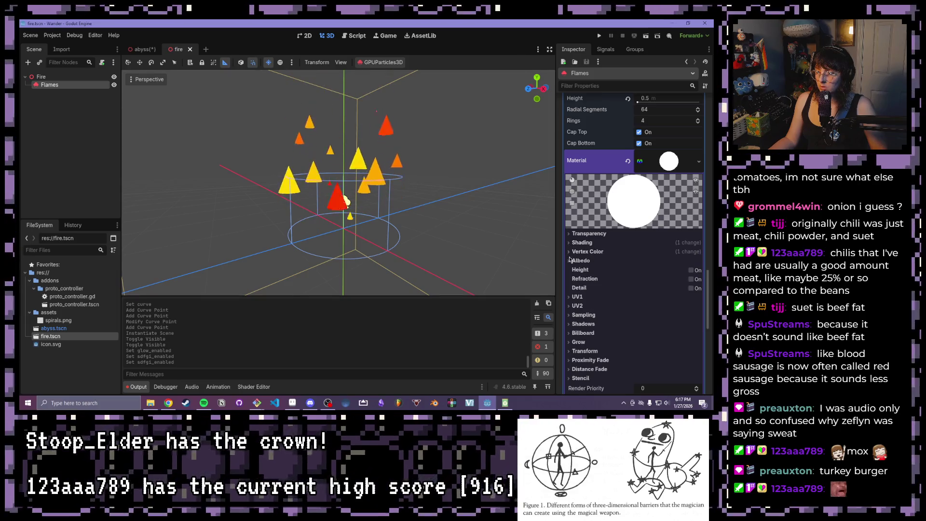
left_click(569, 252)
left_click(569, 253)
left_click(569, 260)
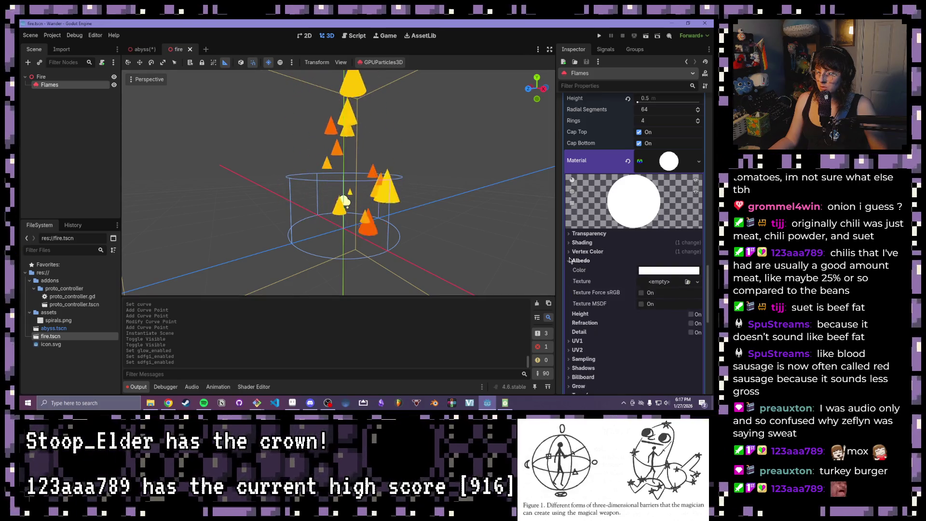
left_click(570, 260)
left_click(570, 260)
left_click(569, 261)
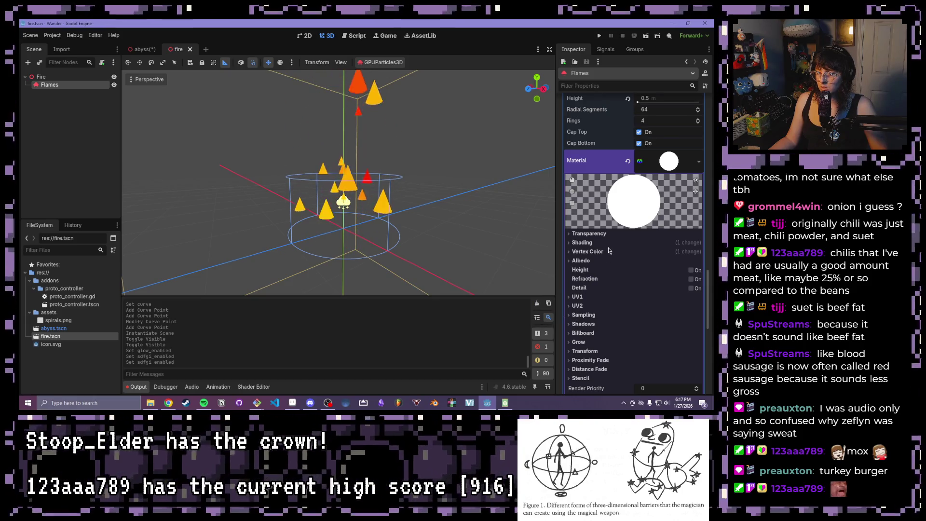
Step: Turn on Disable Receive Shadows in the Flames material's Shadows section
scroll(591, 310, "down", 2)
left_click(593, 287)
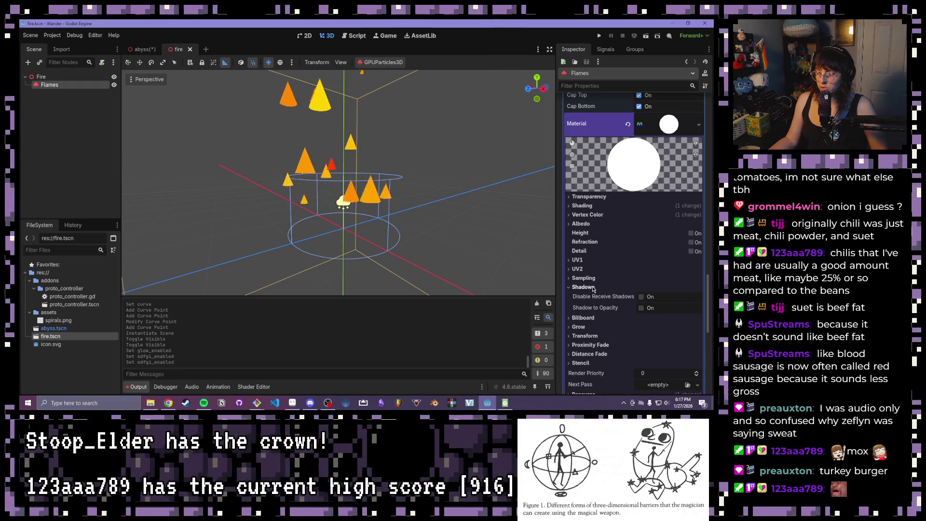
left_click(642, 297)
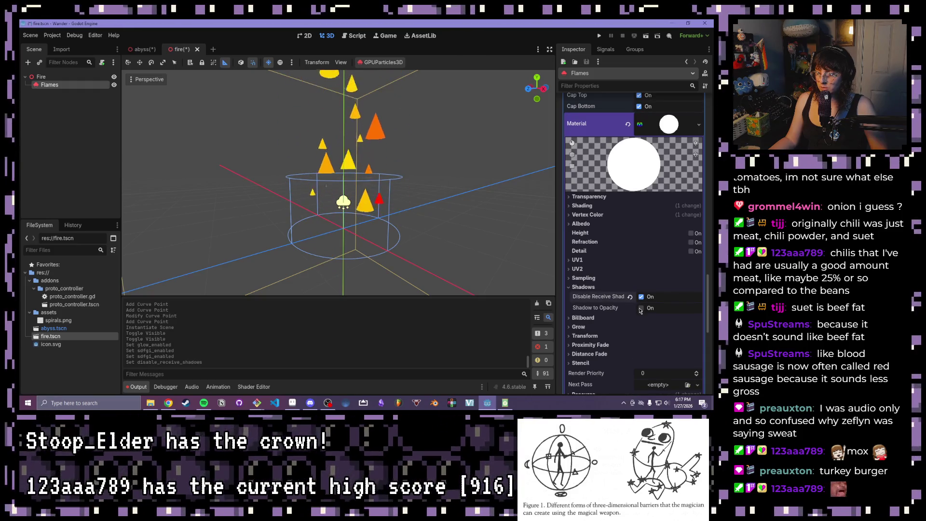
left_click(573, 287)
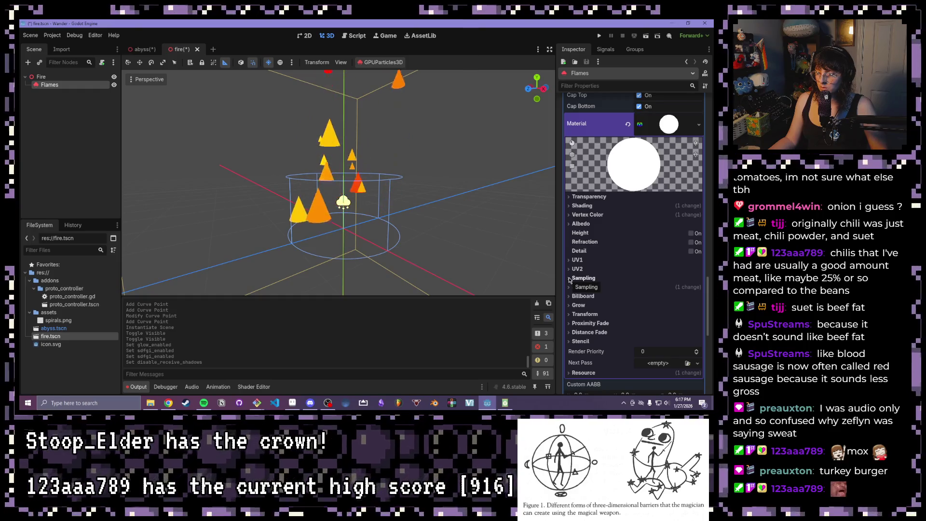
Step: Set the Flames material's Shading Mode to Unshaded
left_click(568, 224)
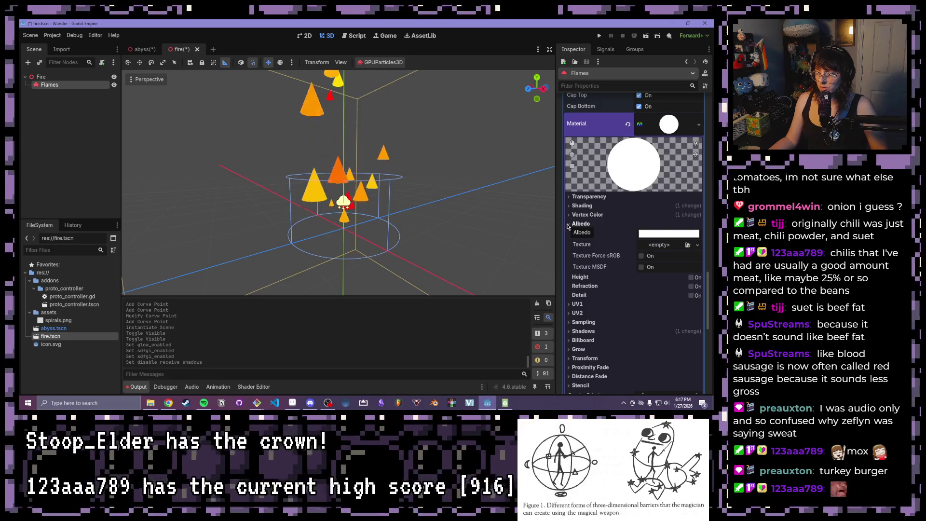
left_click(569, 224)
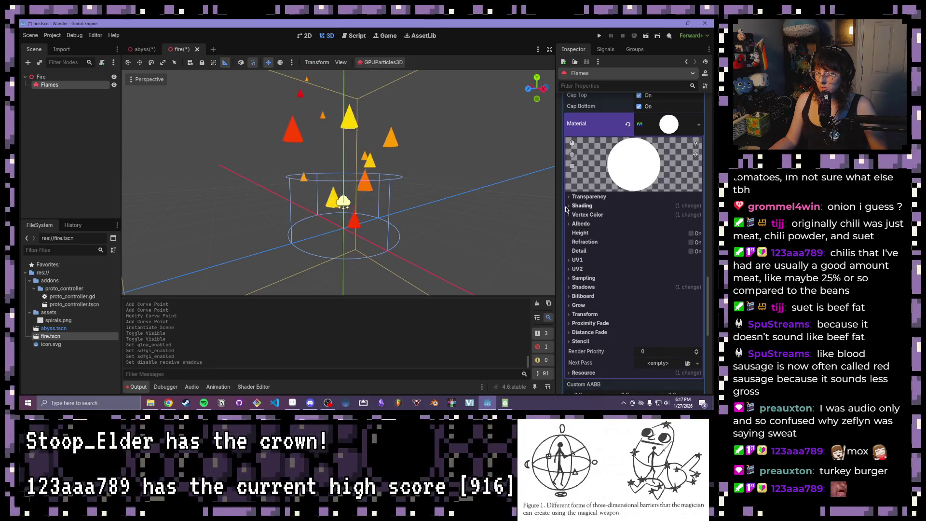
left_click(569, 206)
left_click(668, 215)
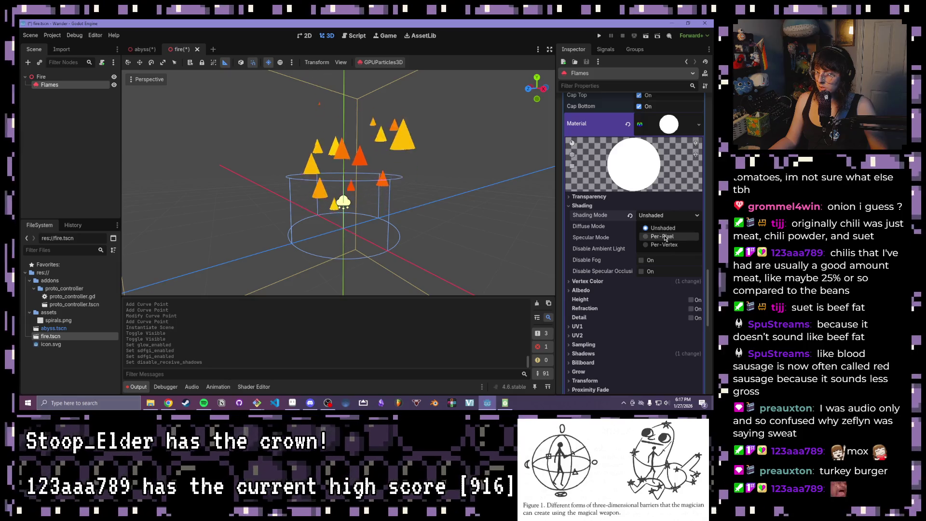
left_click(664, 247)
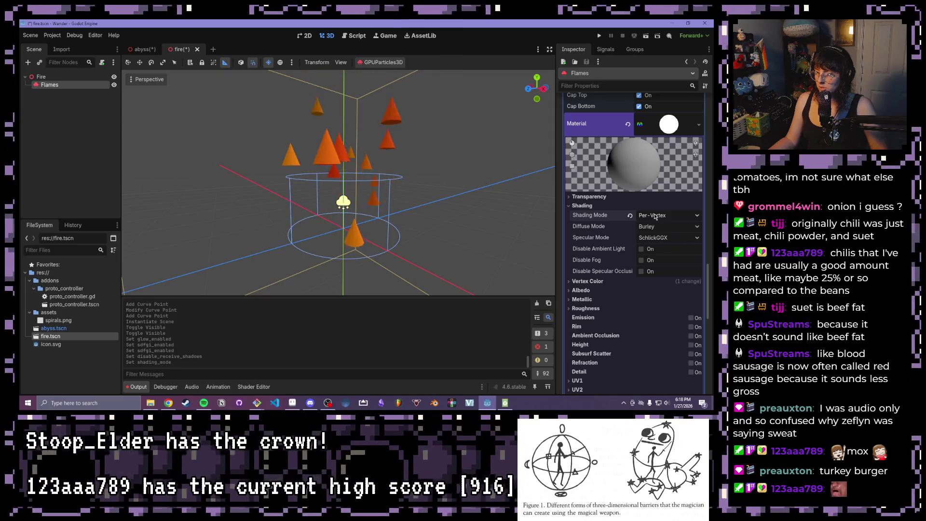
left_click(654, 214)
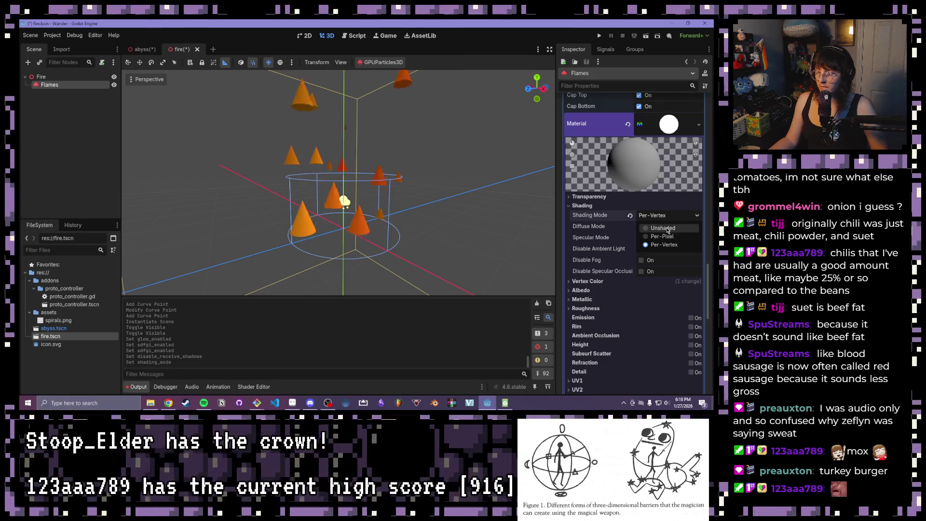
left_click(667, 229)
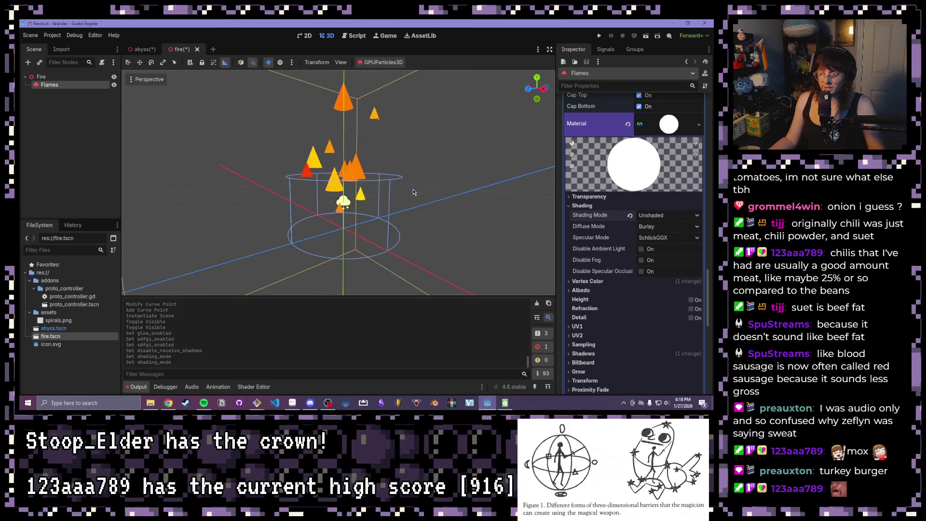
Step: Switch the Flames material's Shading Mode to Per-Pixel
left_click_drag(397, 178, 557, 240)
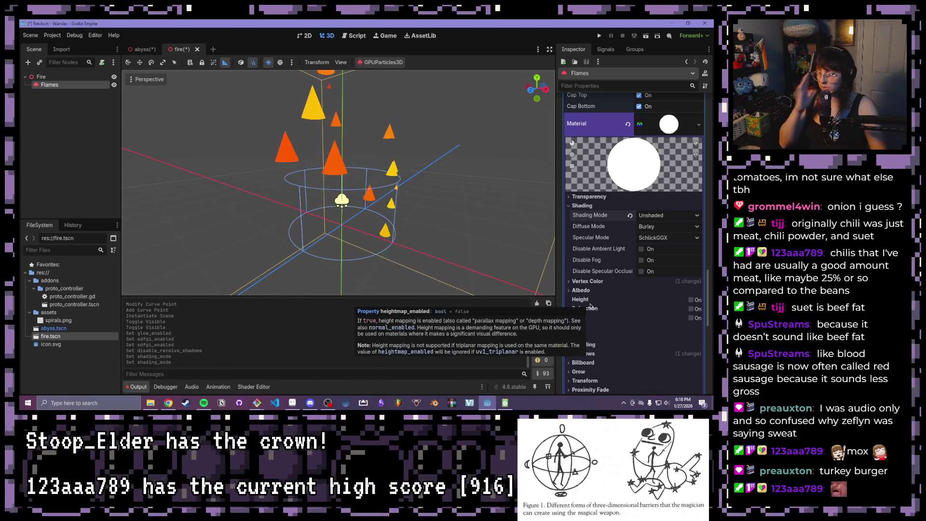
scroll(596, 306, "down", 2)
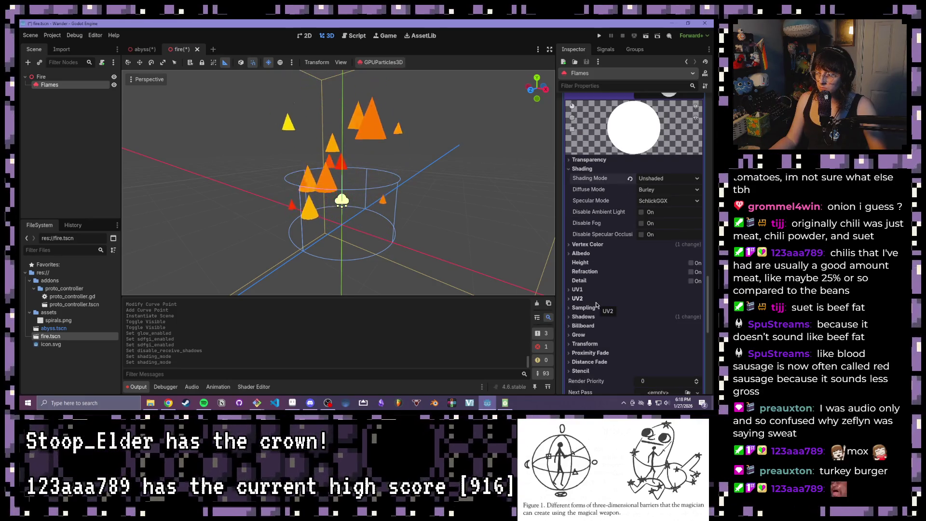
scroll(596, 306, "down", 2)
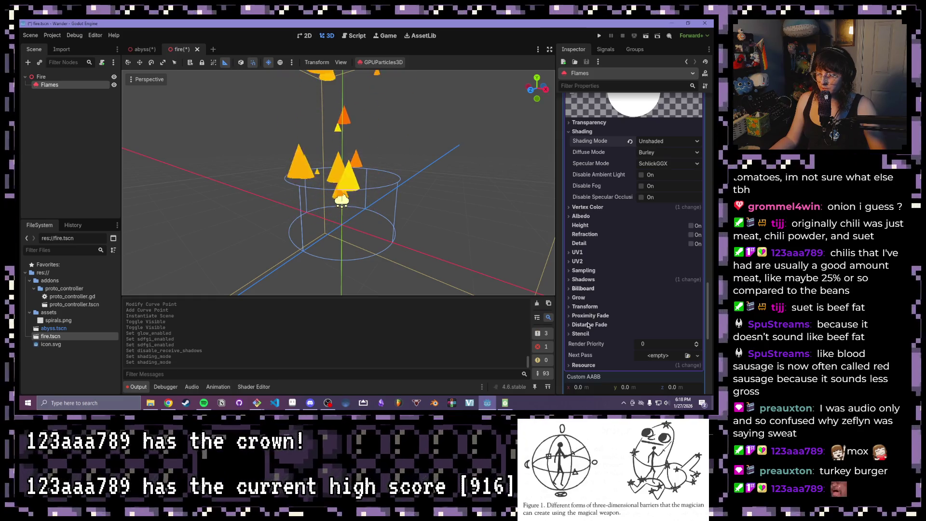
scroll(590, 332, "up", 2)
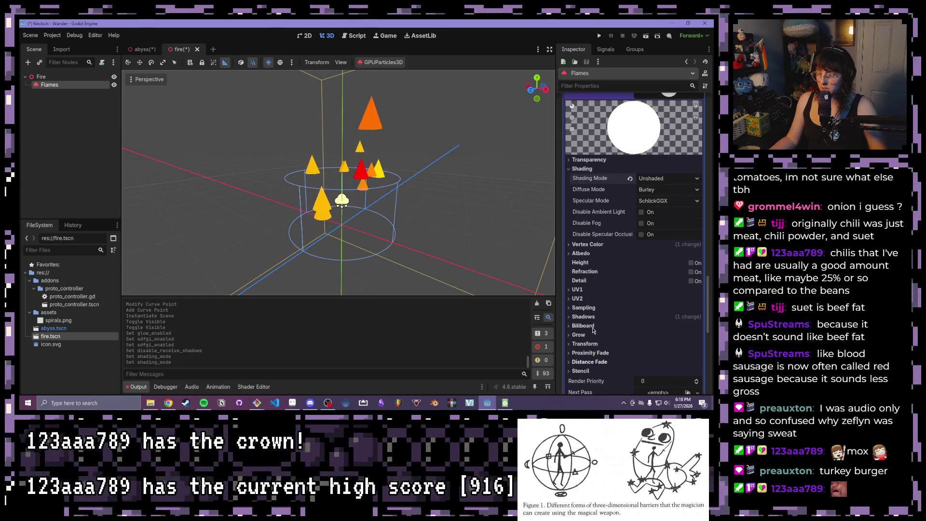
left_click(666, 181)
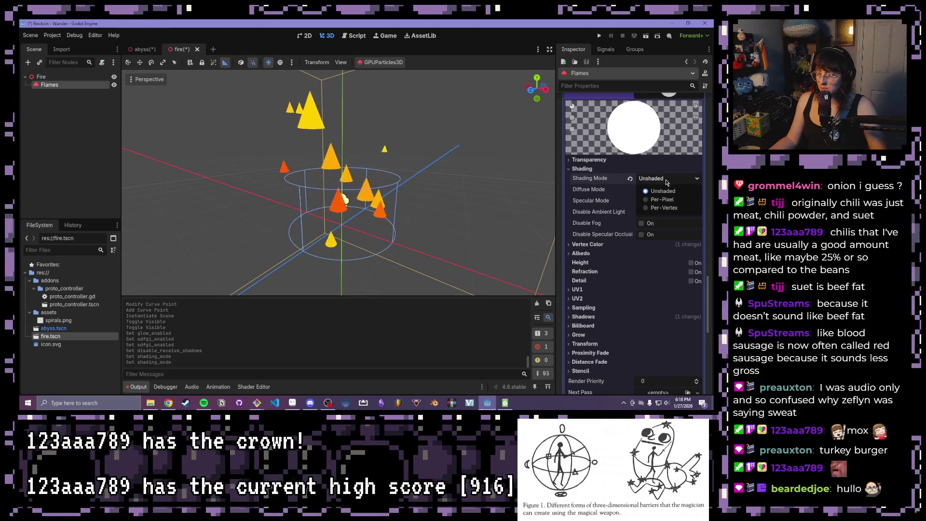
left_click(663, 199)
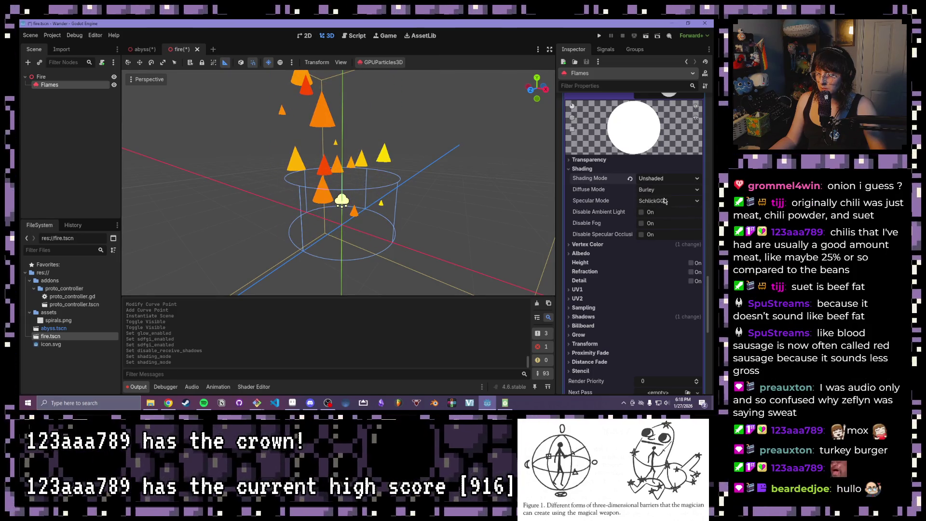
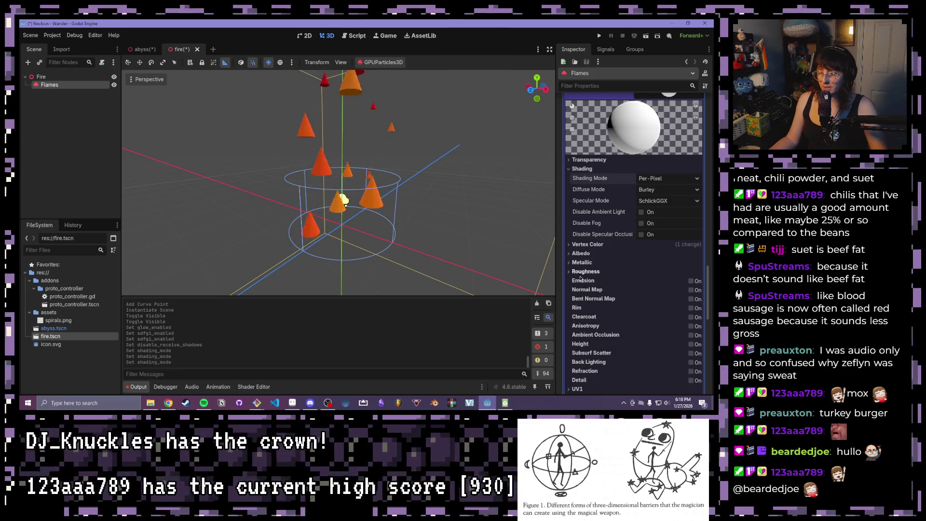
Step: Turn on Flames emission at energy multiplier 9.05, save fire.tscn, and switch to abyss.tscn
left_click(690, 281)
left_click_drag(644, 305, 695, 305)
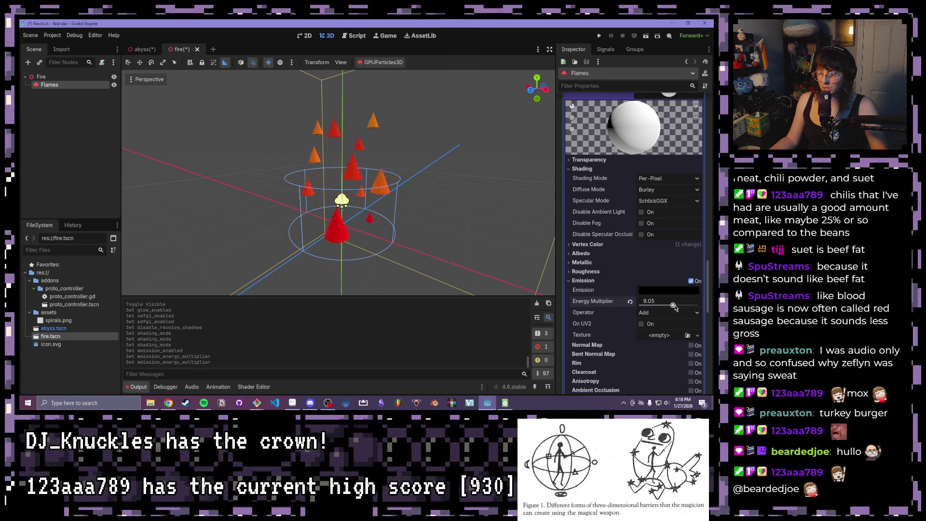
key("ctrl+s")
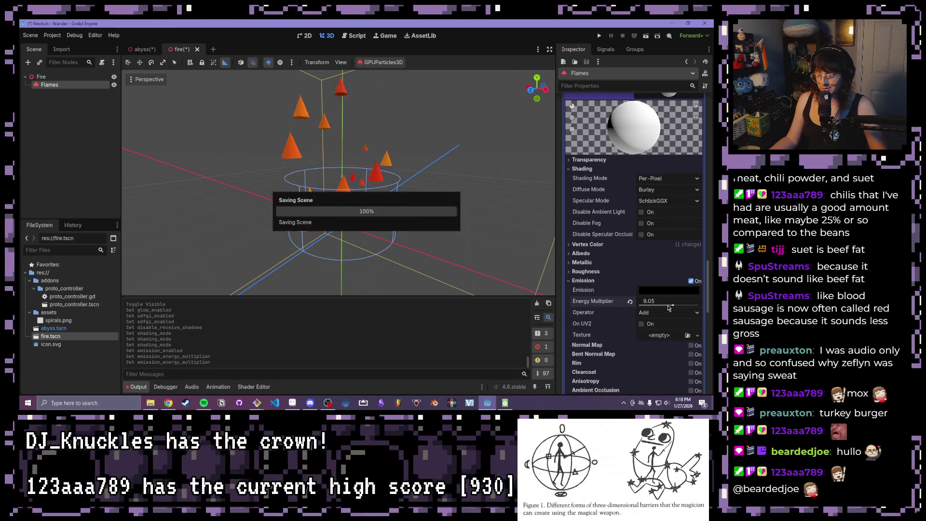
left_click(141, 50)
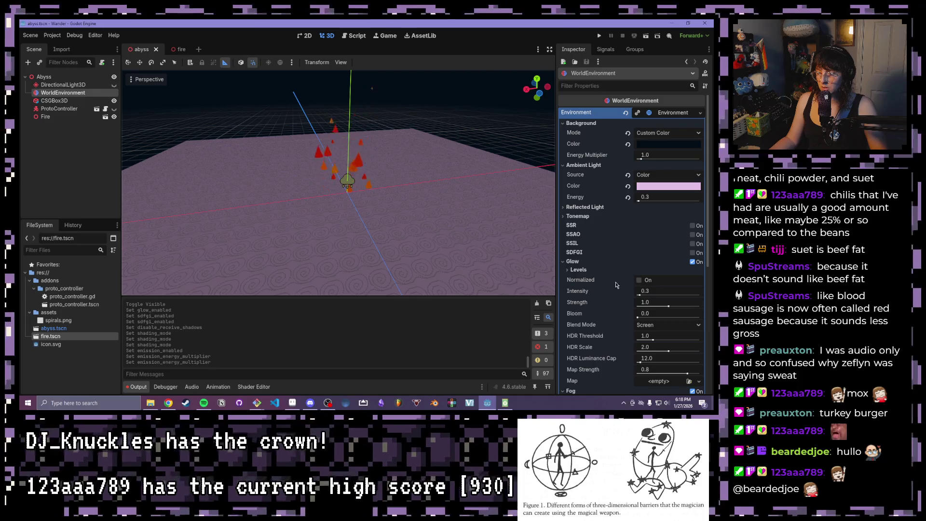
Step: Try a higher glow intensity, SDFGI and SSIL on the abyss environment, reverting glow to 0.3
left_click_drag(646, 298, 674, 297)
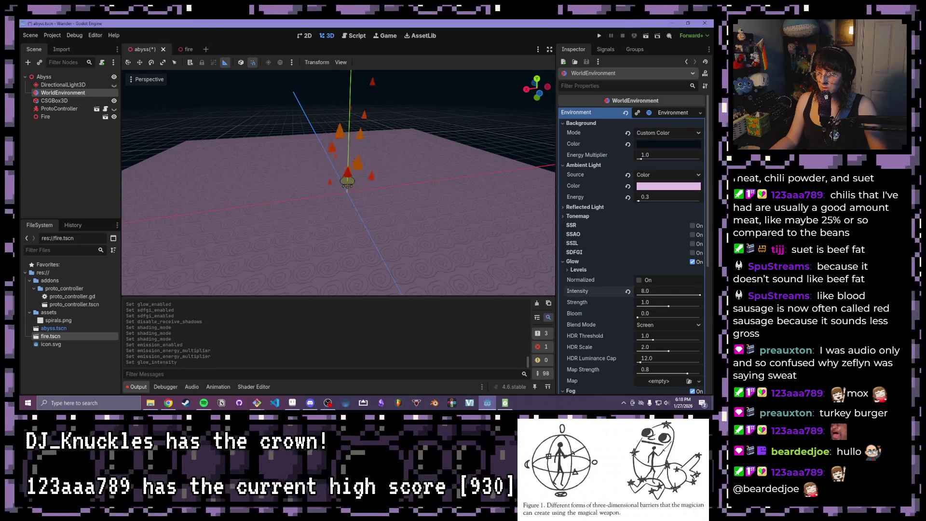
left_click(627, 291)
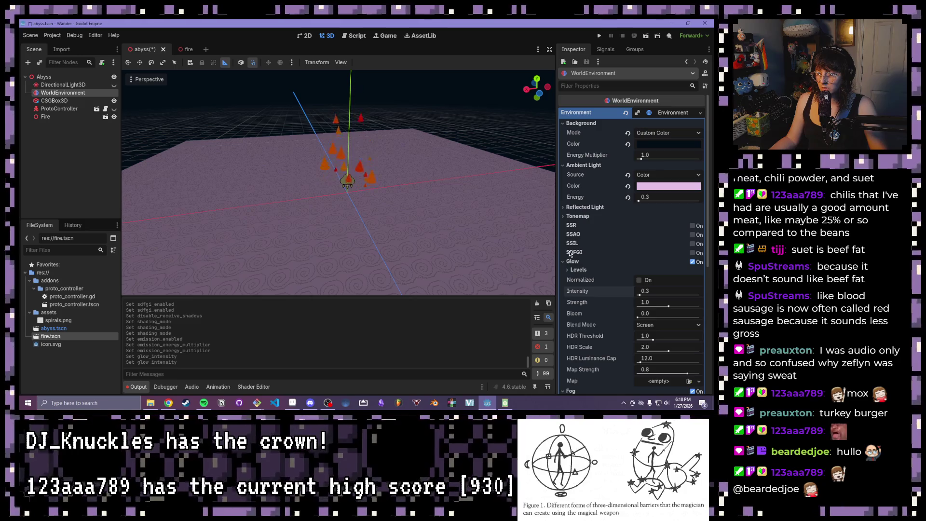
left_click(693, 253)
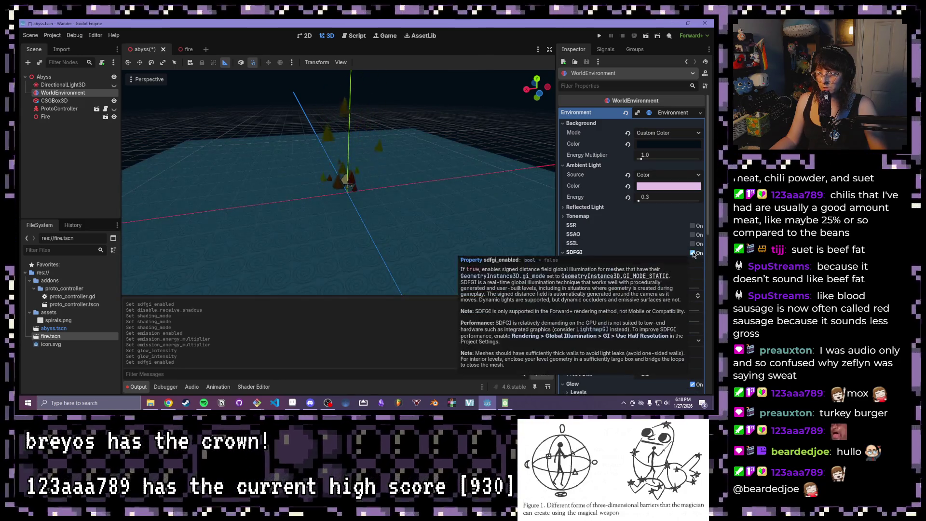
left_click(693, 253)
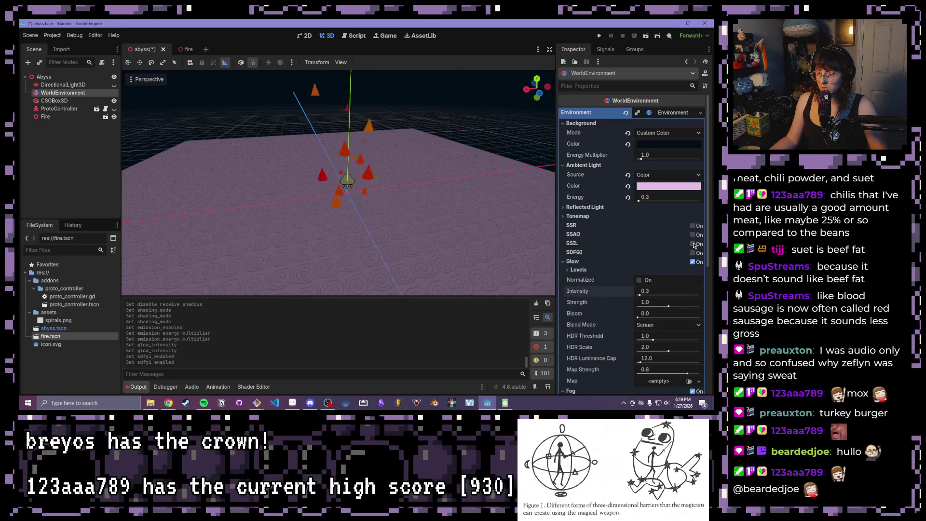
left_click(693, 244)
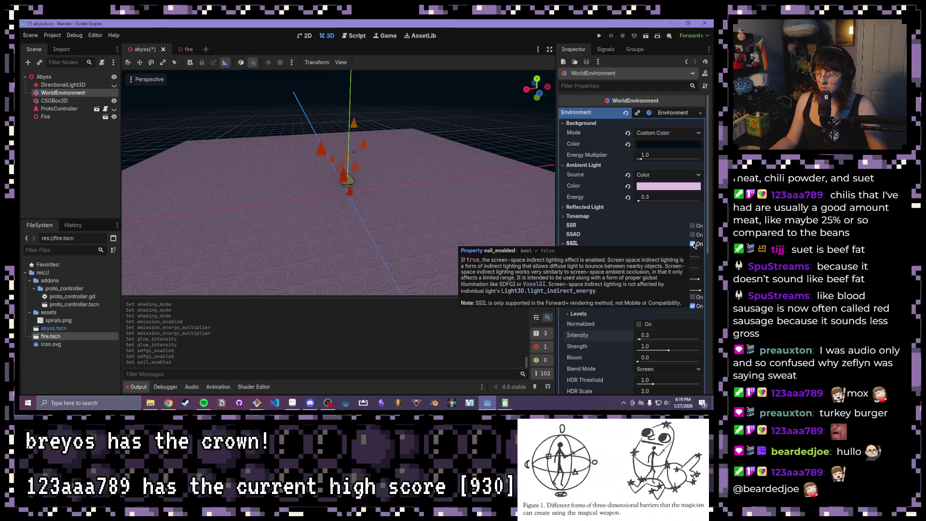
left_click(693, 244)
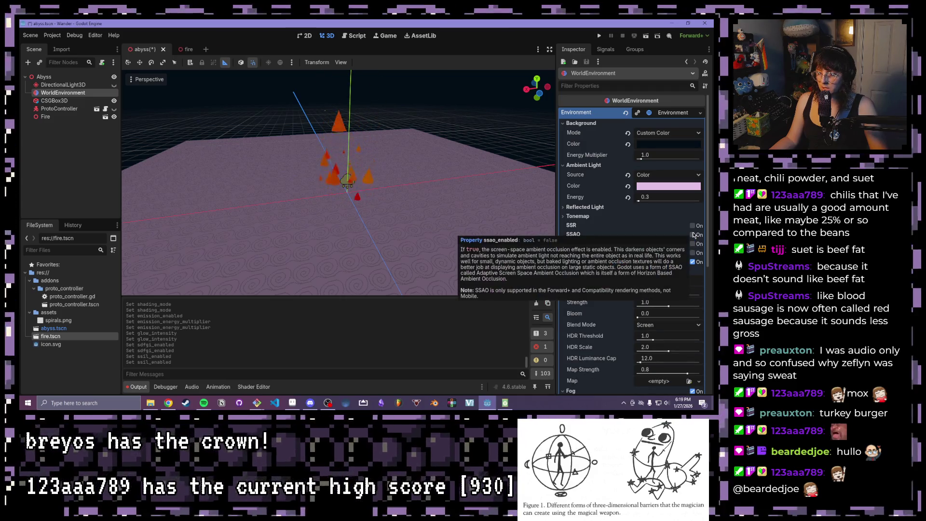
Step: Try SSAO and SSR then leave them off, save abyss.tscn, and return to fire.tscn
left_click(693, 235)
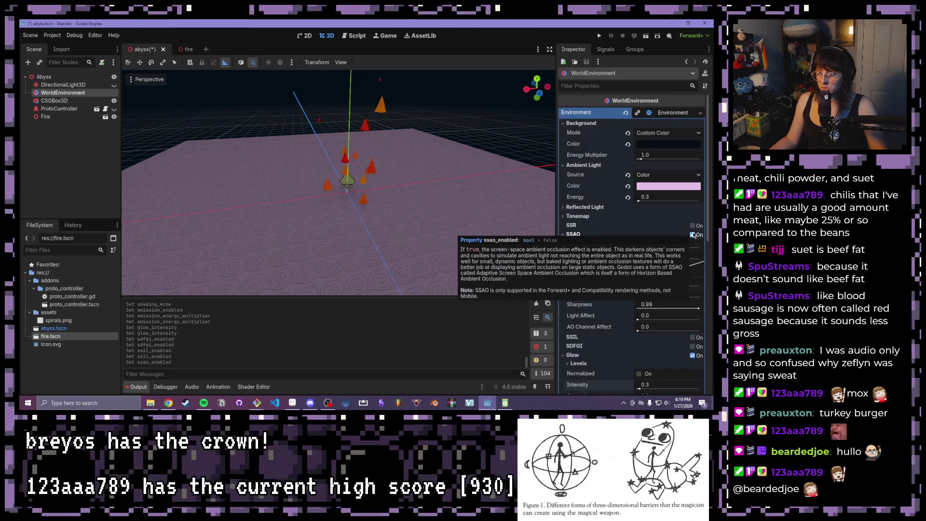
left_click(693, 234)
left_click(693, 226)
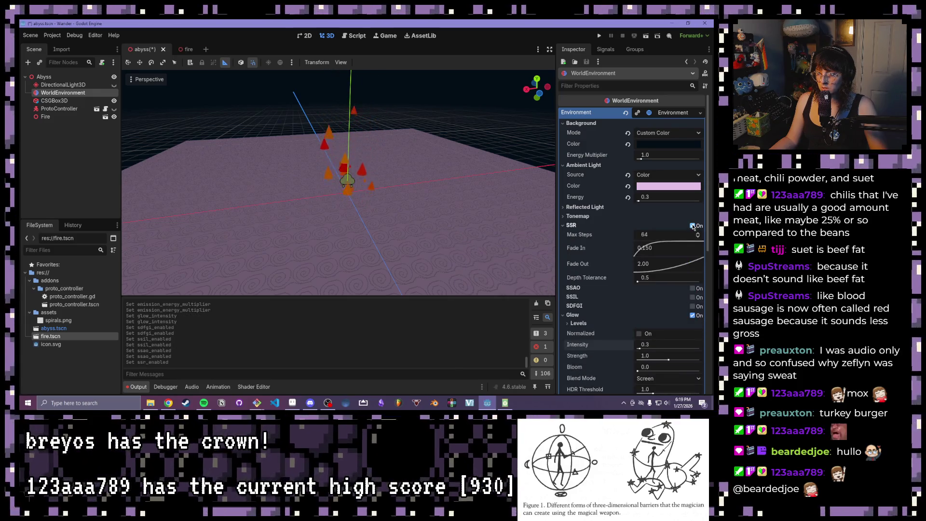
left_click(693, 226)
key("ctrl+s")
left_click(180, 49)
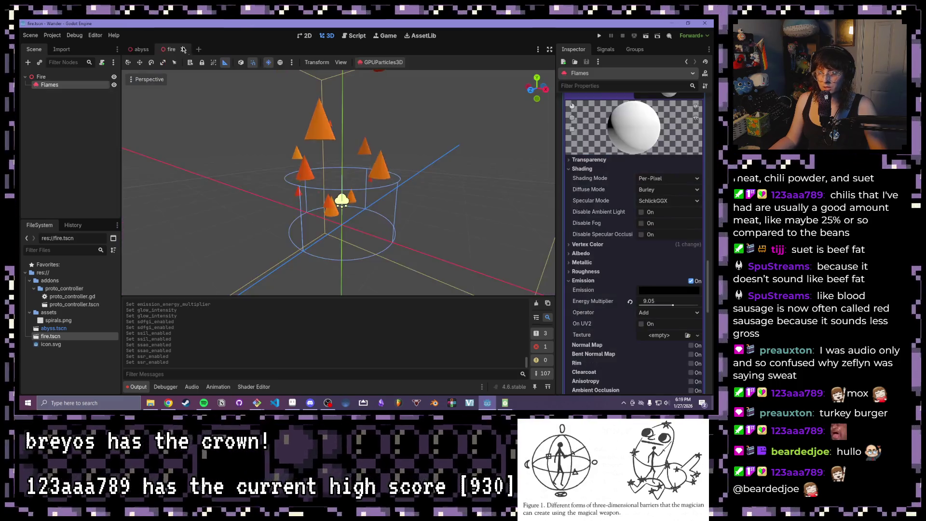
Step: Set the Flames particle Amount to 64, after first trying 48
left_click_drag(401, 179, 251, 143)
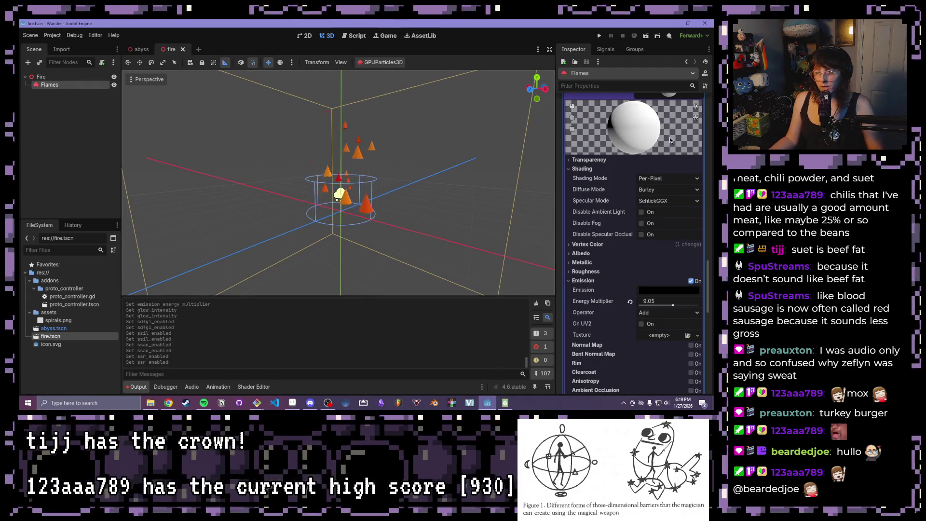
scroll(656, 187, "up", 10)
scroll(656, 188, "up", 15)
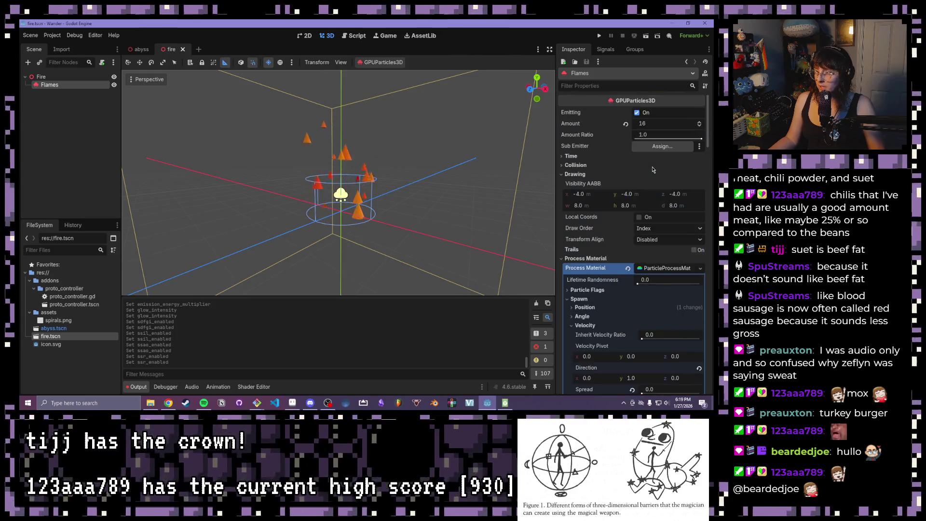
left_click(650, 124)
type("4")
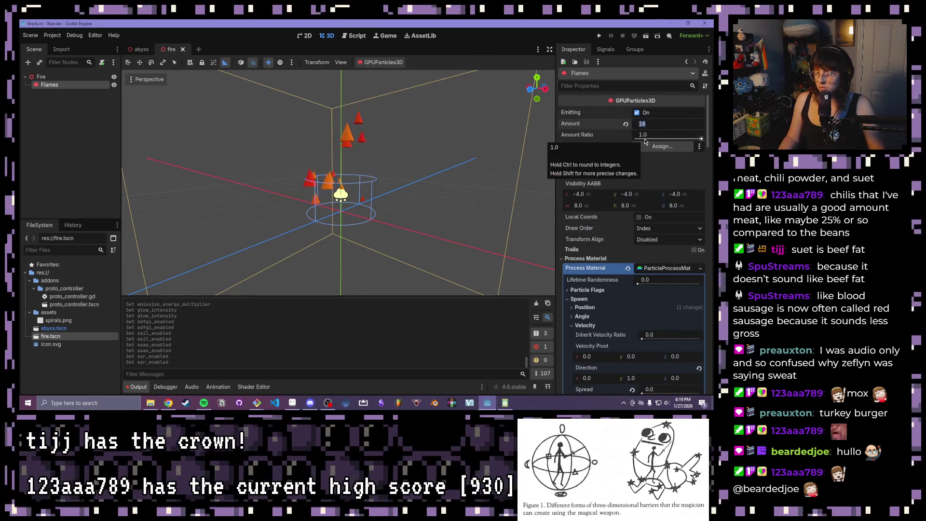
type("8")
key("Return")
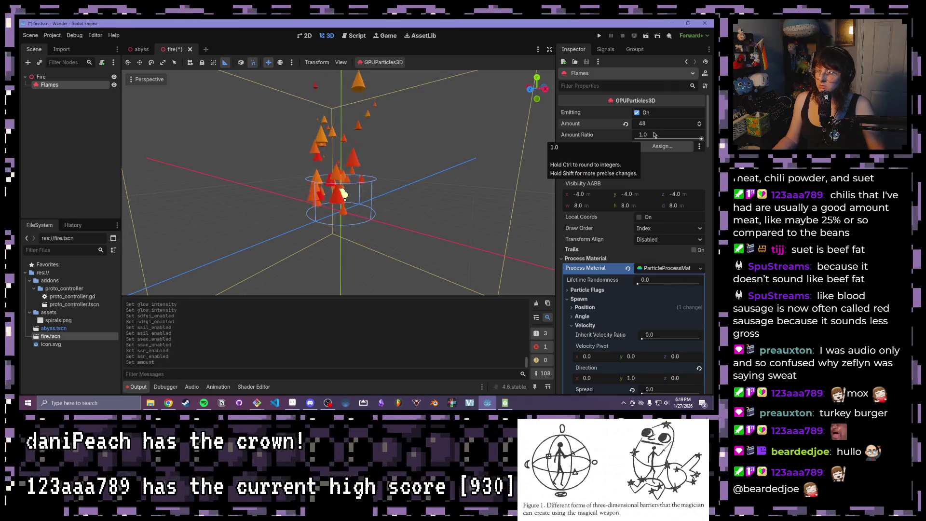
left_click(657, 123)
type("64")
key("Return")
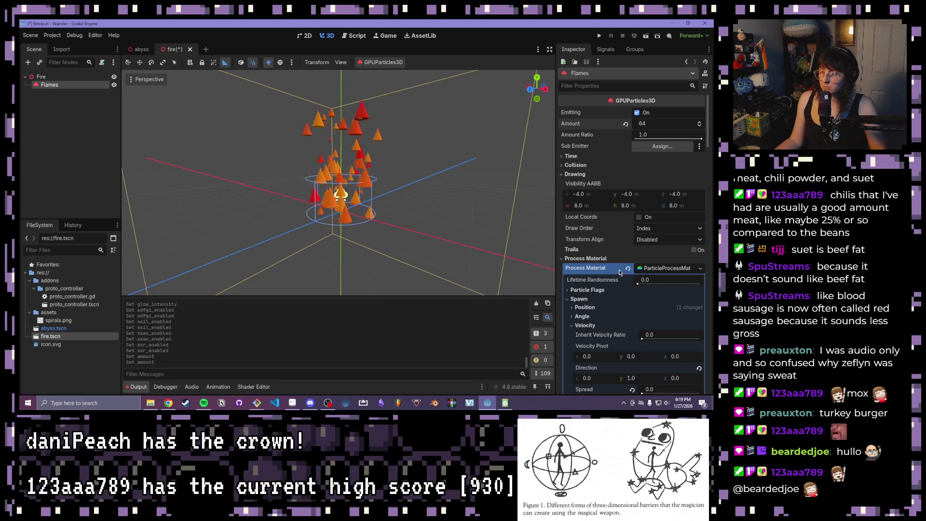
Step: Set the Flames maximum particle scale to 1.2 and reselect the Flames node
scroll(621, 269, "down", 5)
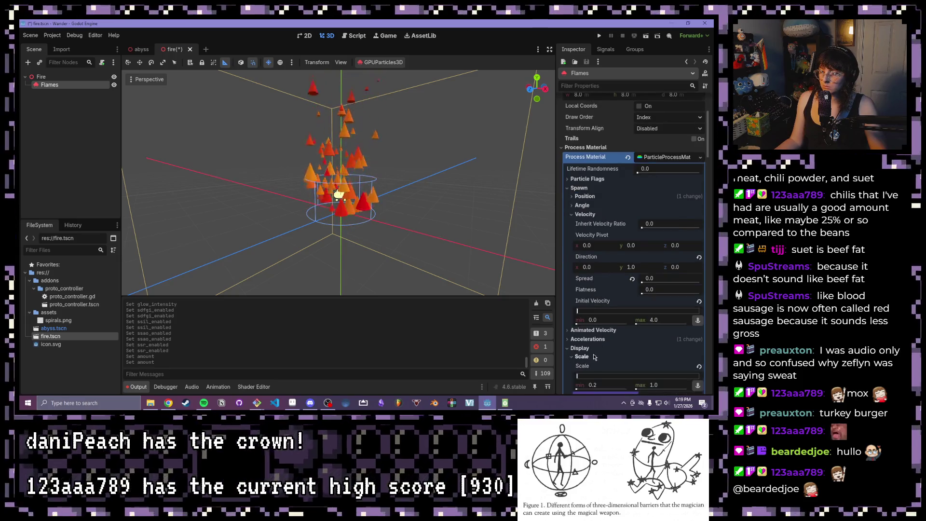
scroll(602, 316, "down", 3)
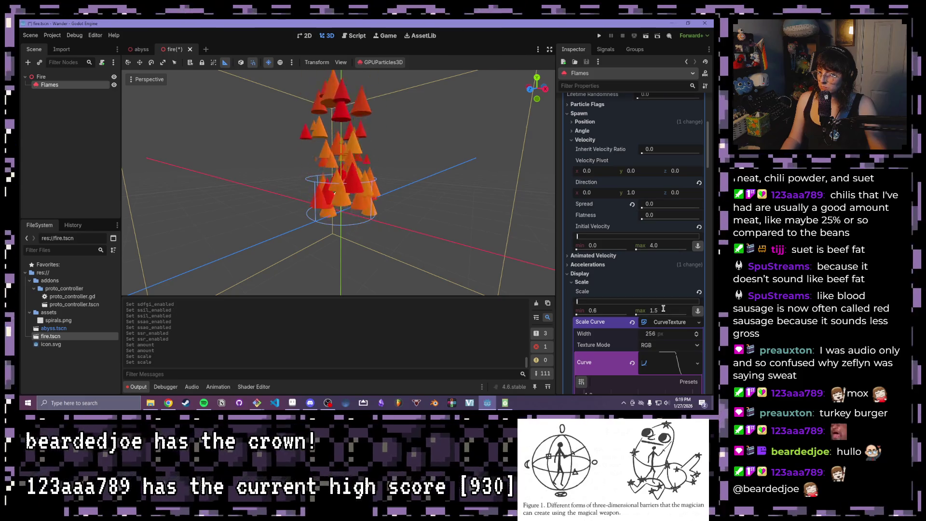
mouse_move(477, 259)
left_mouse_down()
mouse_move(443, 188)
mouse_move(444, 241)
mouse_move(465, 214)
left_mouse_up()
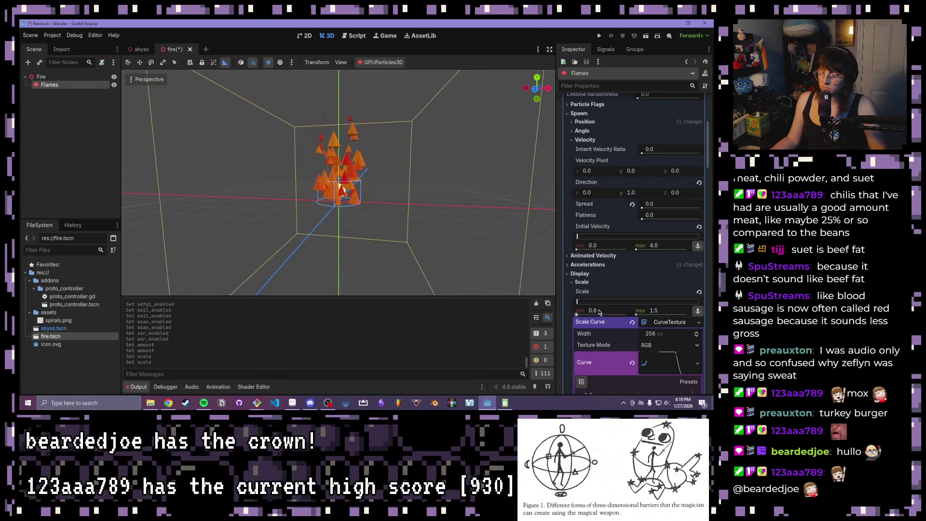
left_click(665, 310)
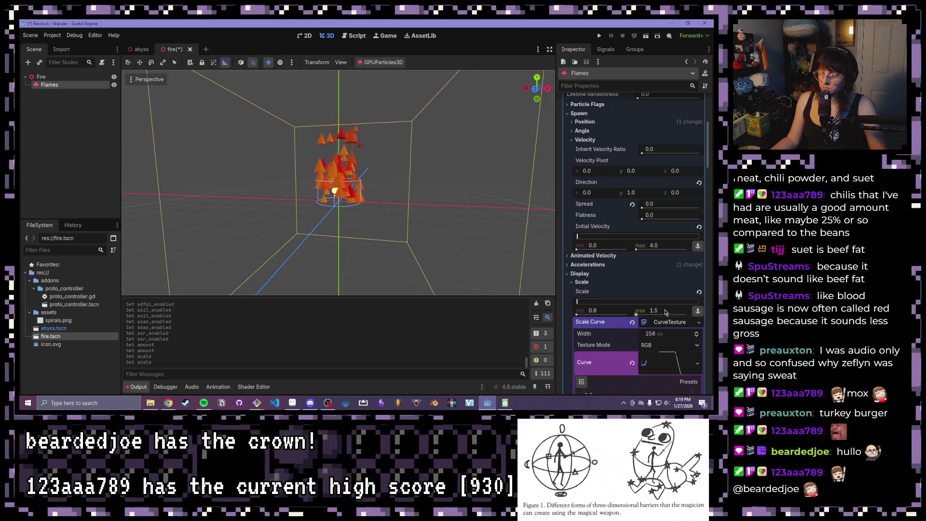
type("1.2")
key("Return")
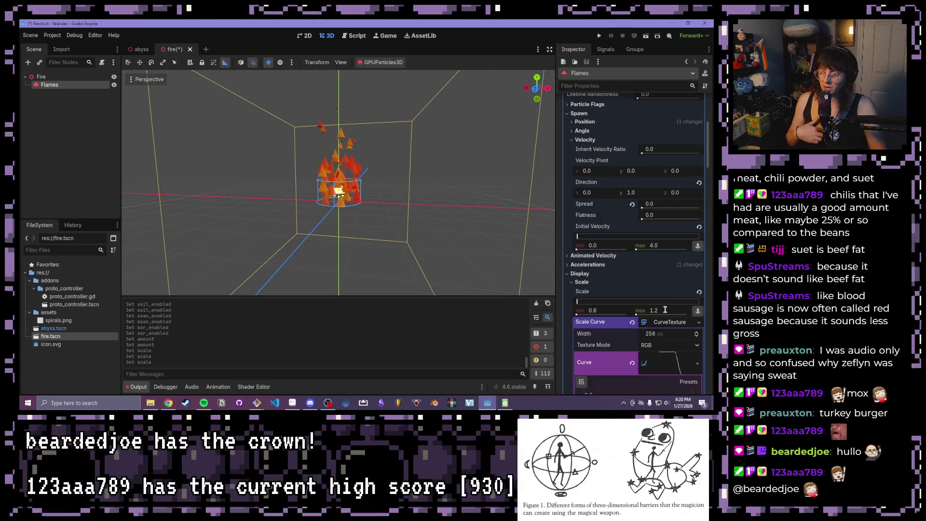
scroll(429, 207, "up", 2)
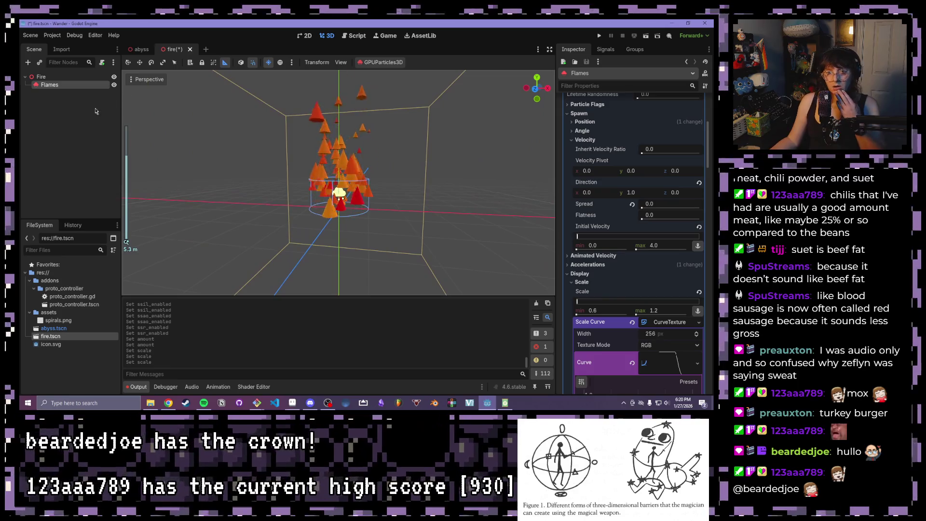
left_click(95, 111)
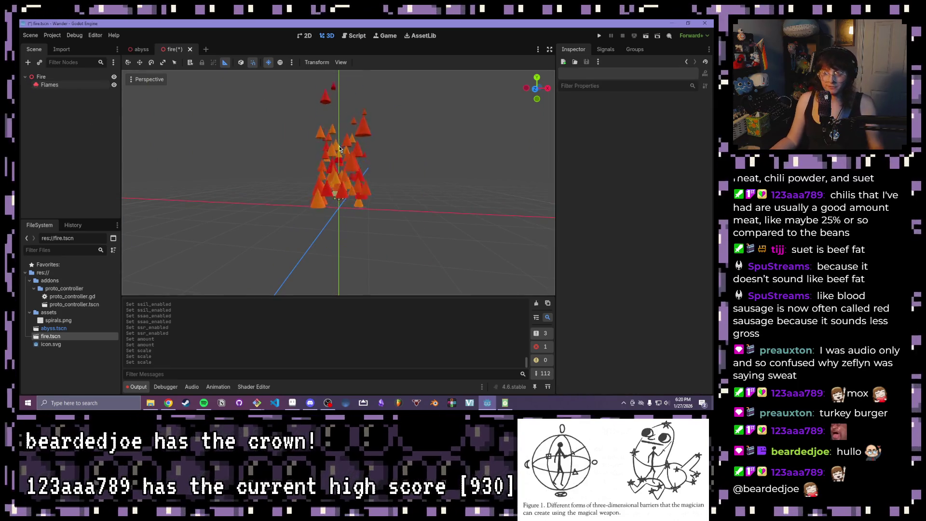
left_click(56, 87)
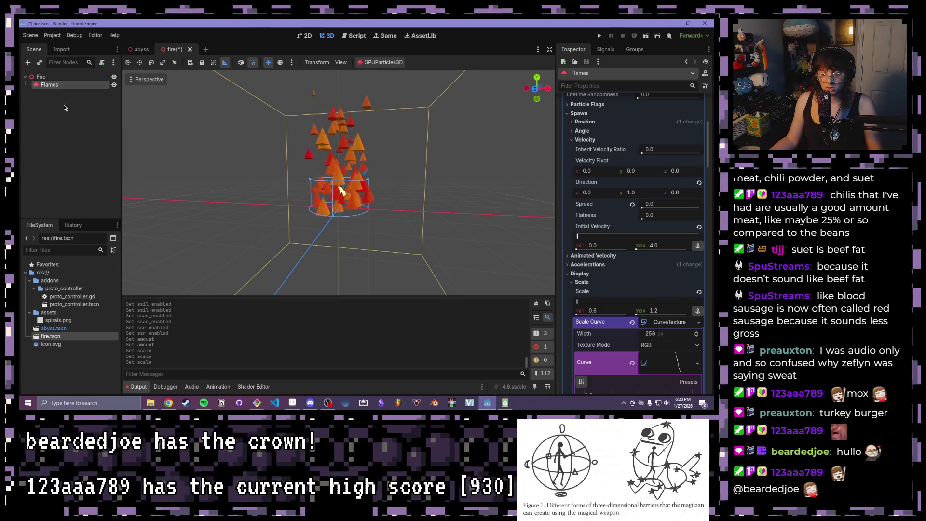
Step: Duplicate the Flames particles and rename the copy to Smoke
key("ctrl+d")
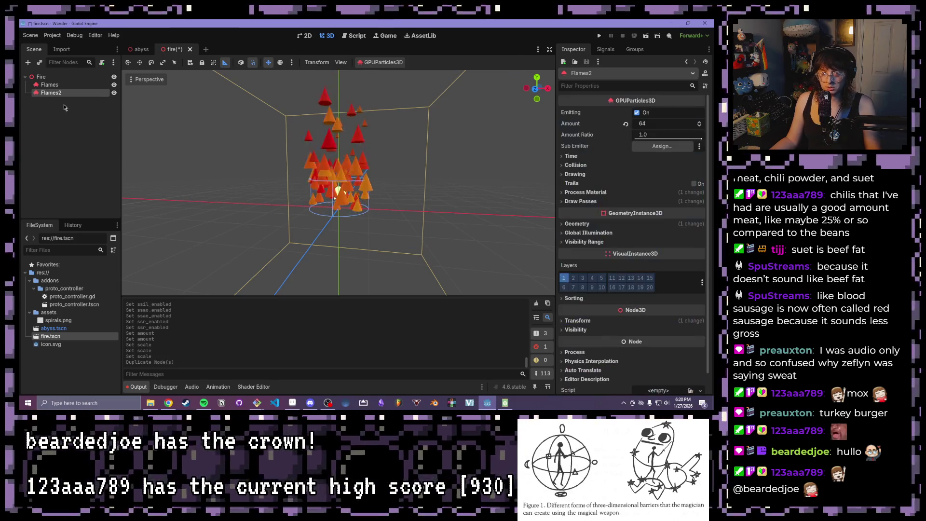
double_click(56, 93)
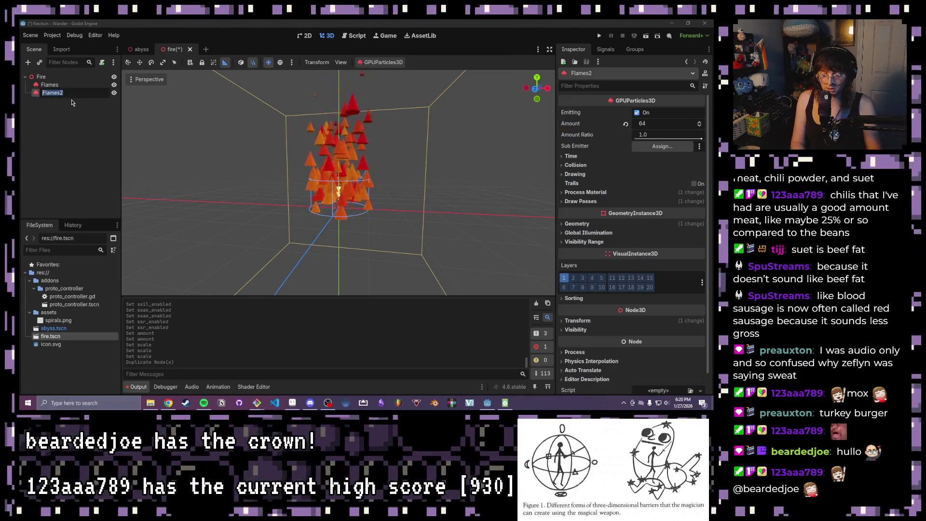
type("Smoke")
key("Return")
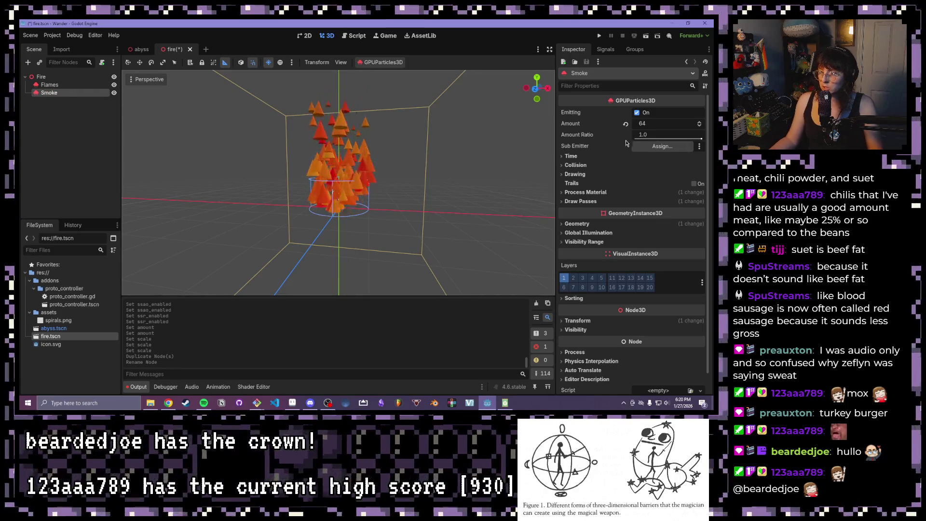
Step: Make Smoke's ParticleProcessMaterial unique from Flames and expand it for editing
left_click(599, 193)
left_click(701, 202)
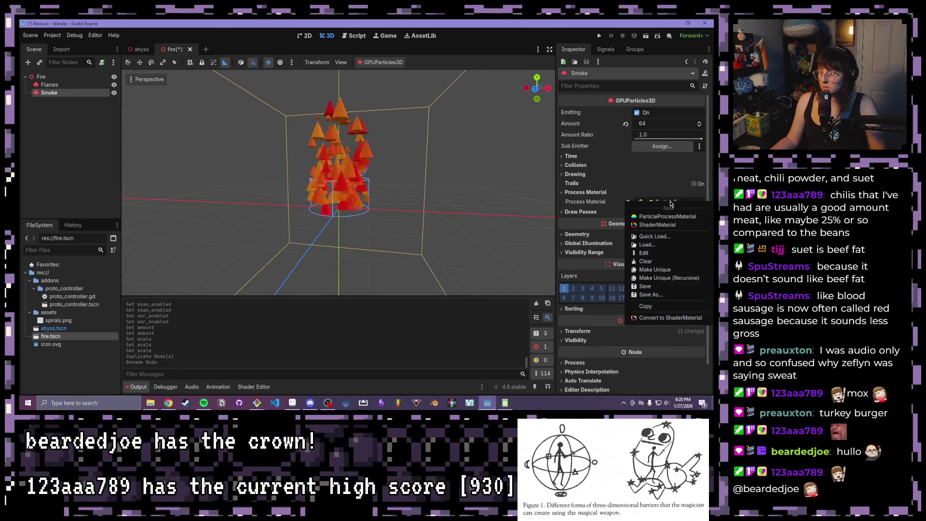
left_click(661, 278)
left_click(329, 278)
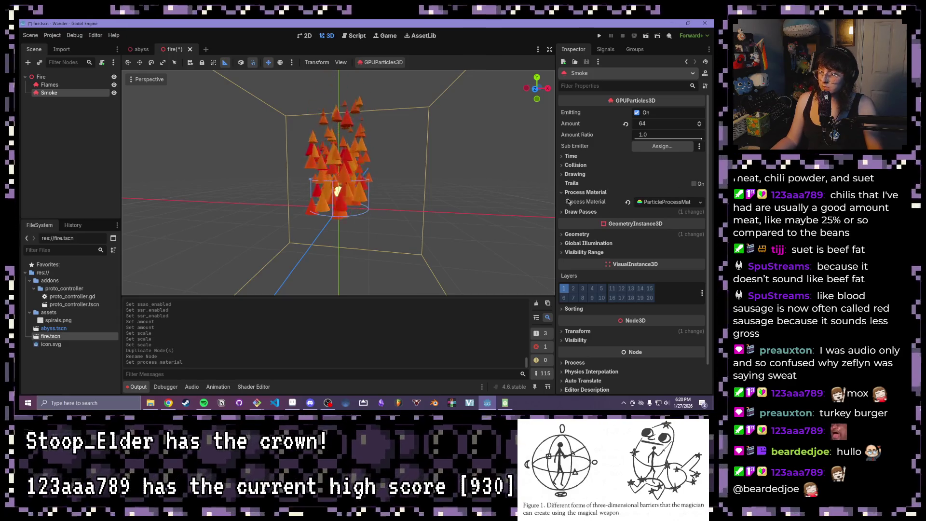
left_click(654, 202)
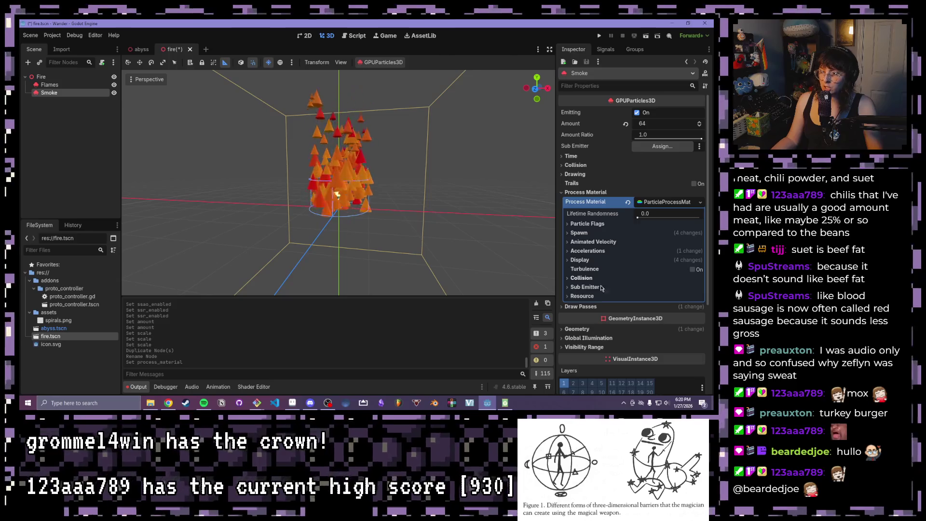
Step: Replace the Smoke Draw Pass 1 cone mesh with a new SphereMesh
left_click(675, 306)
scroll(677, 309, "down", 1)
left_click(675, 300)
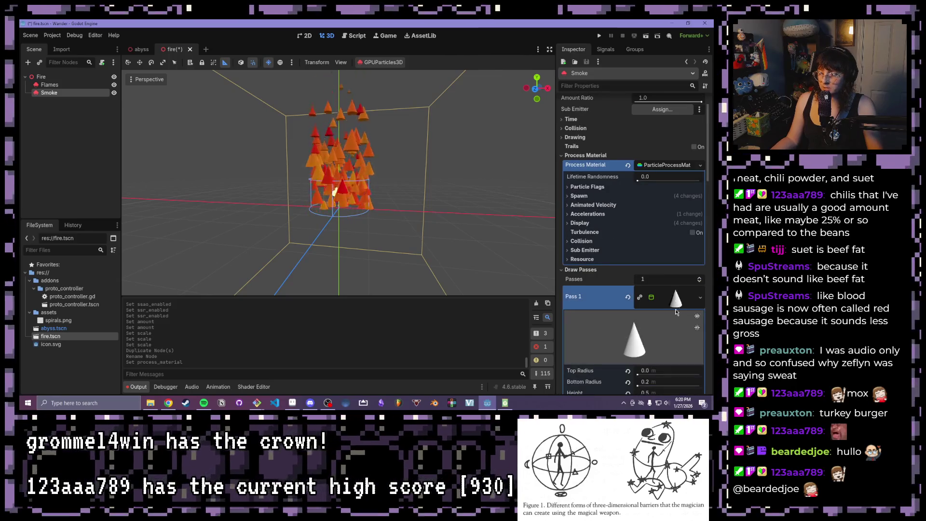
scroll(668, 314, "down", 2)
left_click(701, 222)
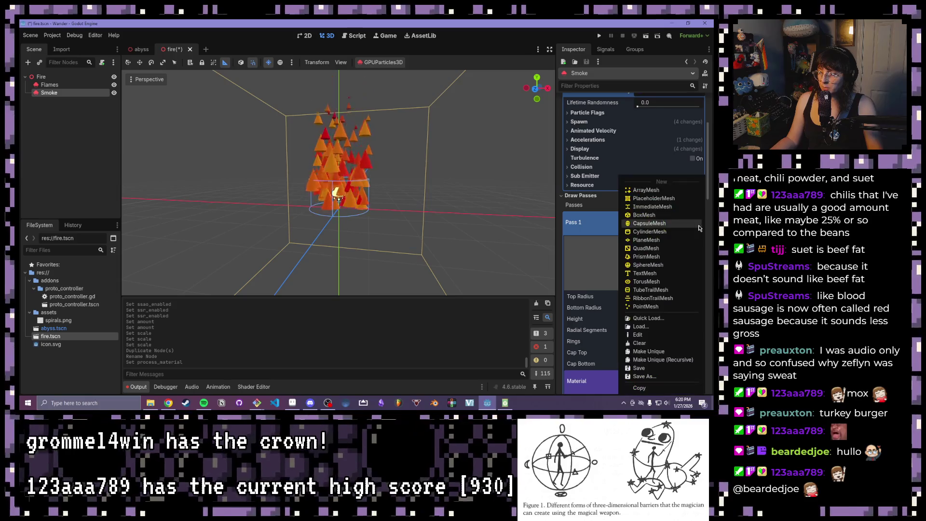
left_click(640, 345)
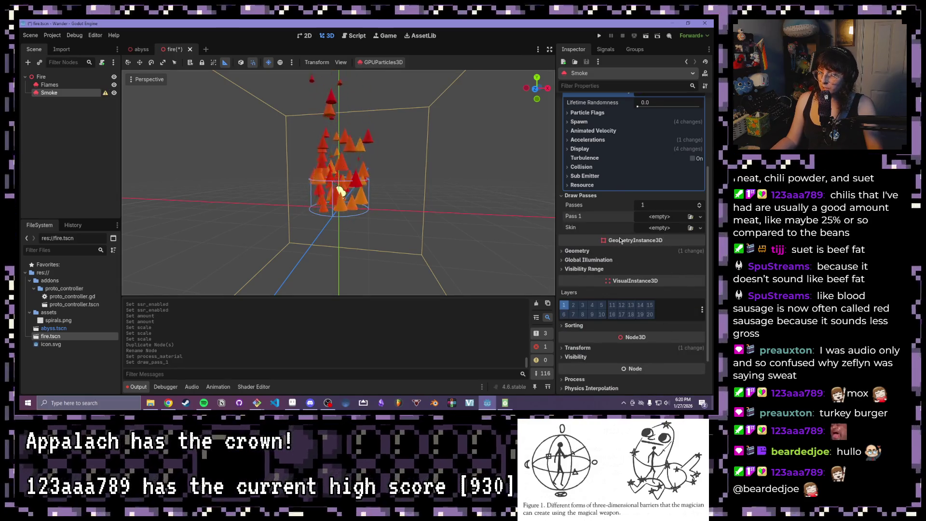
left_click(700, 216)
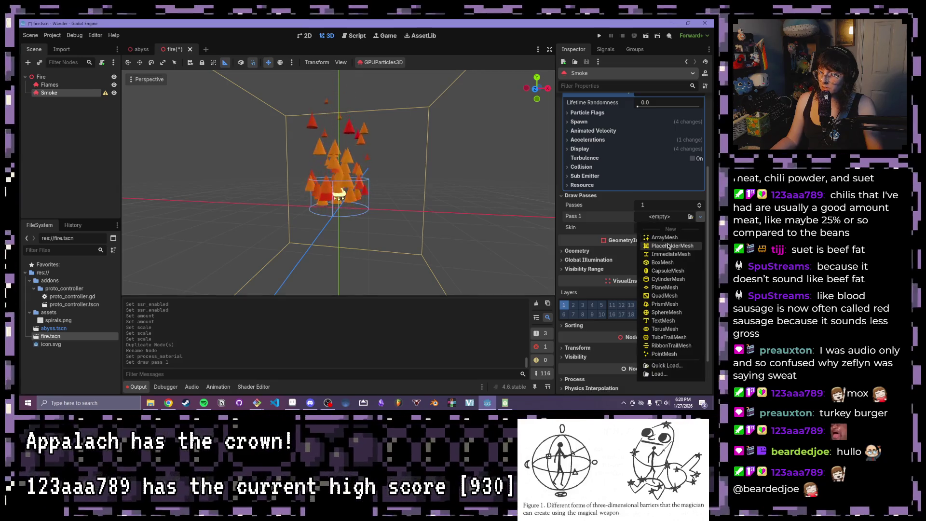
left_click(667, 312)
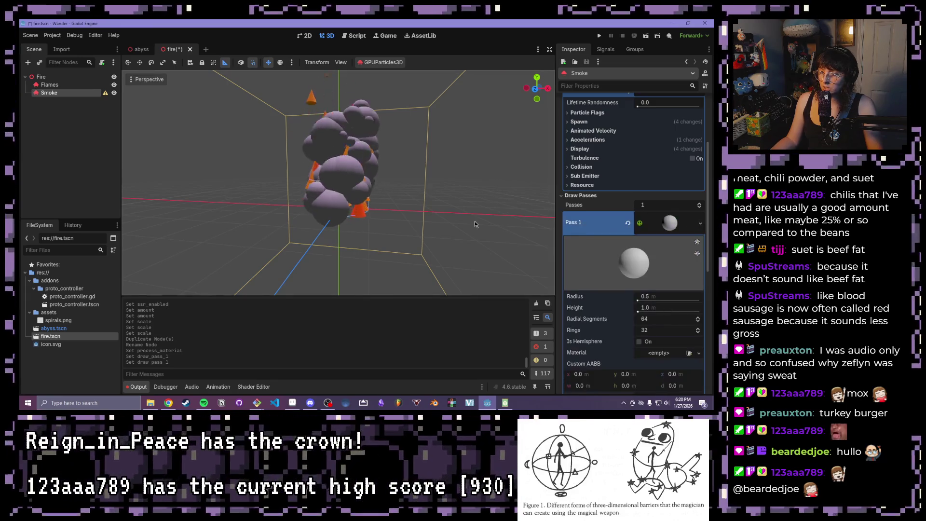
Step: Give the sphere mesh a new StandardMaterial3D with Unshaded shading mode
scroll(590, 270, "down", 3)
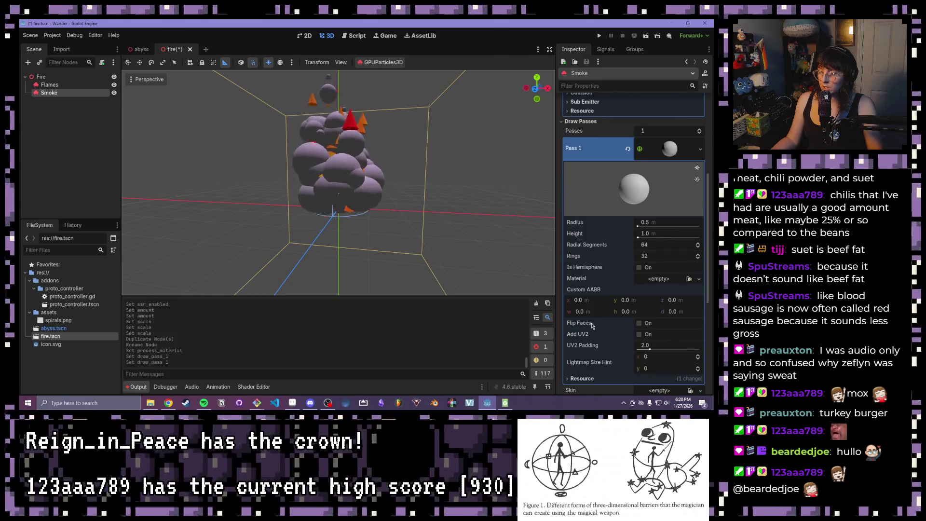
scroll(591, 322, "down", 3)
scroll(591, 322, "up", 4)
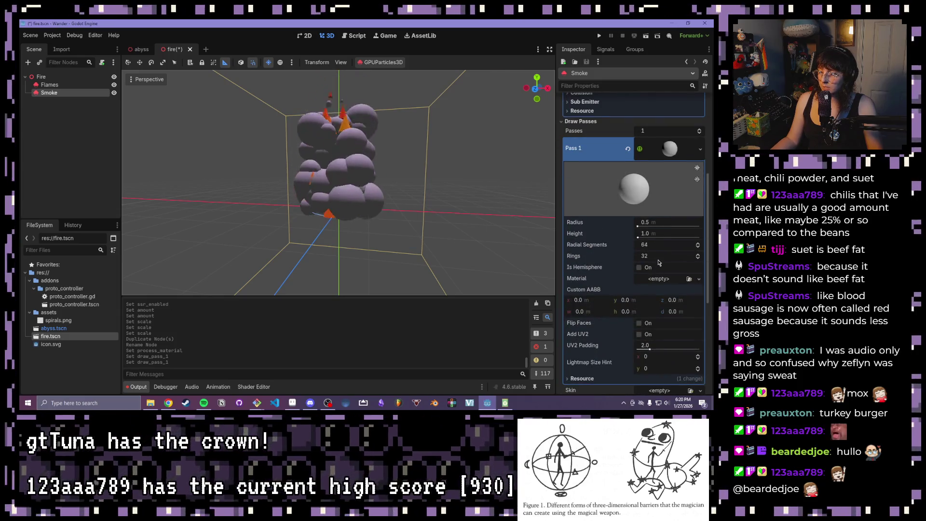
left_click(657, 279)
left_click(662, 299)
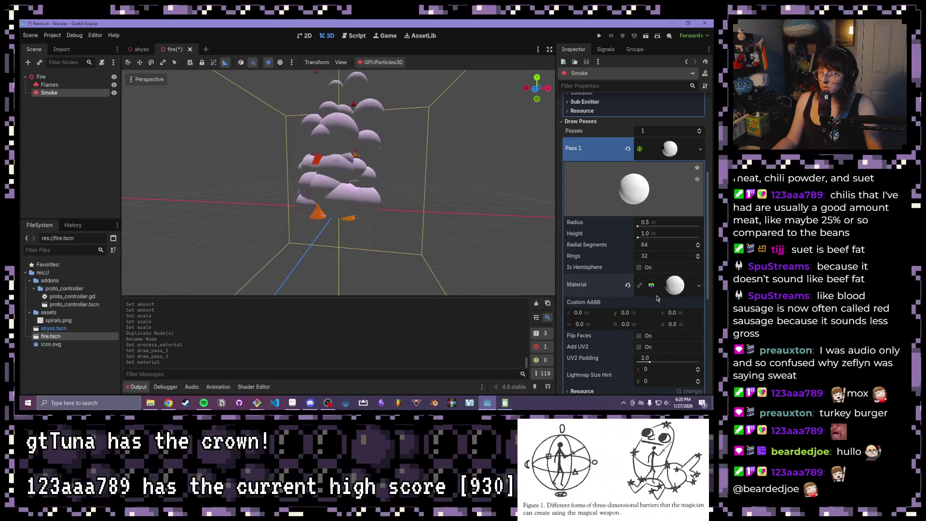
scroll(624, 319, "down", 3)
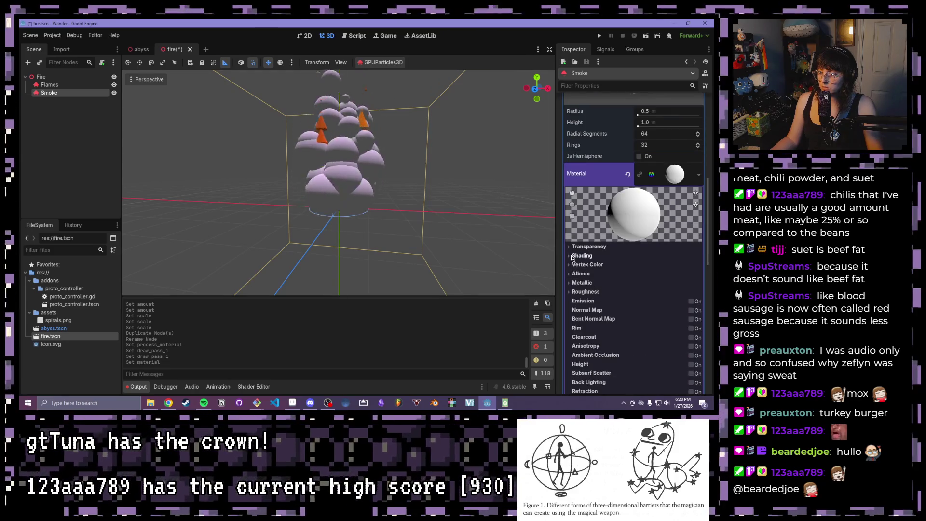
left_click(582, 255)
left_click(674, 266)
left_click(663, 278)
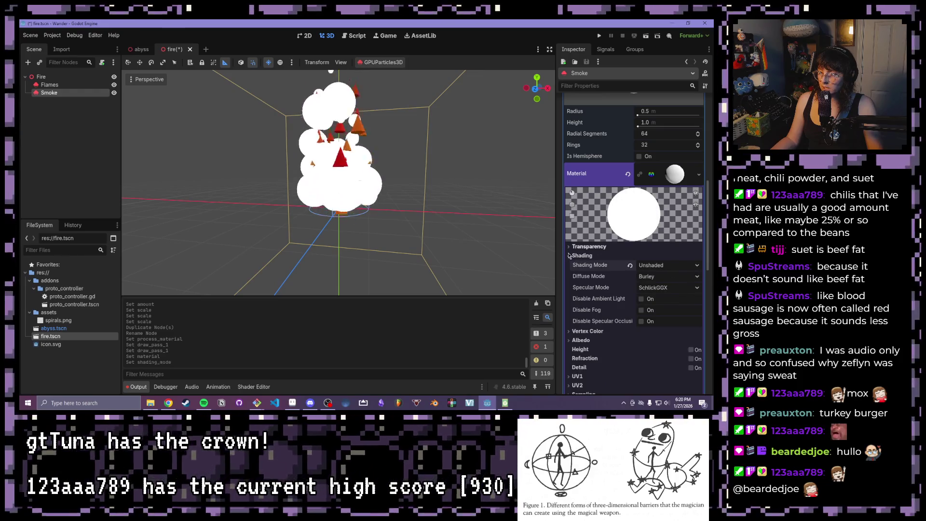
left_click(571, 254)
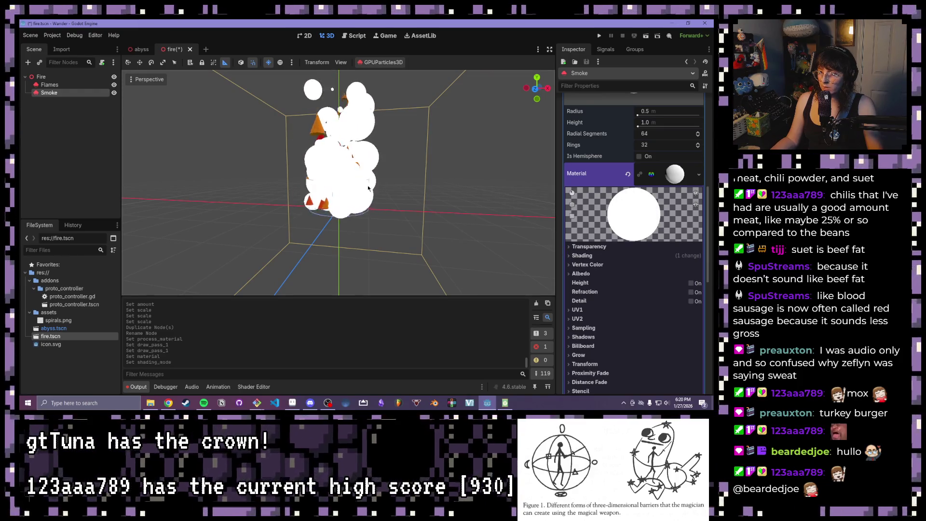
Step: Enable Vertex Color Use as Albedo on the sphere material
scroll(433, 192, "up", 3)
scroll(346, 154, "down", 5)
mouse_move(345, 154)
left_mouse_down()
mouse_move(395, 202)
mouse_move(403, 192)
left_mouse_up()
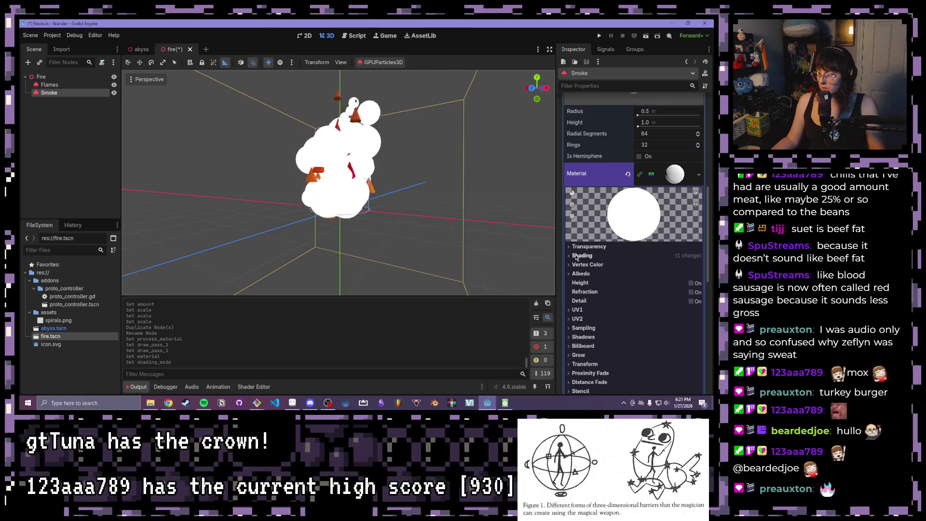
left_click(571, 265)
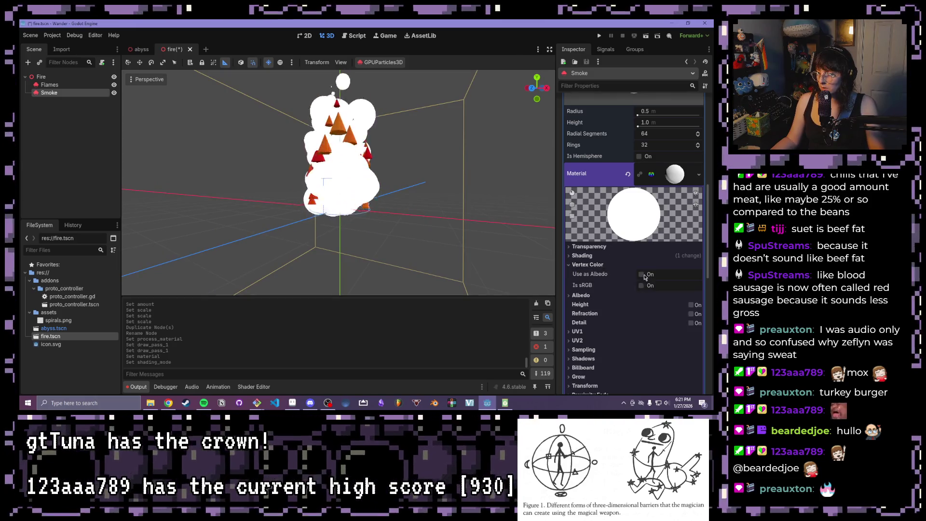
left_click(642, 274)
left_click(581, 265)
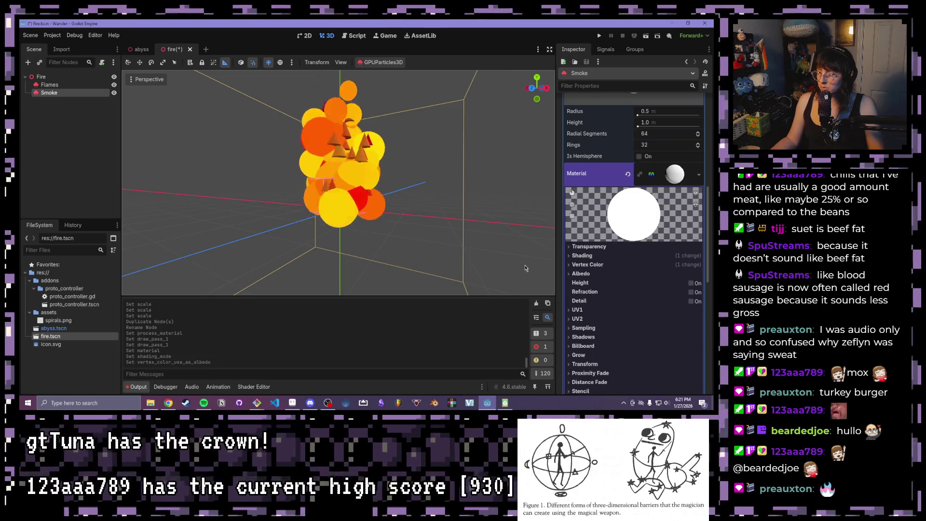
left_click(572, 273)
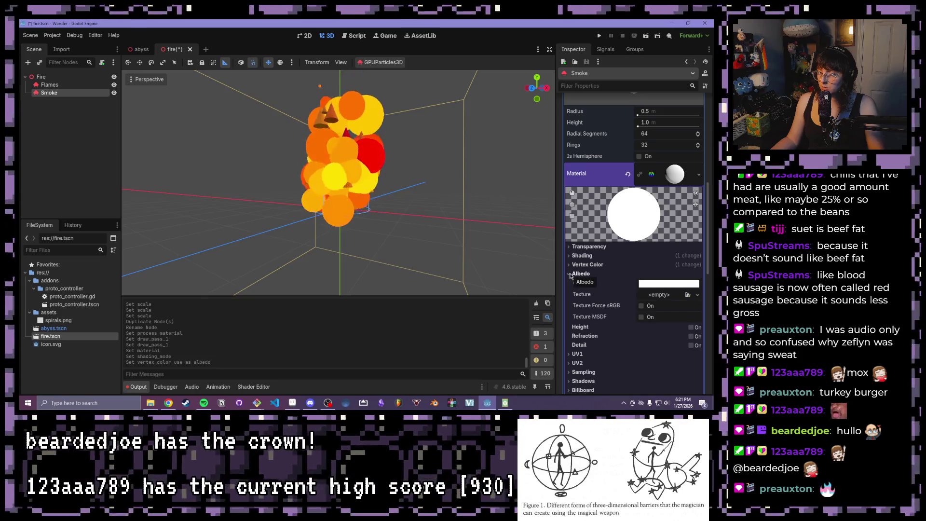
left_click(571, 273)
scroll(472, 227, "down", 1)
scroll(574, 276, "down", 4)
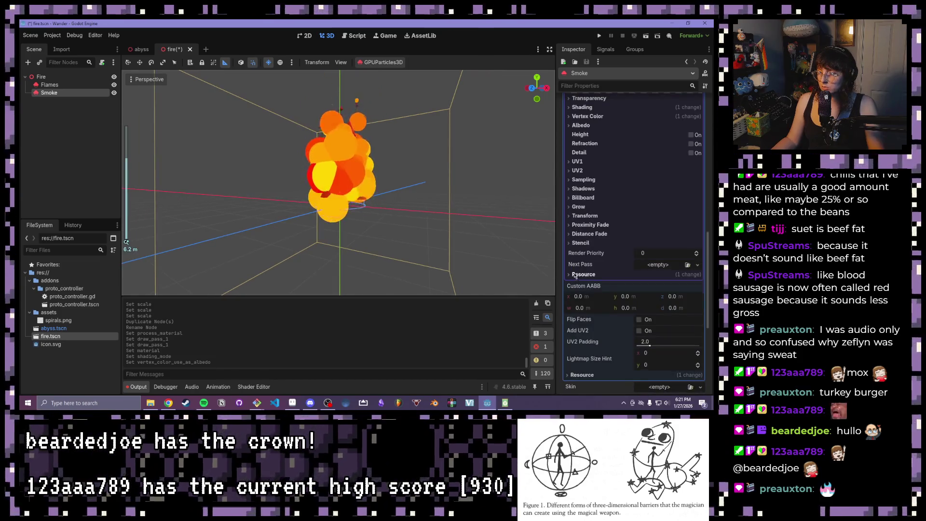
scroll(574, 275, "up", 6)
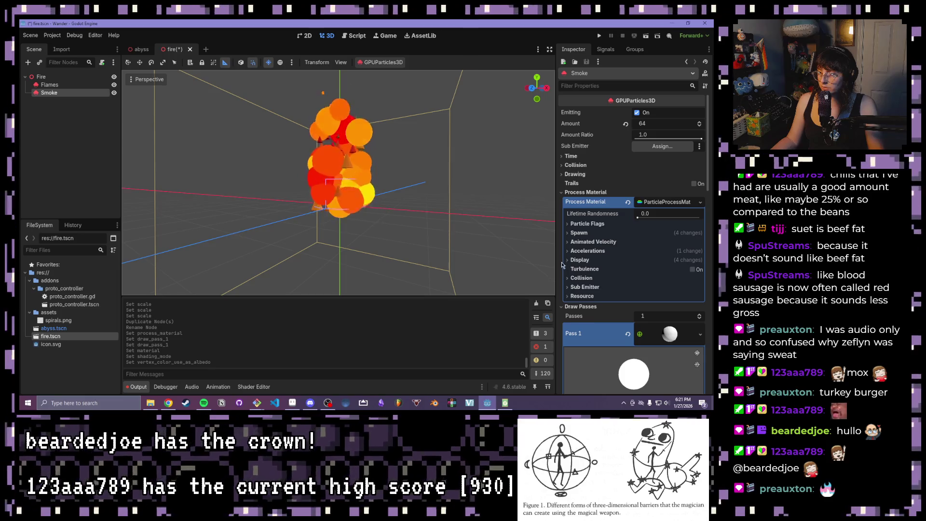
Step: Set the Smoke scale range to min 0.2 and max 0.5 in Display > Scale
left_click(567, 260)
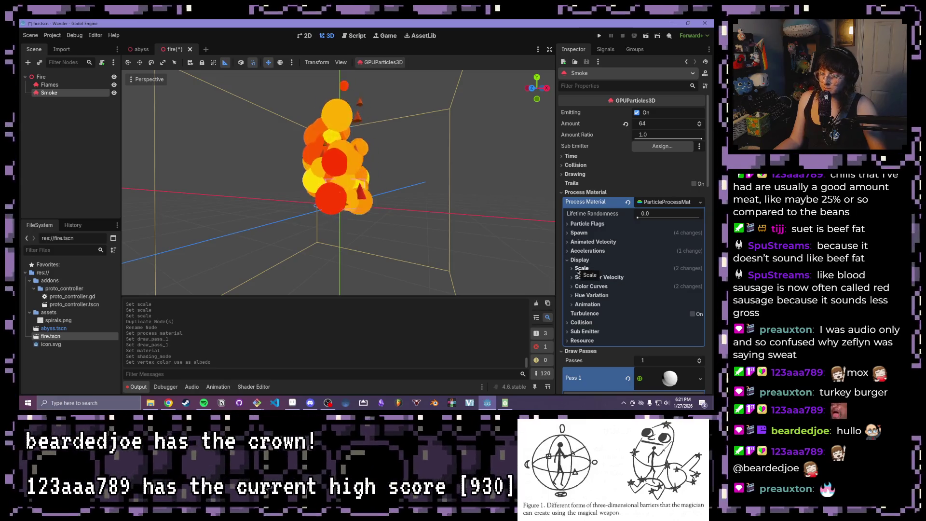
left_click(581, 269)
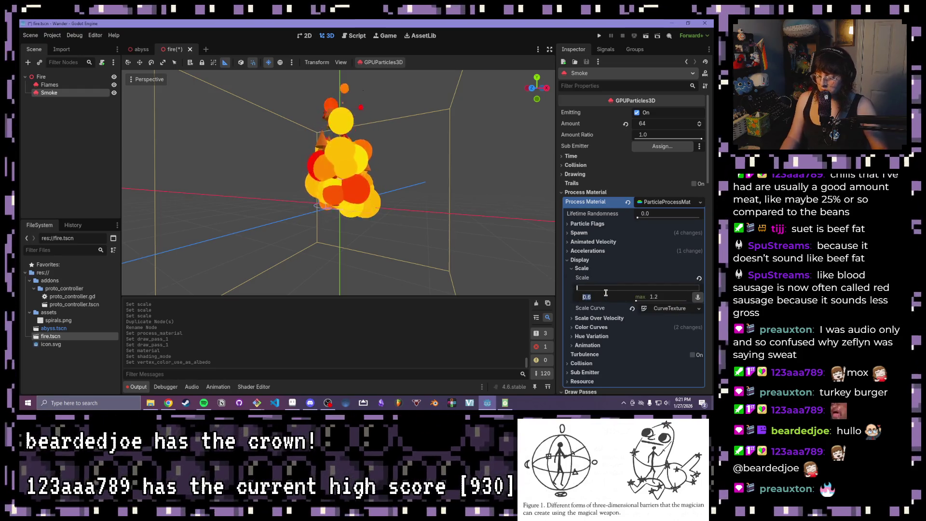
type("0.2")
key("Tab")
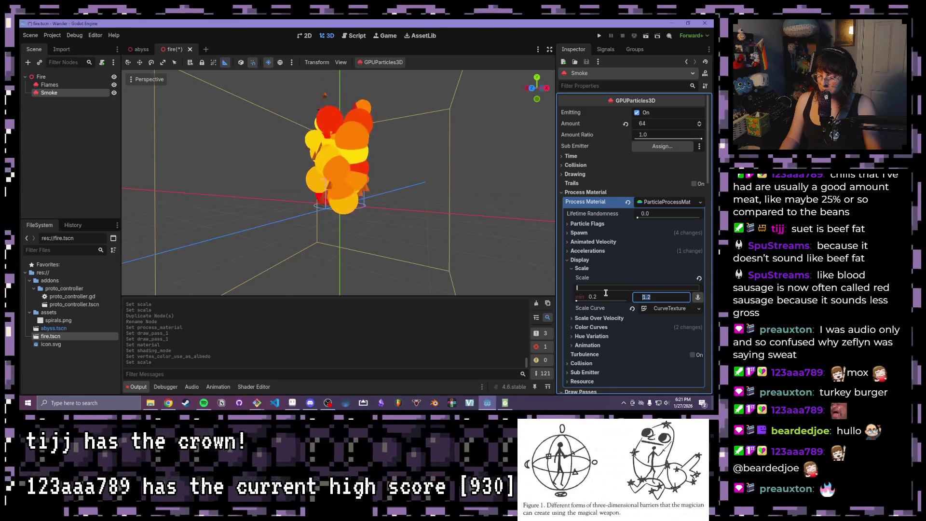
type("1")
key("Return")
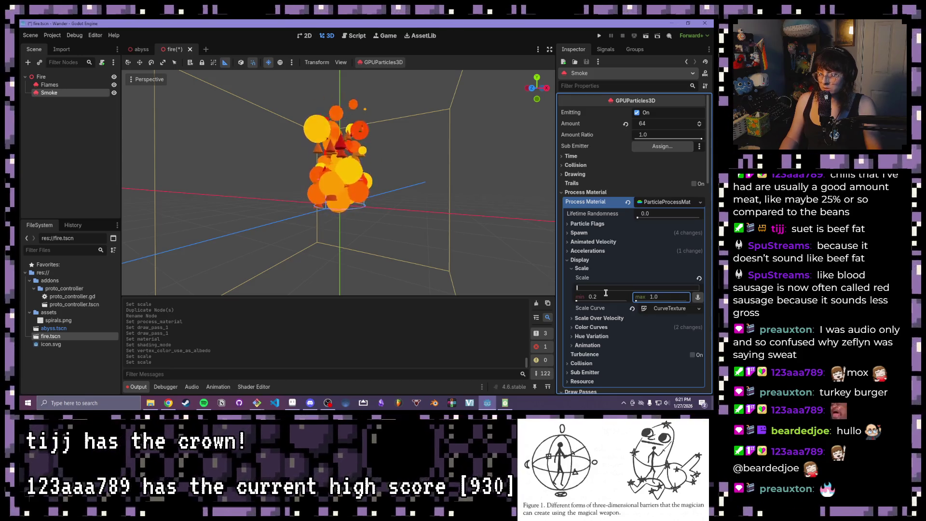
left_click(664, 299)
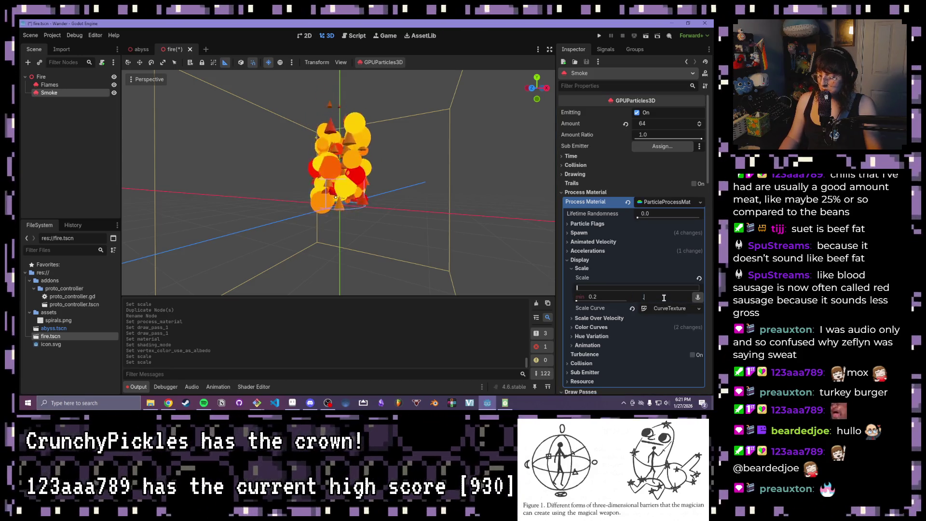
type(".8")
key("Return")
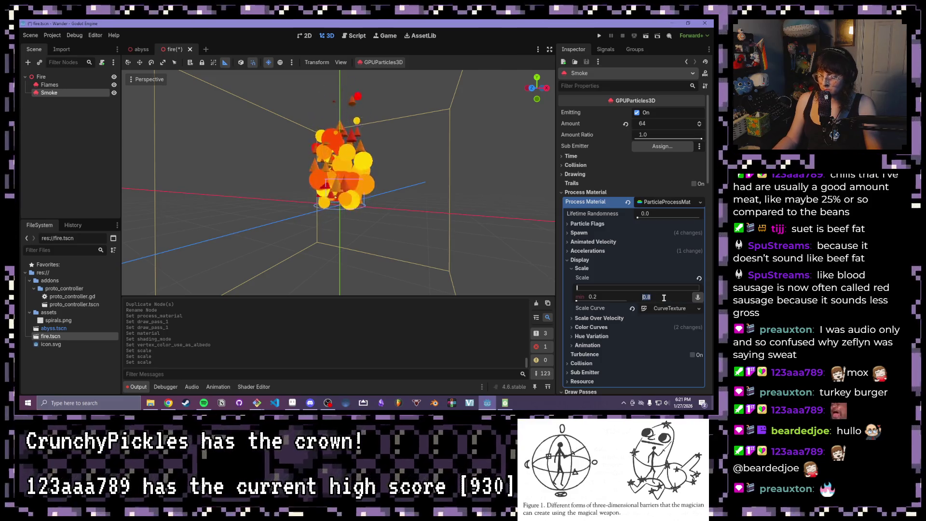
type(".5")
key("Return")
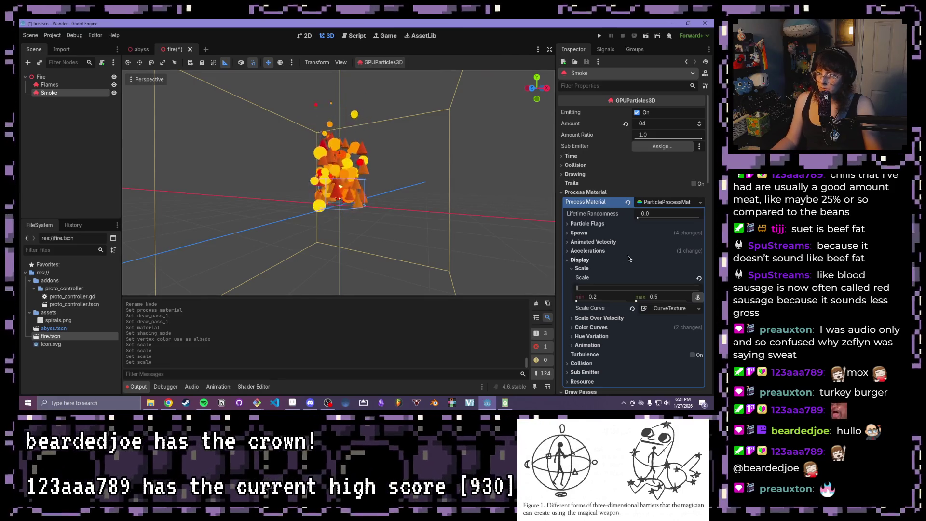
left_click(569, 156)
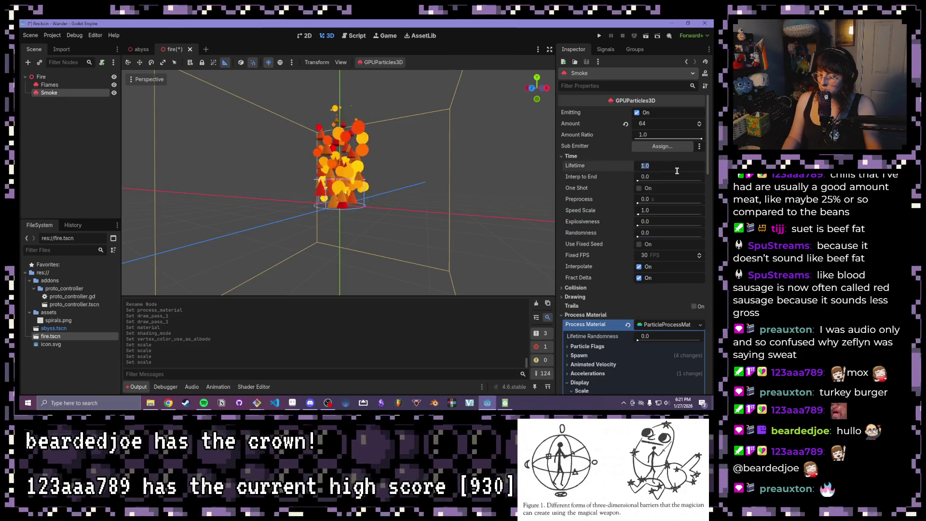
Step: Set the Smoke lifetime to 1.8 seconds and check the taller rising smoke
type("18")
key("Return")
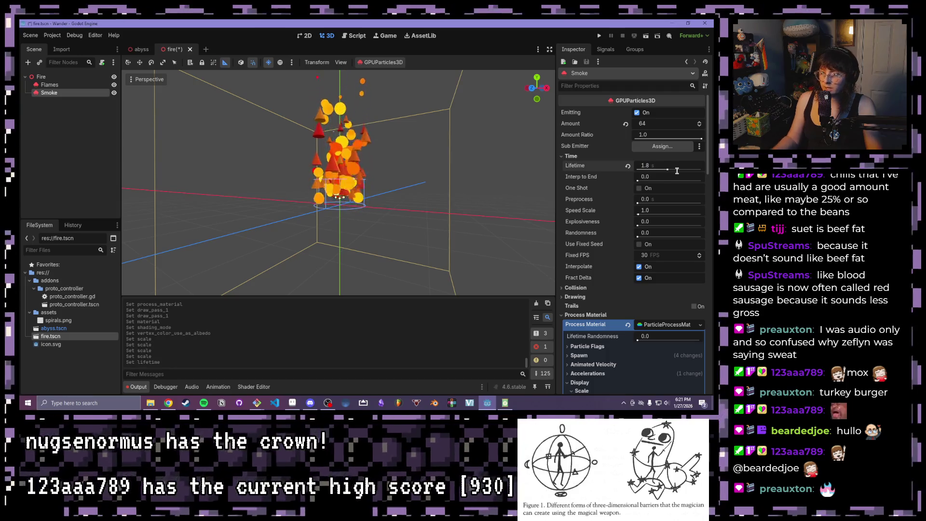
left_click_drag(338, 169, 357, 154)
scroll(361, 159, "up", 3)
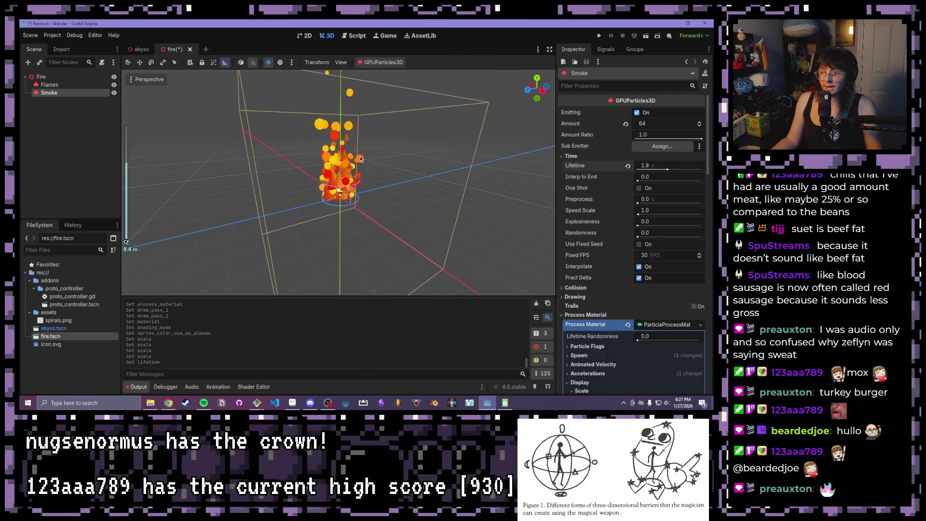
mouse_move(361, 111)
left_mouse_down()
mouse_move(426, 118)
mouse_move(403, 119)
left_mouse_up()
scroll(425, 117, "down", 2)
scroll(403, 120, "down", 2)
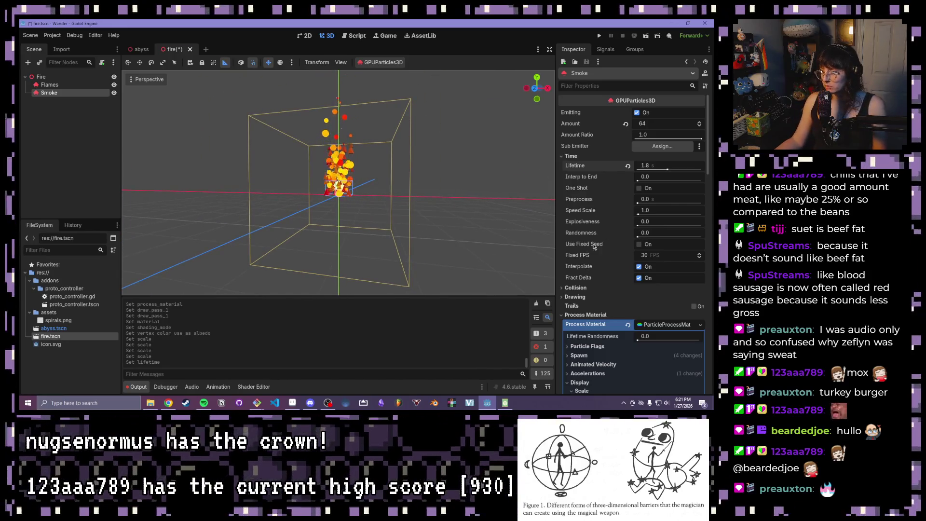
left_click(564, 155)
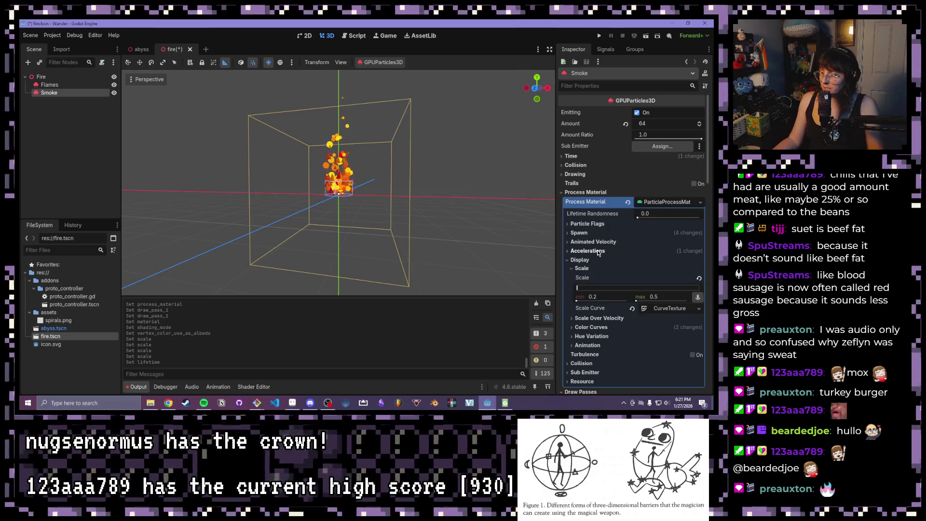
Step: Expand the Smoke process material's Spawn > Velocity settings
left_click(567, 233)
left_click(572, 259)
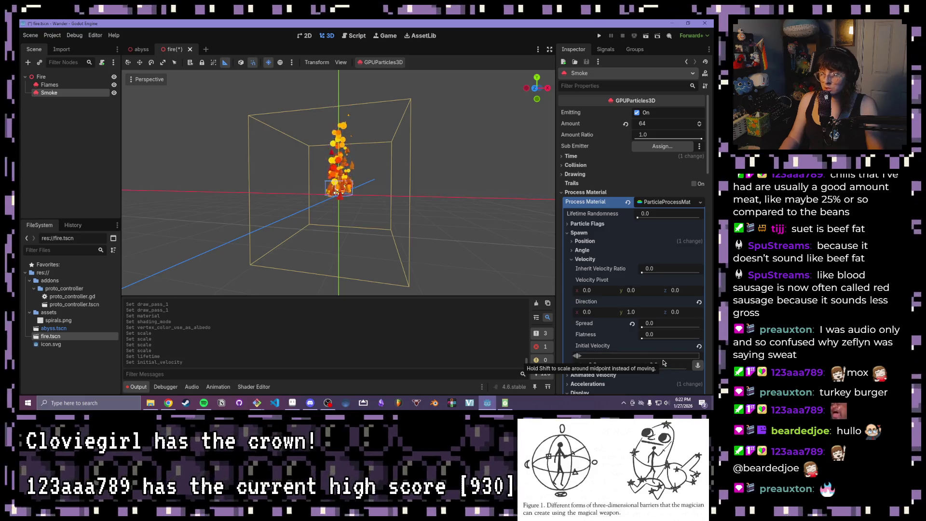
scroll(358, 194, "up", 5)
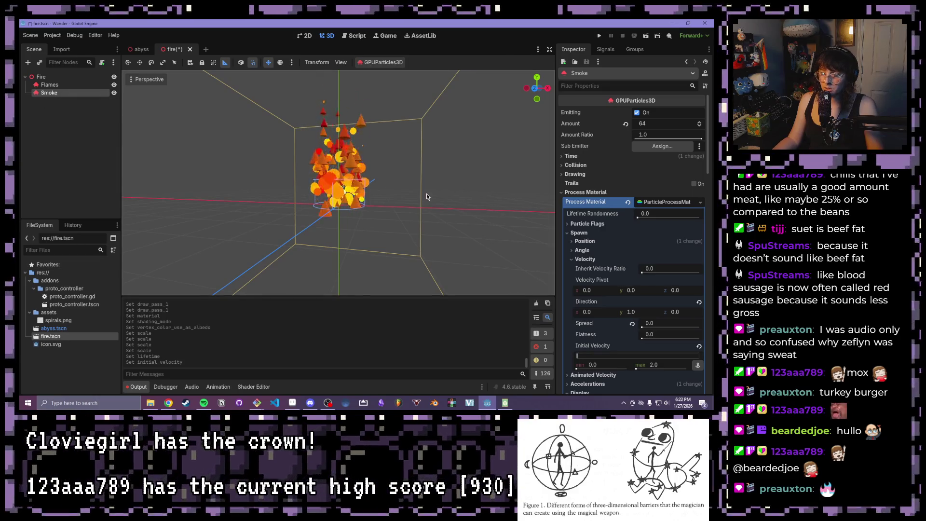
scroll(612, 301, "down", 10)
scroll(607, 302, "down", 5)
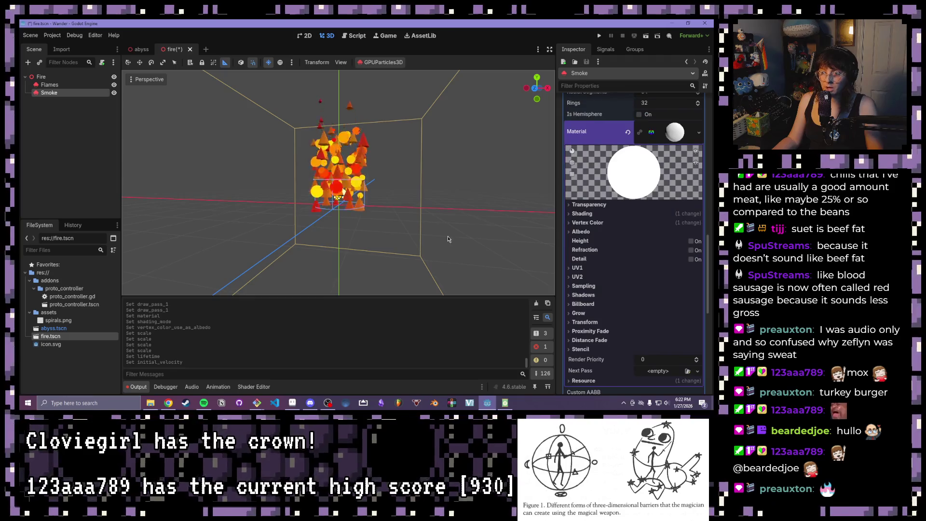
Step: Move the Smoke emitter along its Y axis so spheres rise among the flames
left_click(139, 63)
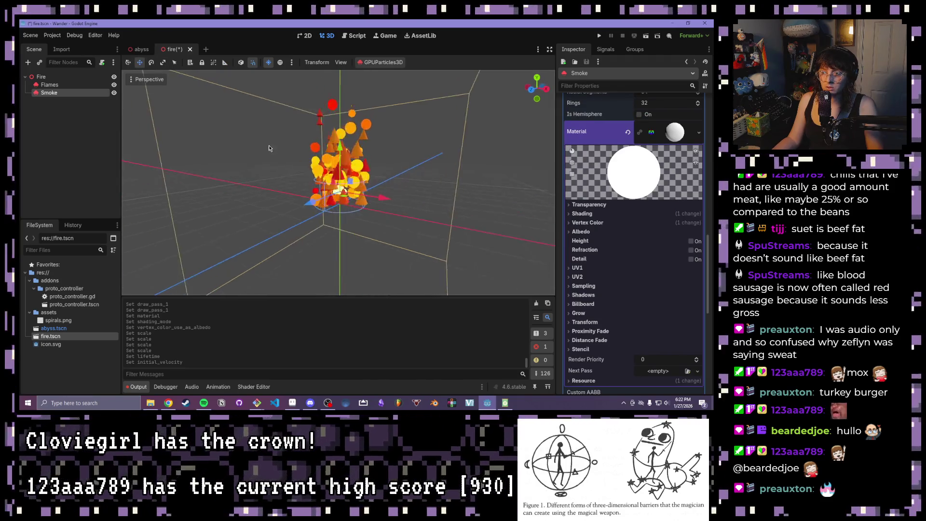
mouse_move(343, 159)
left_mouse_down()
mouse_move(344, 119)
mouse_move(283, 125)
mouse_move(313, 183)
mouse_move(375, 261)
mouse_move(340, 102)
mouse_move(340, 131)
left_mouse_up()
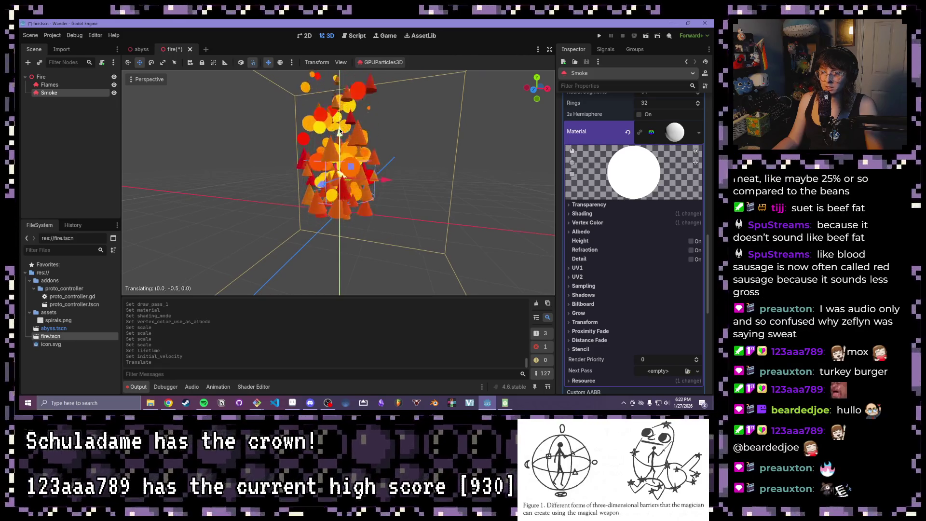
left_click(201, 132)
scroll(311, 165, "down", 3)
left_click_drag(267, 161, 233, 169)
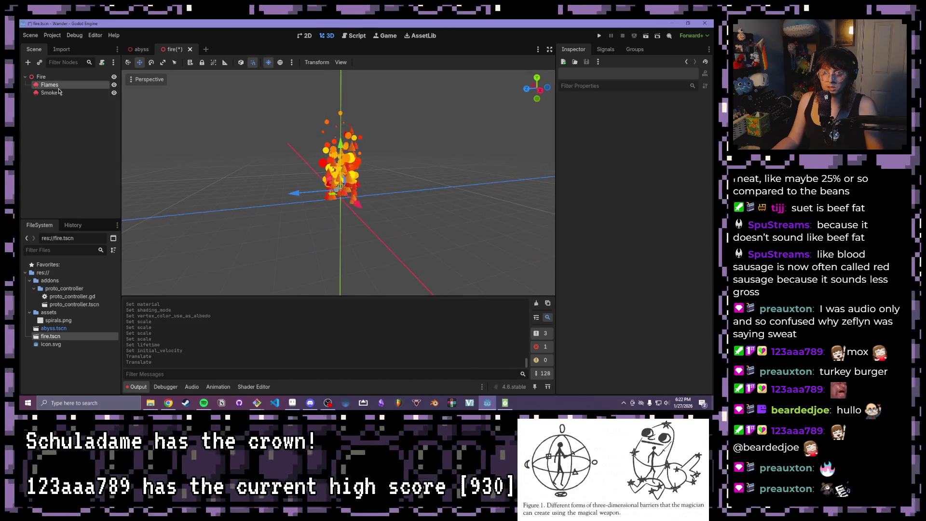
Step: Raise the Smoke Scale Curve's end point from 0 to 0.46
left_click(49, 92)
left_click(593, 320)
scroll(592, 300, "down", 5)
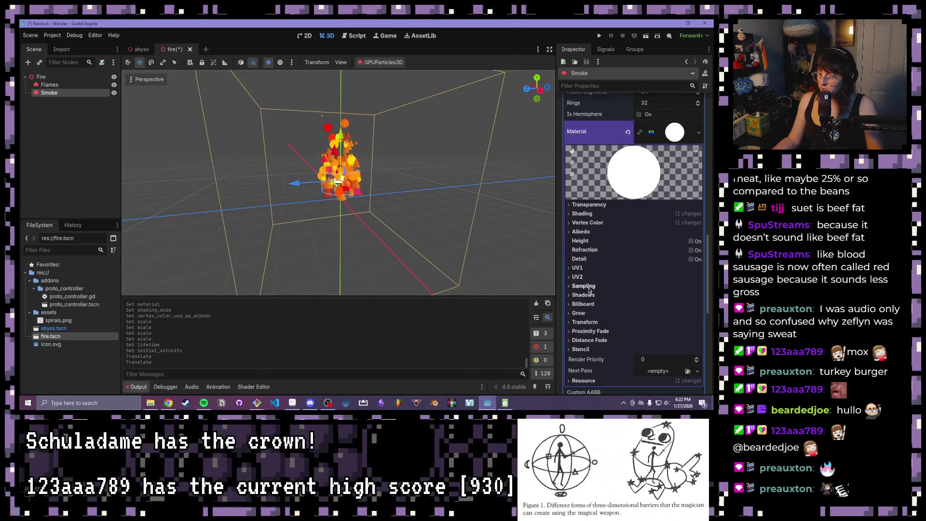
scroll(588, 240, "down", 1)
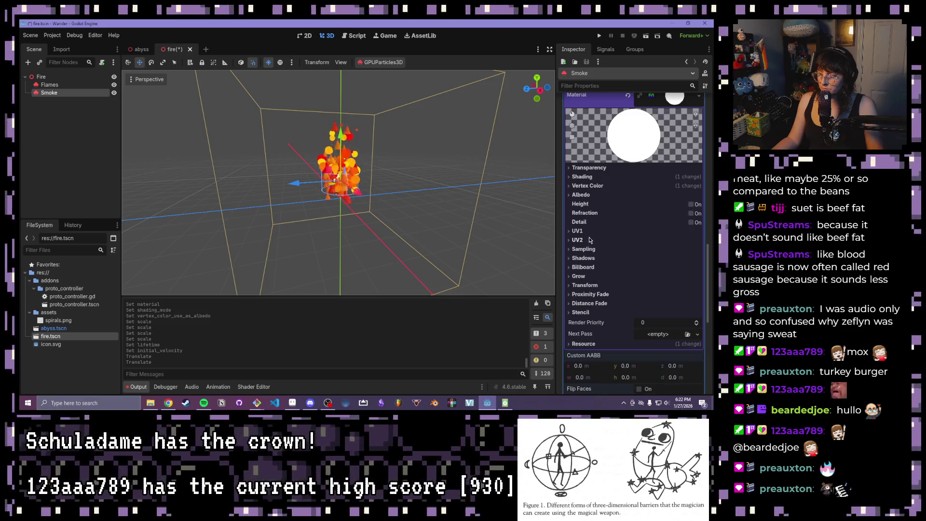
scroll(588, 239, "up", 15)
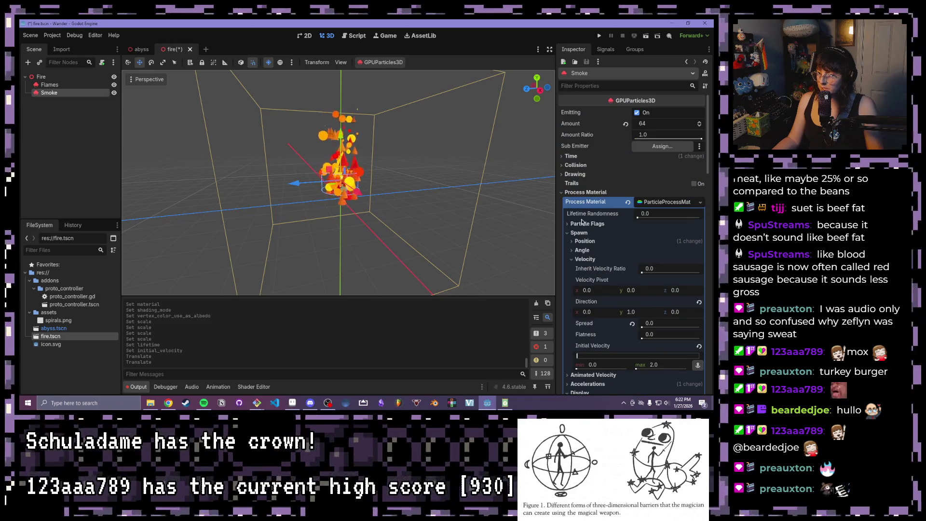
scroll(589, 278, "down", 1)
scroll(593, 352, "down", 1)
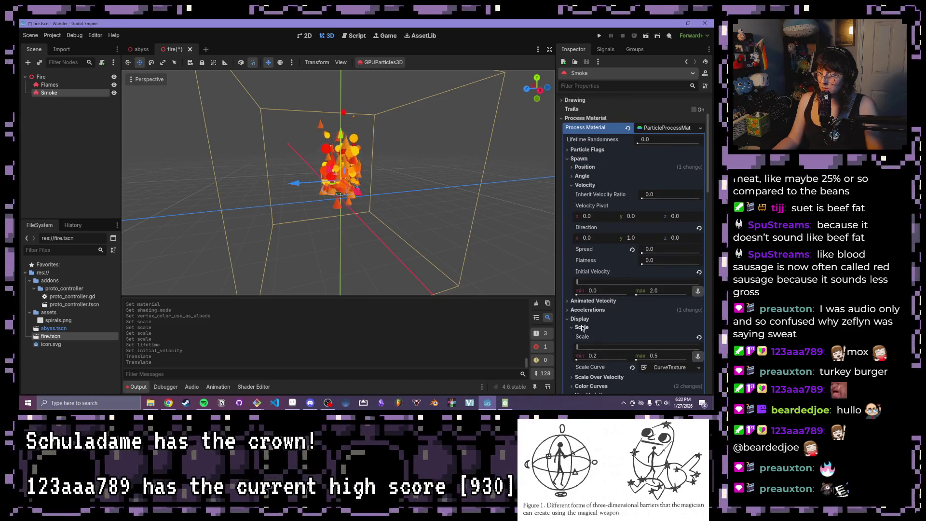
scroll(591, 345, "down", 3)
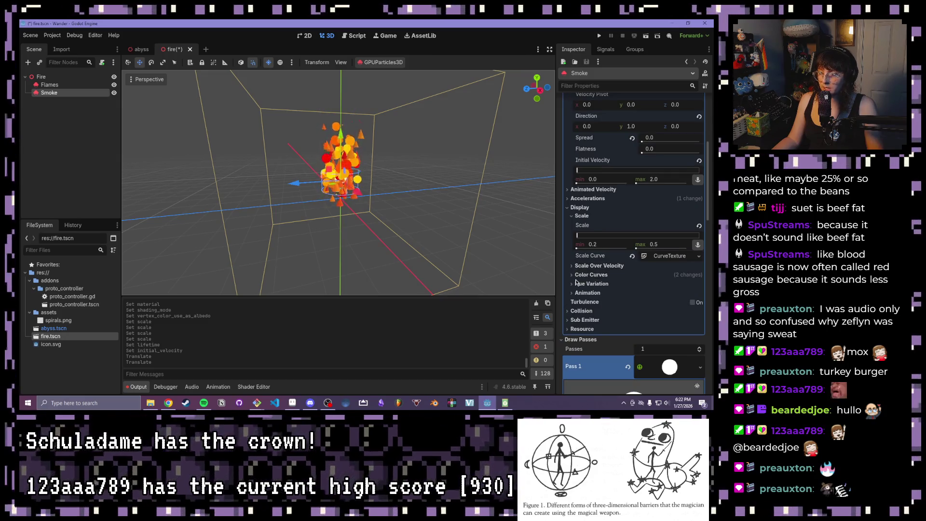
left_click(664, 259)
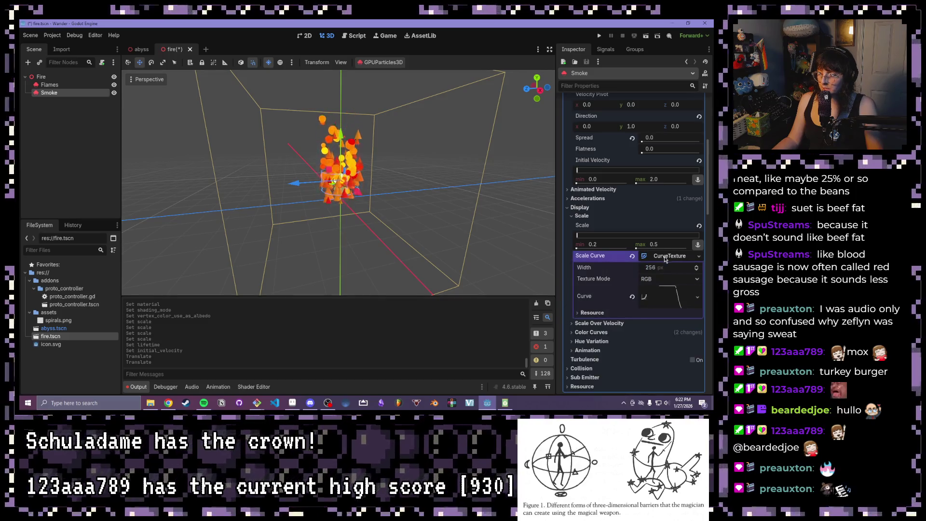
left_click(675, 291)
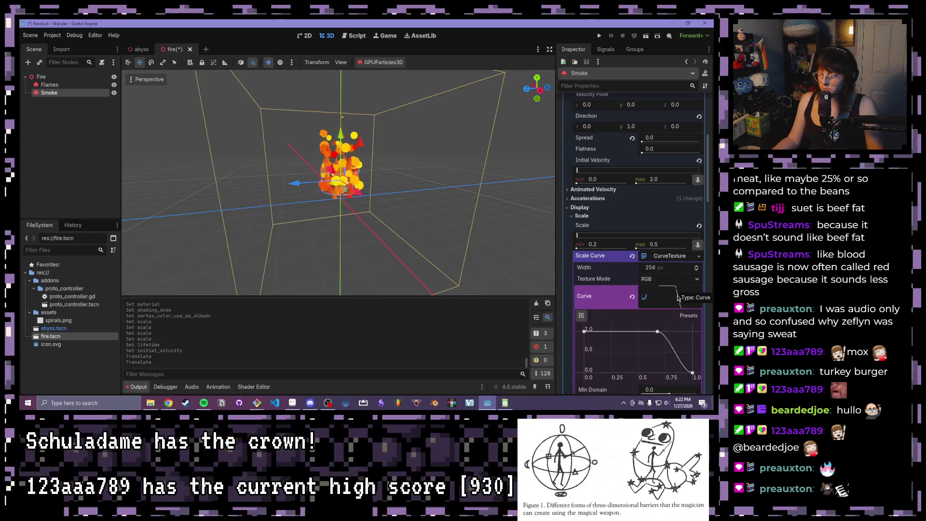
left_click_drag(692, 373, 697, 355)
scroll(581, 290, "down", 1)
left_click(576, 181)
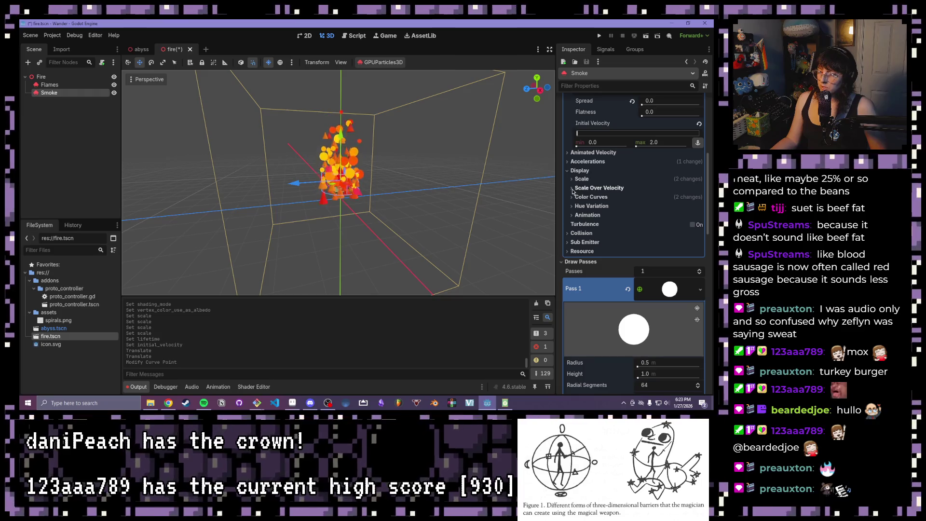
Step: Open the Smoke Color Initial Ramp gradient and make its left stop dark reddish-brown
left_click(571, 197)
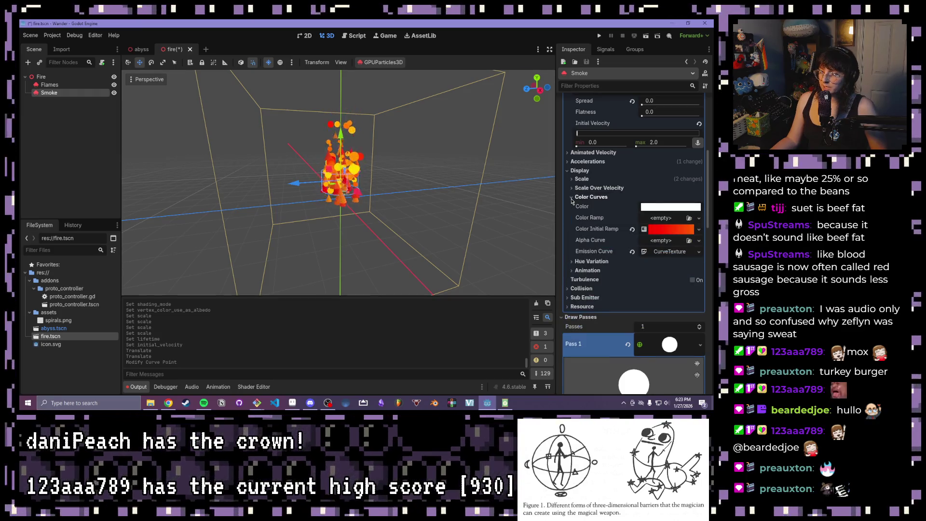
left_click(666, 230)
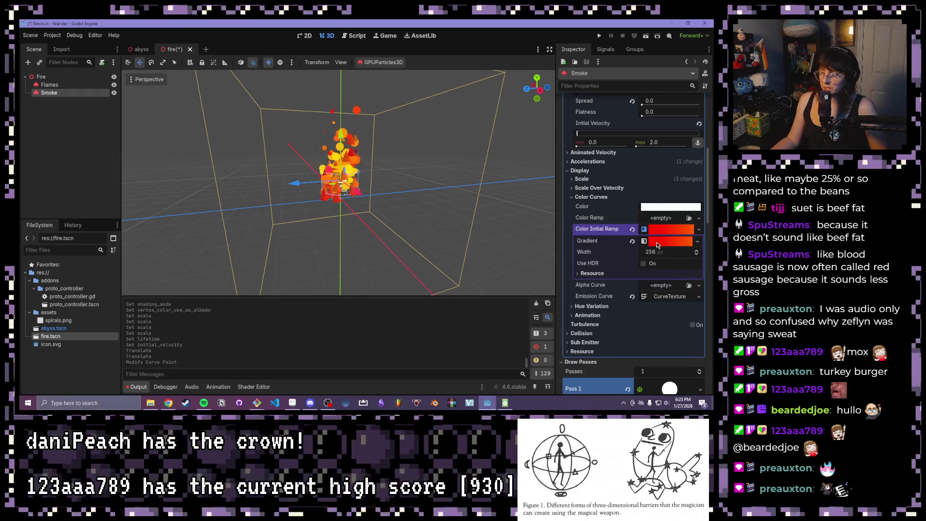
left_click(671, 241)
left_click(577, 275)
left_click(689, 274)
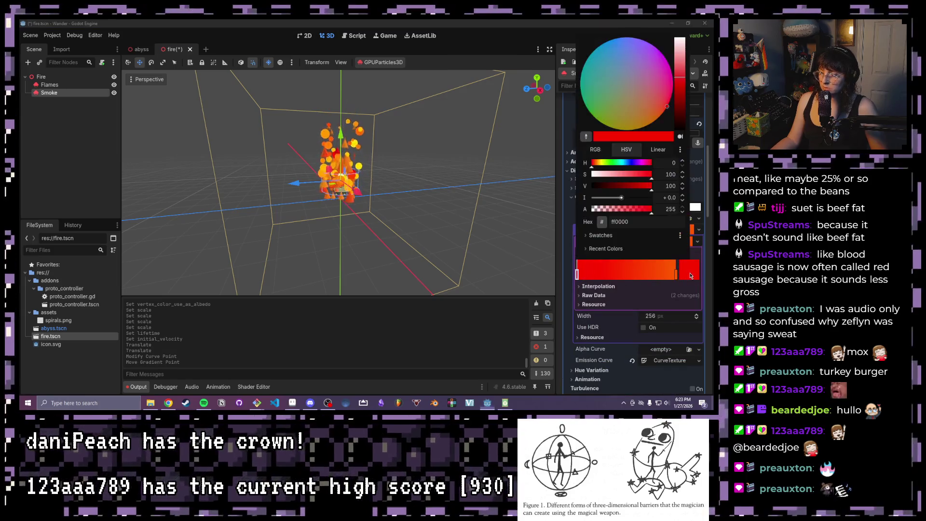
left_click(681, 94)
mouse_move(682, 94)
left_mouse_down()
mouse_move(680, 125)
mouse_move(656, 103)
left_mouse_up()
left_click(654, 100)
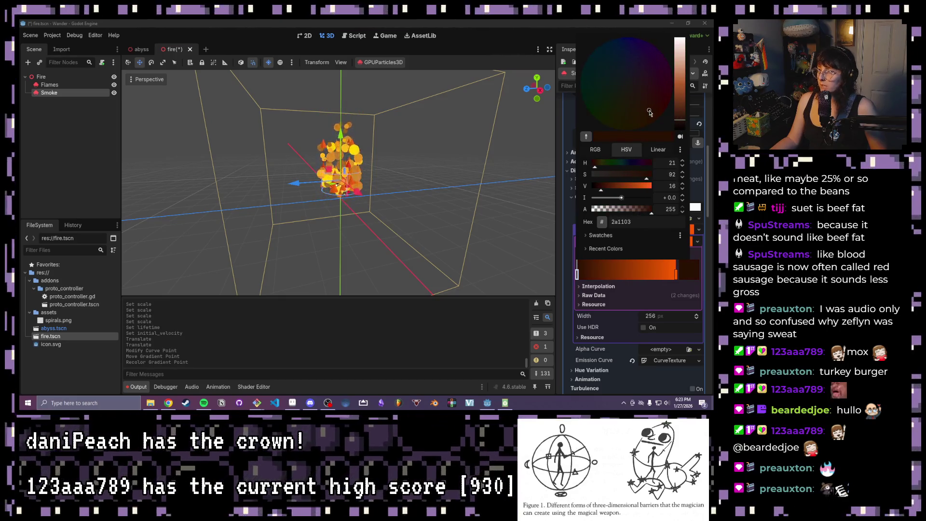
left_click(676, 280)
Step: Rework the left stop's colour, settling on a recent very dark red-brown
left_click(686, 275)
left_click(677, 118)
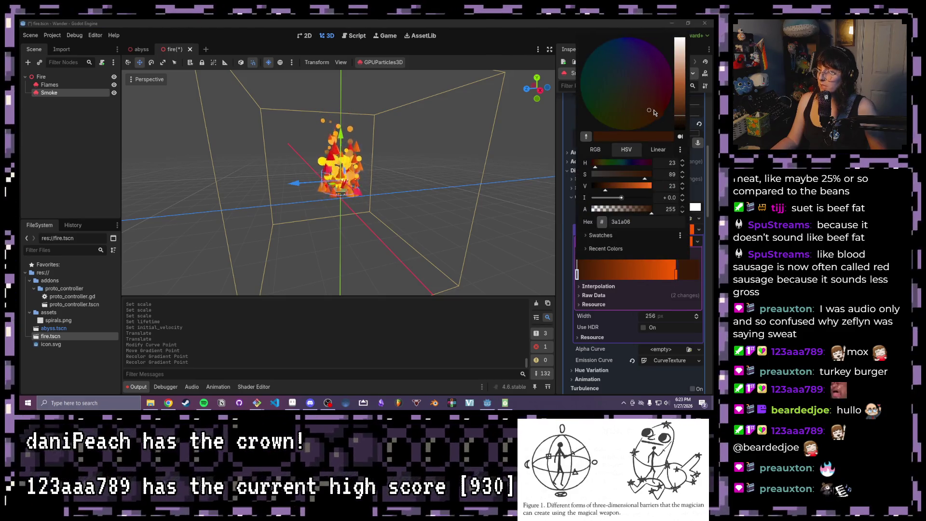
left_click(612, 72)
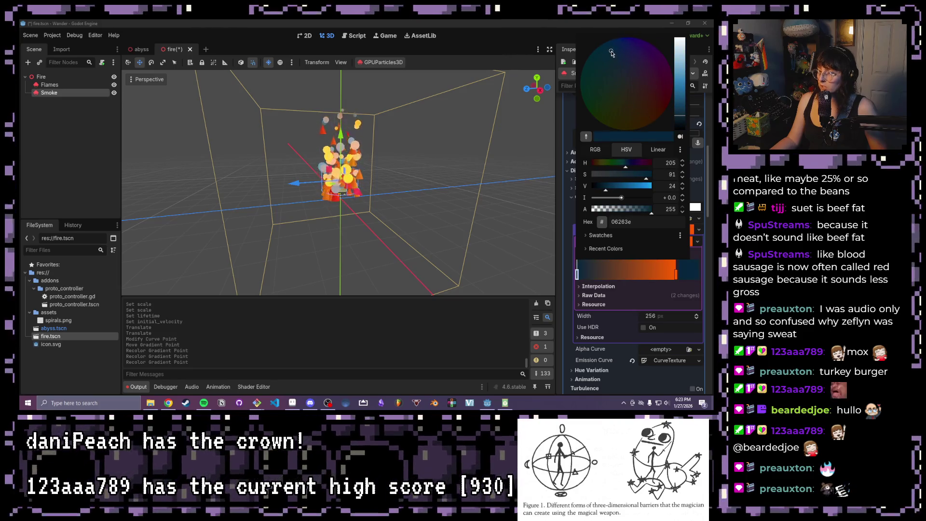
left_click(647, 110)
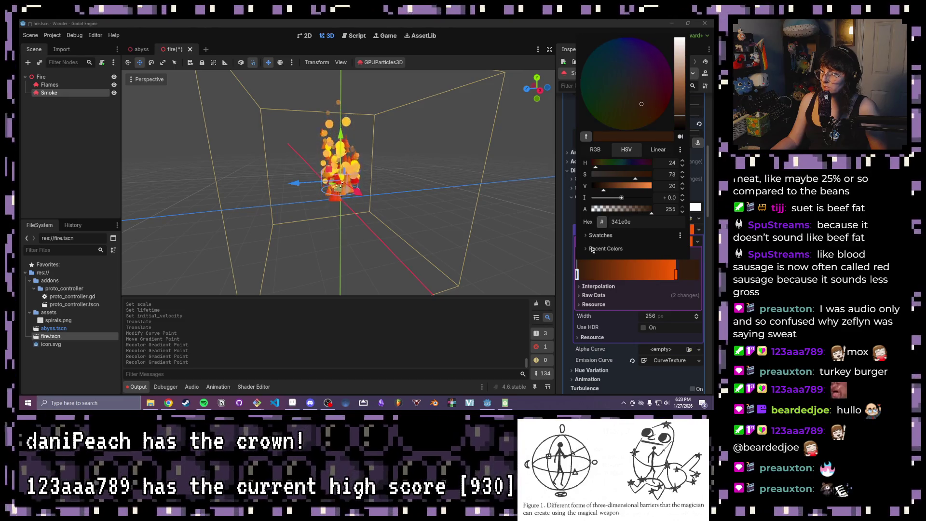
left_click(592, 248)
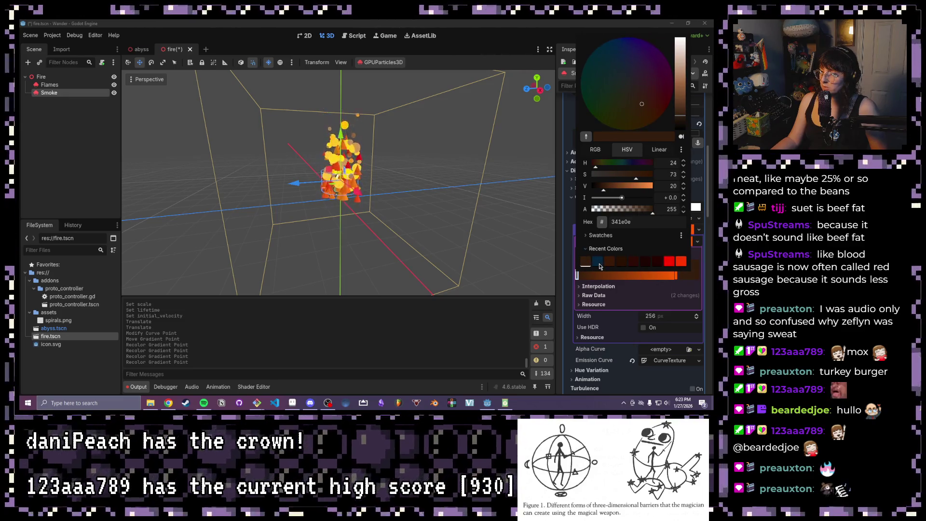
left_click(644, 263)
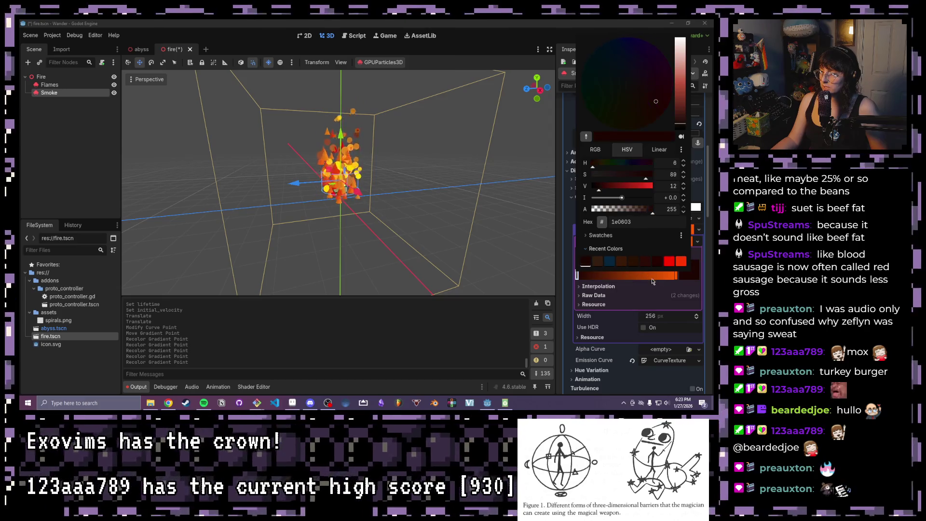
left_click(678, 281)
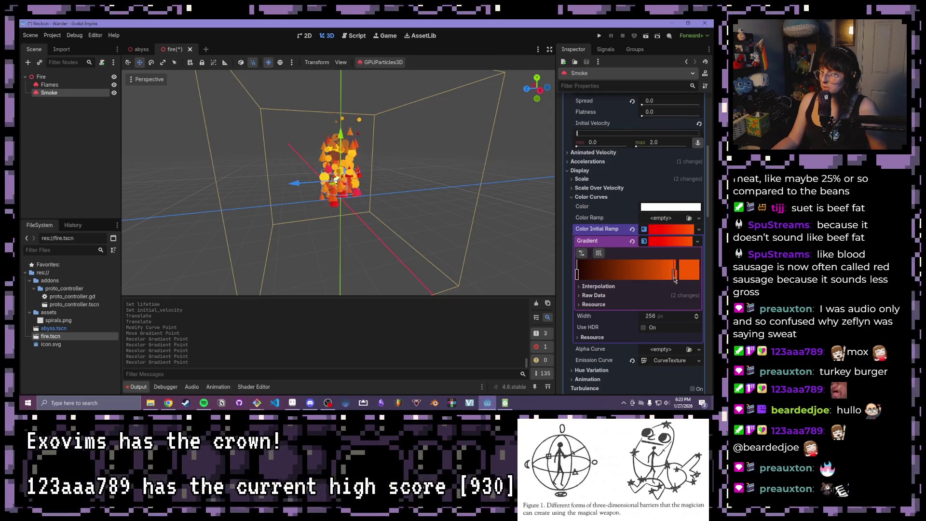
Step: Remove an extra gradient point and set the other stop to dark navy 031a2d
left_click(680, 275)
double_click(674, 276)
left_click(675, 278)
right_click(676, 279)
left_click(689, 278)
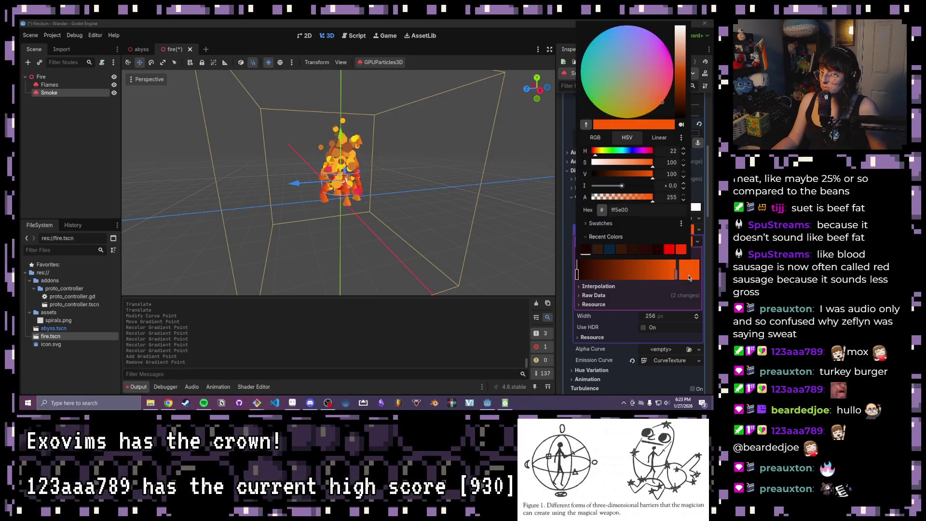
left_click(607, 252)
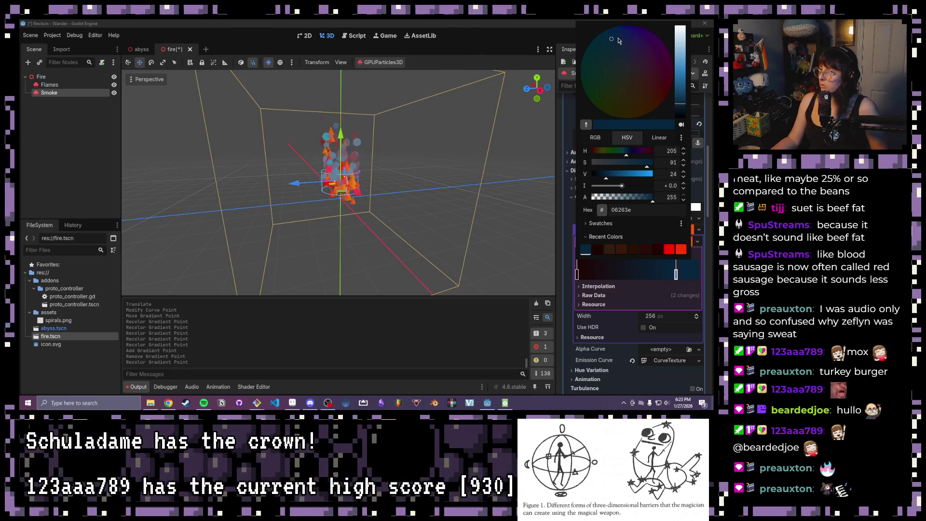
left_click(680, 108)
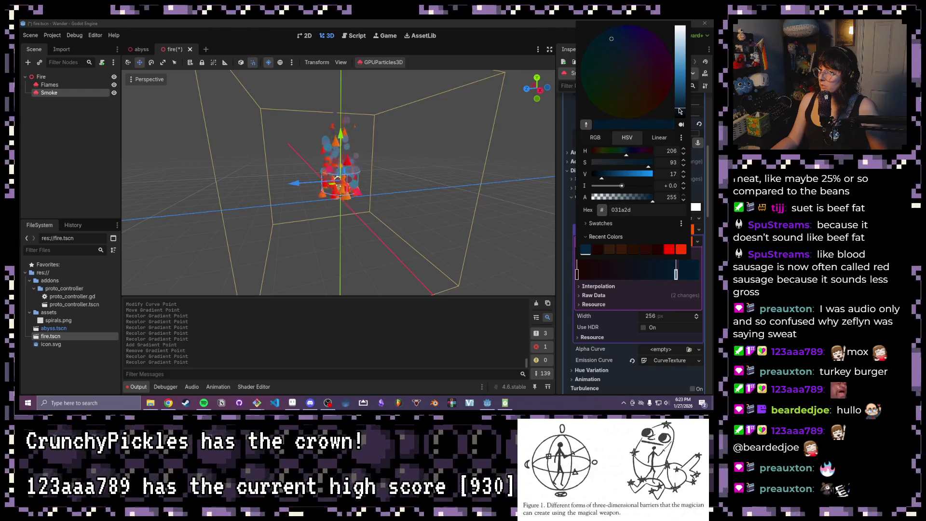
left_click(680, 109)
scroll(398, 199, "up", 5)
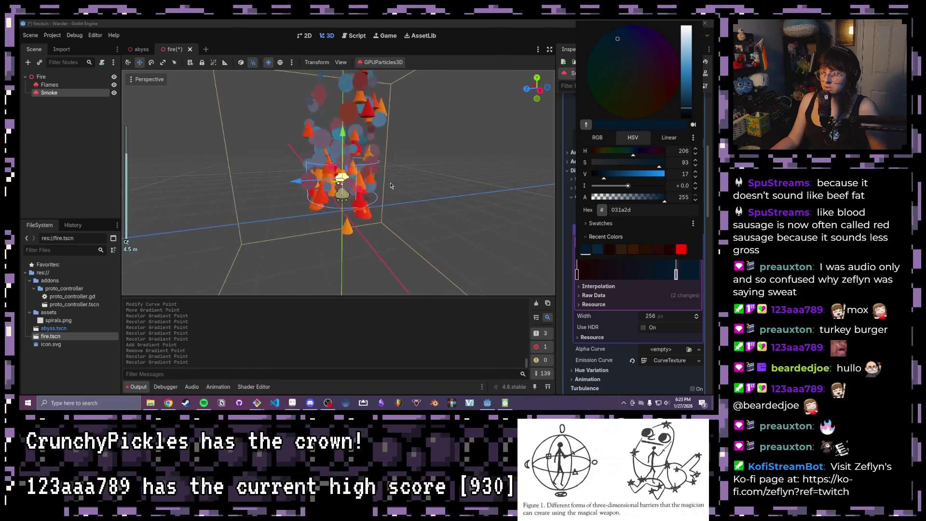
left_click(398, 198)
scroll(428, 230, "down", 4)
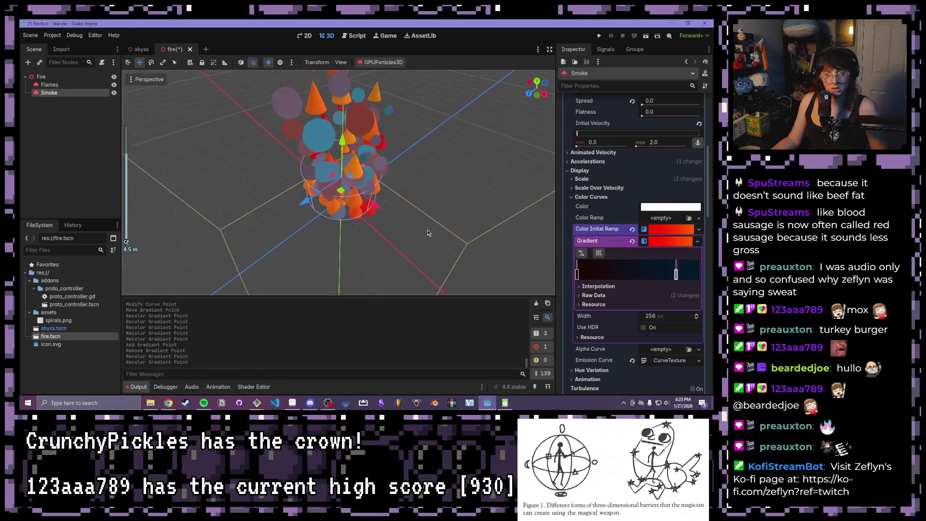
left_click_drag(421, 188, 410, 159)
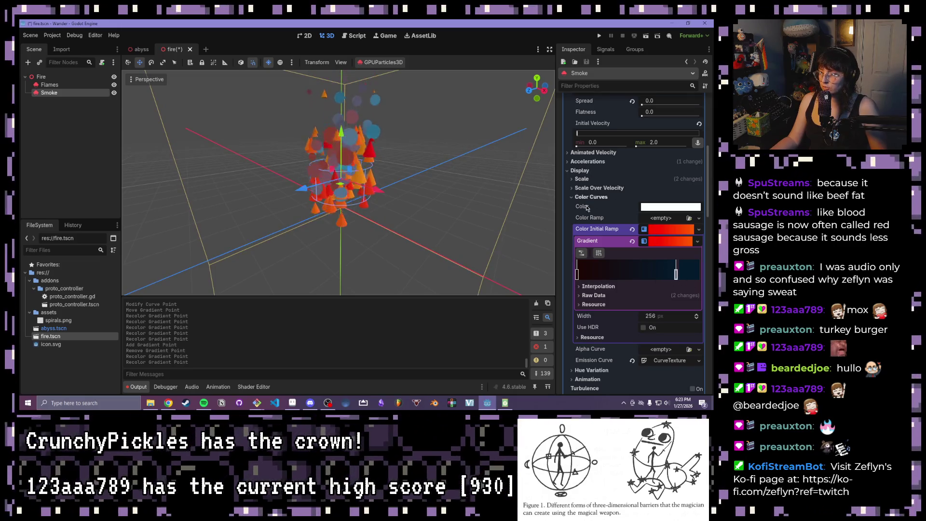
Step: Save the scene, then darken the Smoke gradient's right stop to 021220
key("ctrl+s")
left_click(112, 159)
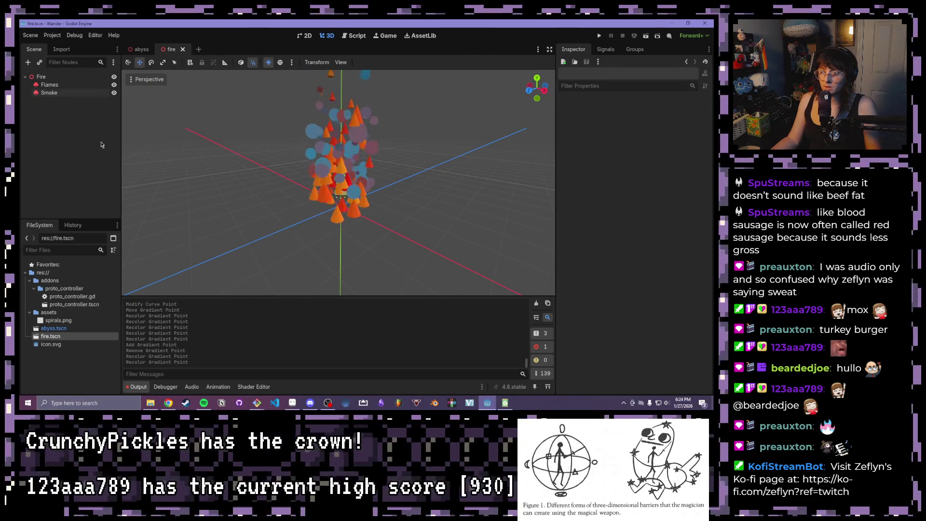
left_click(64, 94)
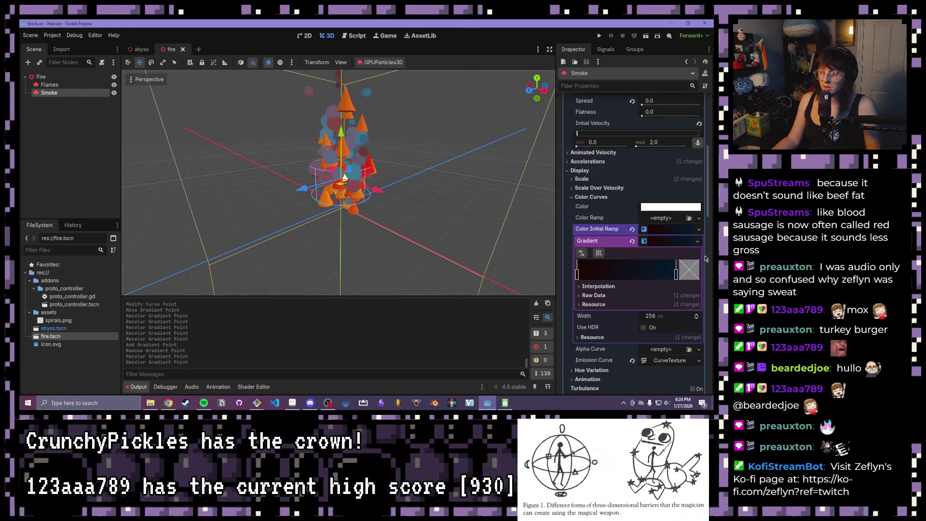
double_click(676, 274)
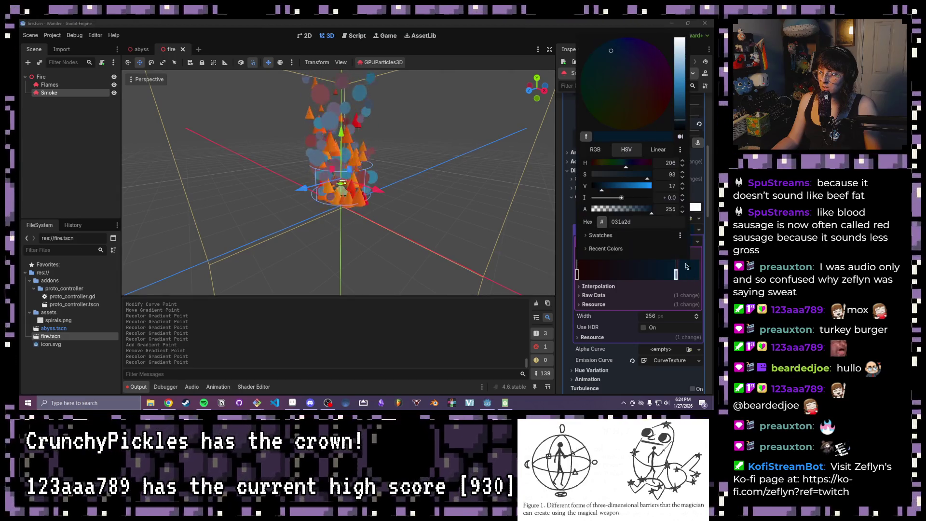
left_click(681, 122)
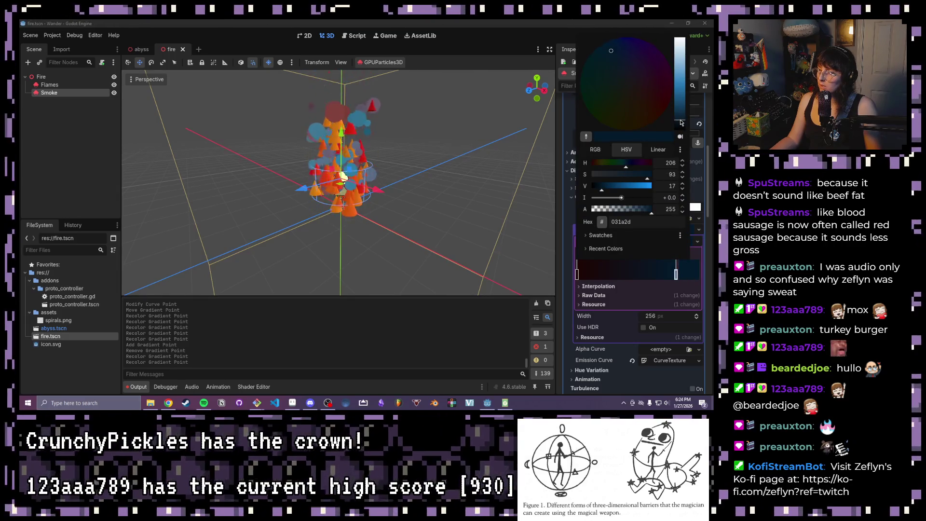
left_click_drag(680, 122, 681, 125)
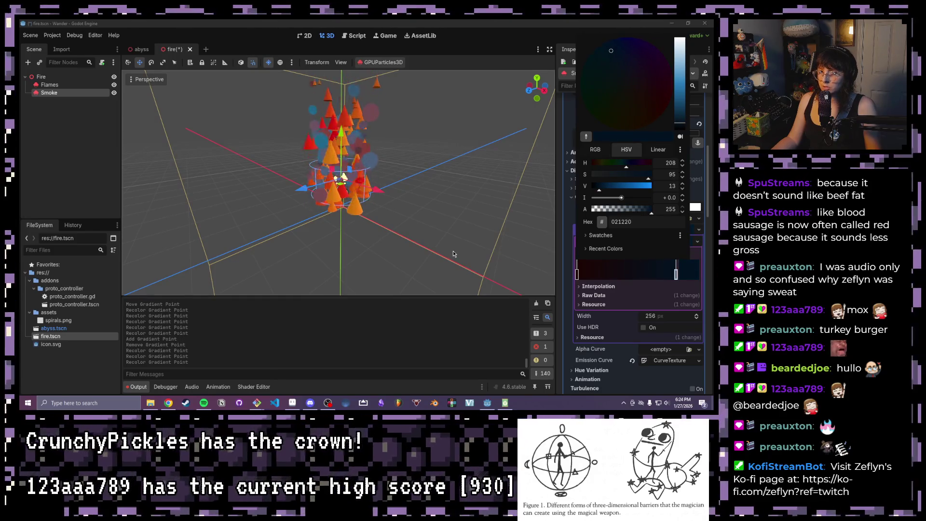
left_click(271, 66)
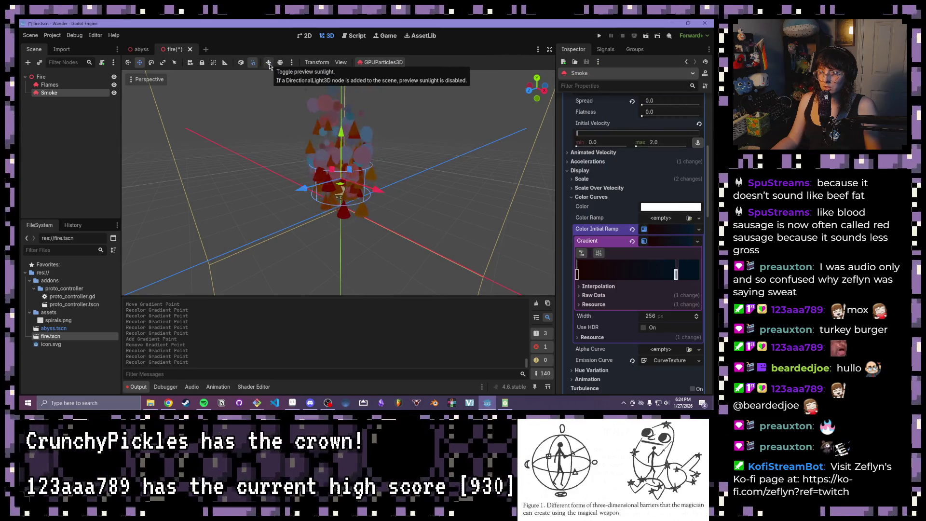
Step: Move the Smoke gradient's second point to the far right end
left_click(657, 295)
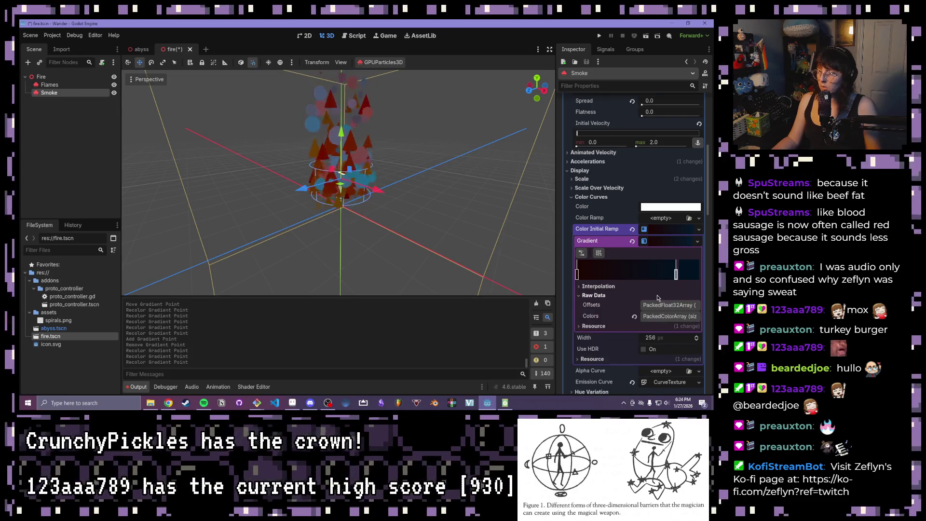
scroll(642, 277, "down", 3)
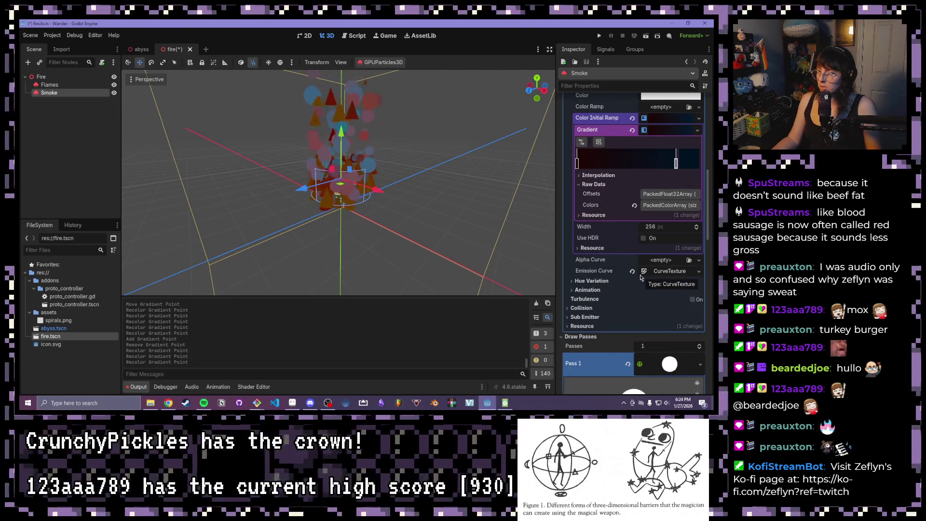
scroll(641, 277, "up", 3)
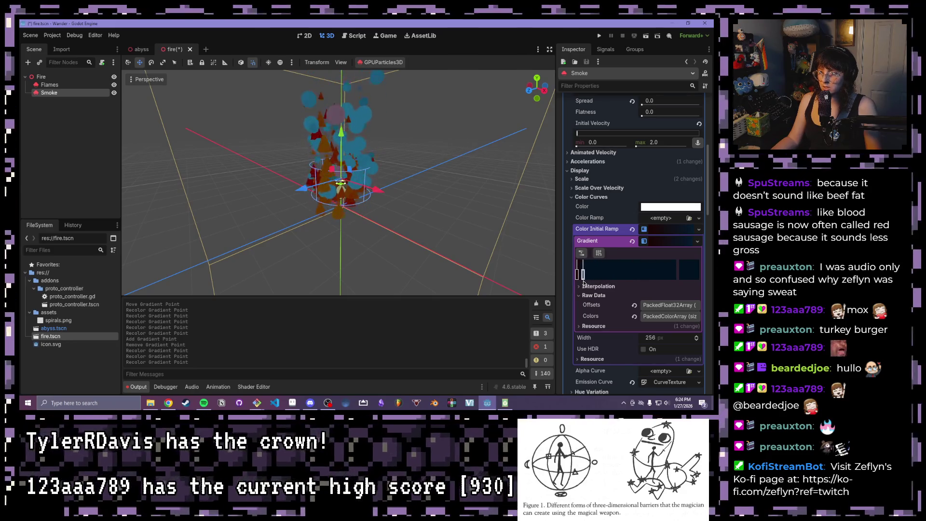
left_click_drag(583, 277, 676, 278)
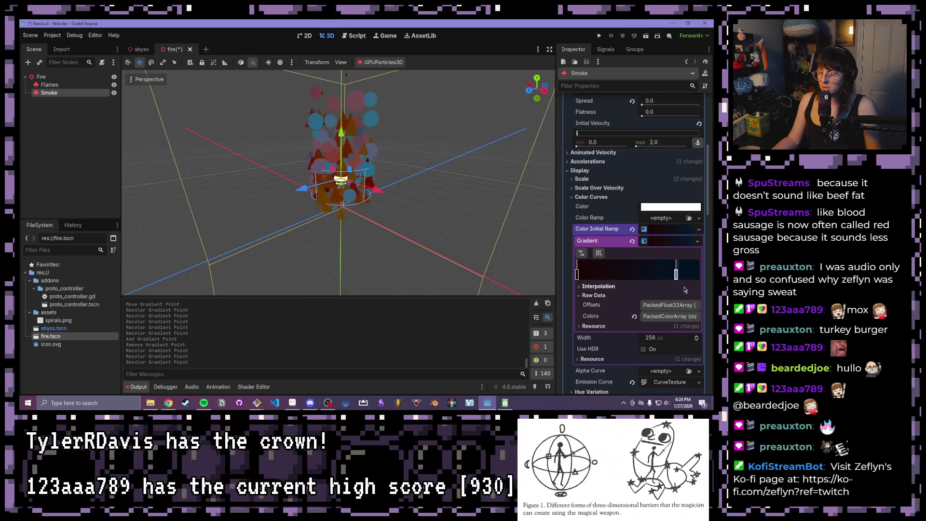
left_click(593, 295)
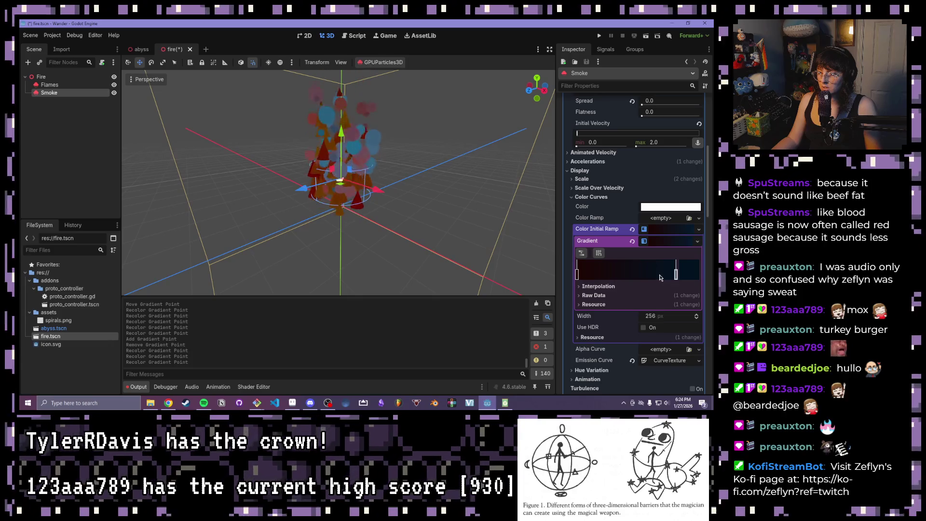
left_click(673, 242)
right_click(673, 242)
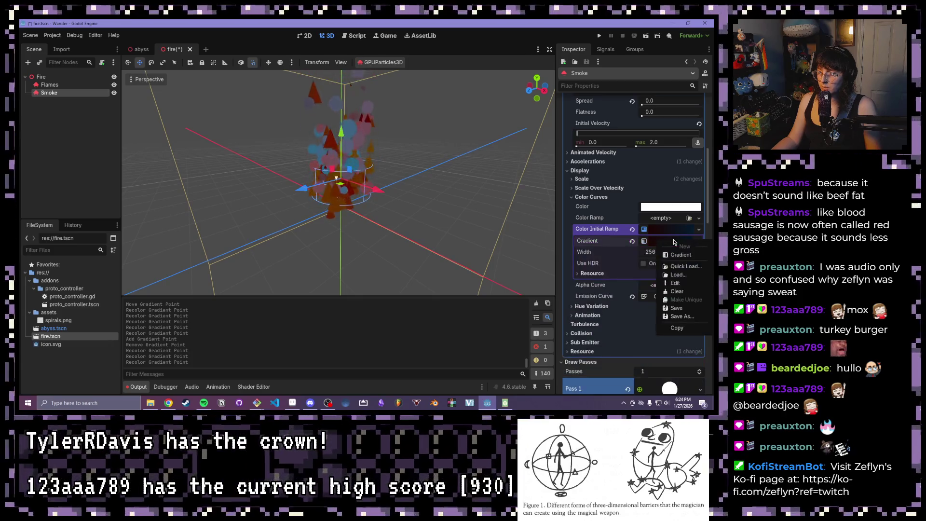
Step: Clear the Smoke gradient, then clear the Smoke's Color Initial Ramp
left_click(682, 292)
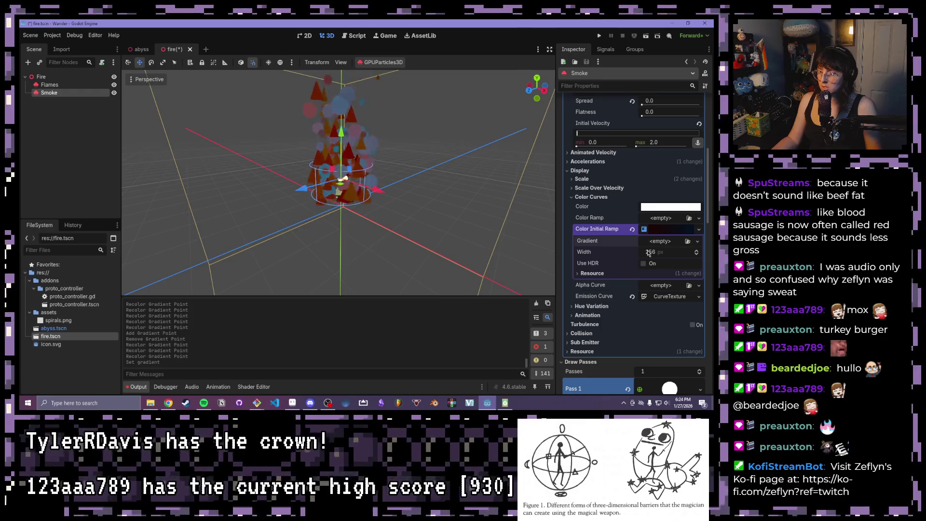
left_click(660, 230)
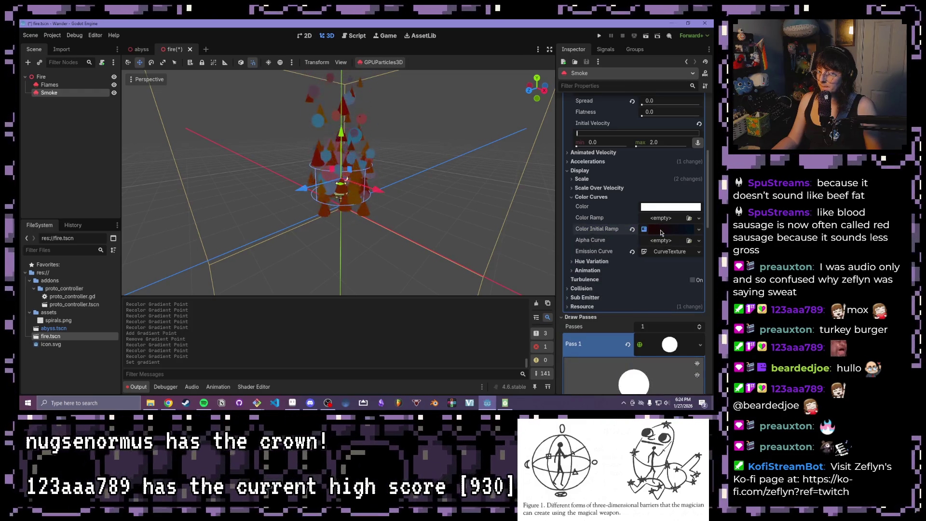
left_click(661, 230)
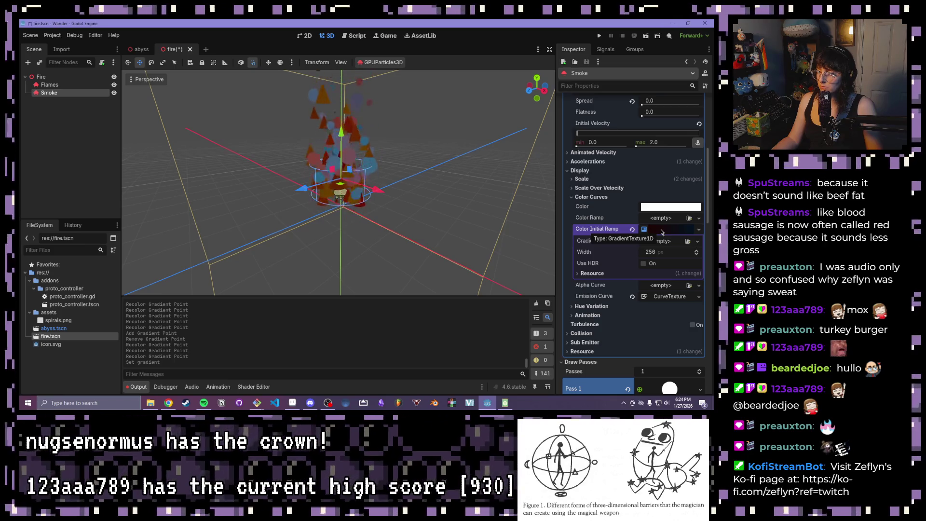
left_click(661, 230)
left_click(662, 231)
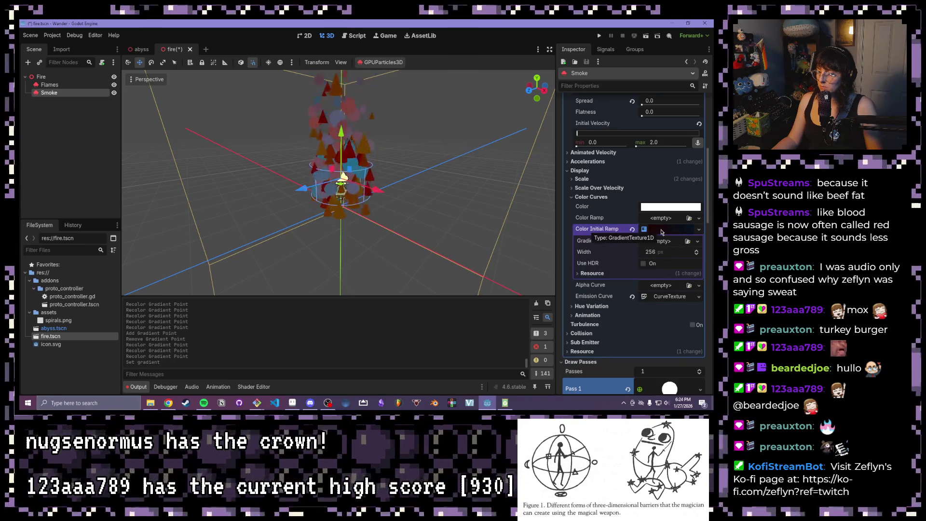
right_click(661, 232)
left_click(662, 280)
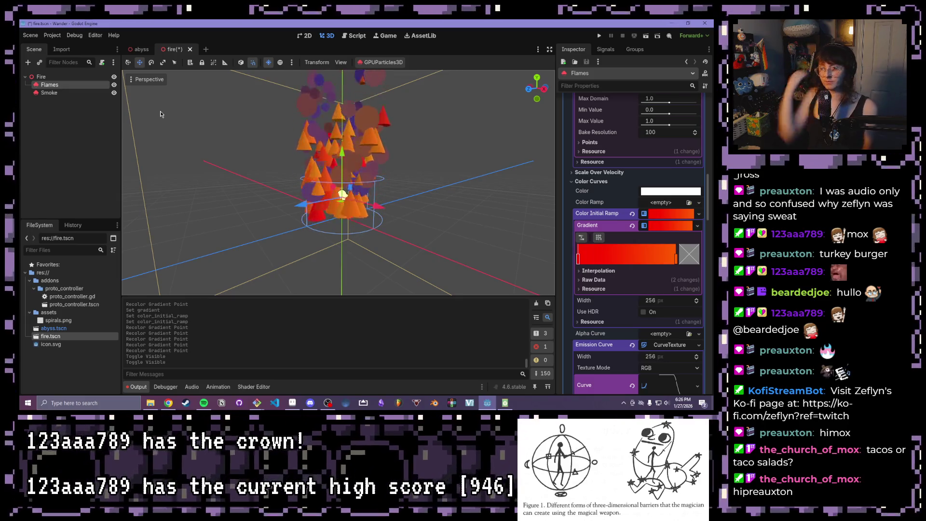
Step: View the flames from a closer elevated angle and collapse Color Curves to reach Process Material
scroll(387, 165, "down", 5)
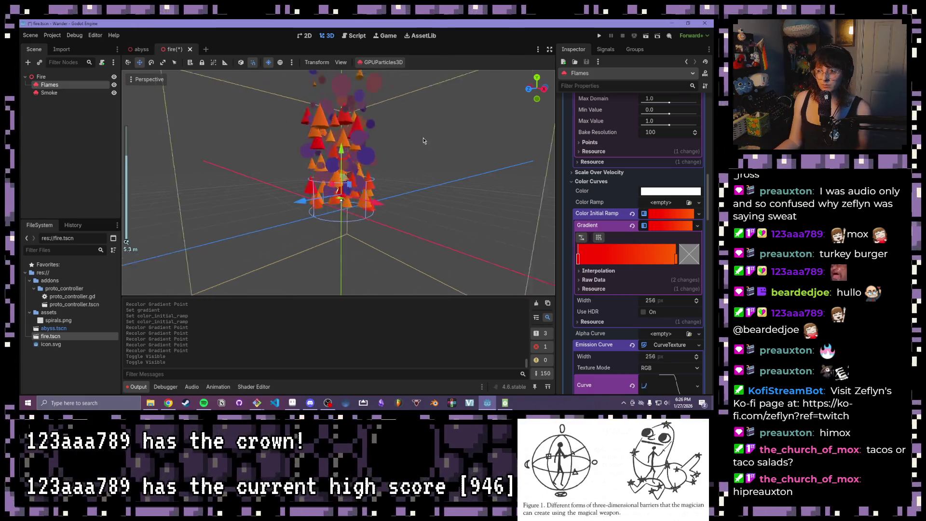
scroll(387, 166, "up", 4)
key("KP_3")
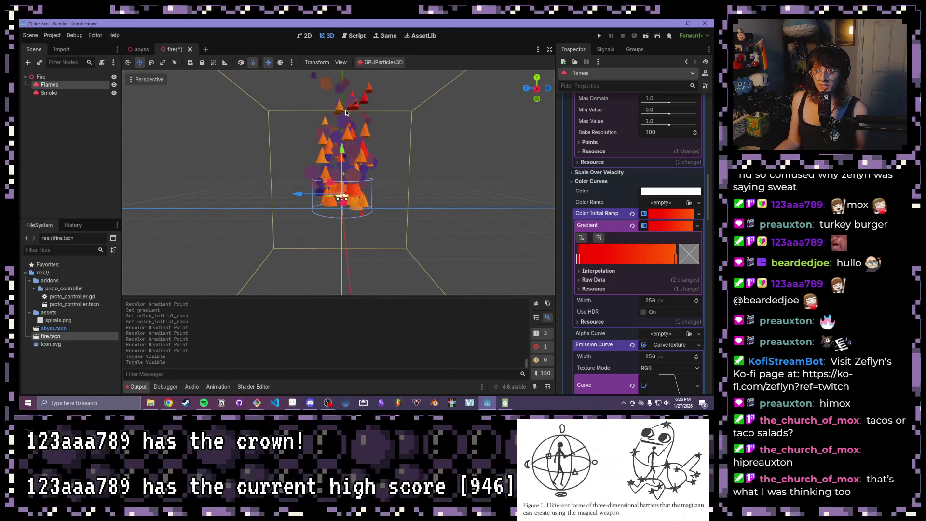
scroll(329, 152, "up", 2)
left_click_drag(330, 152, 357, 159)
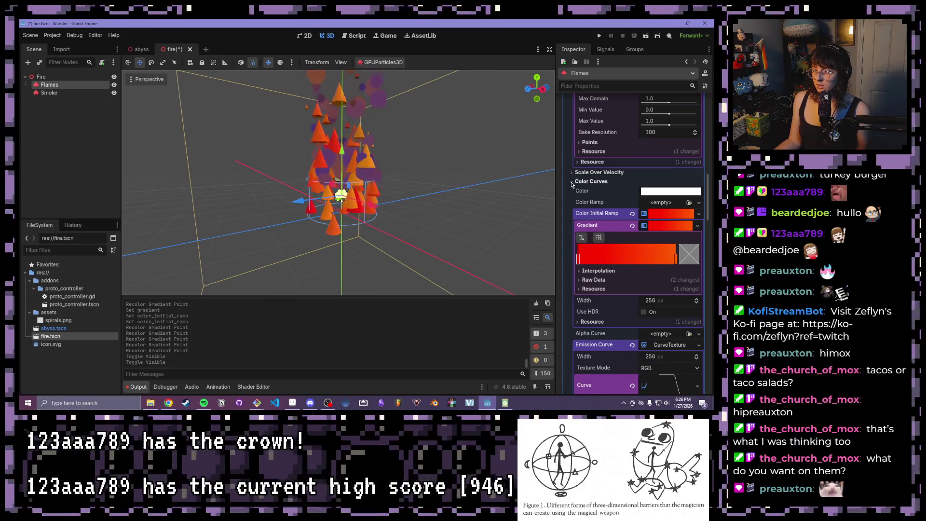
left_click(586, 182)
scroll(587, 186, "up", 1)
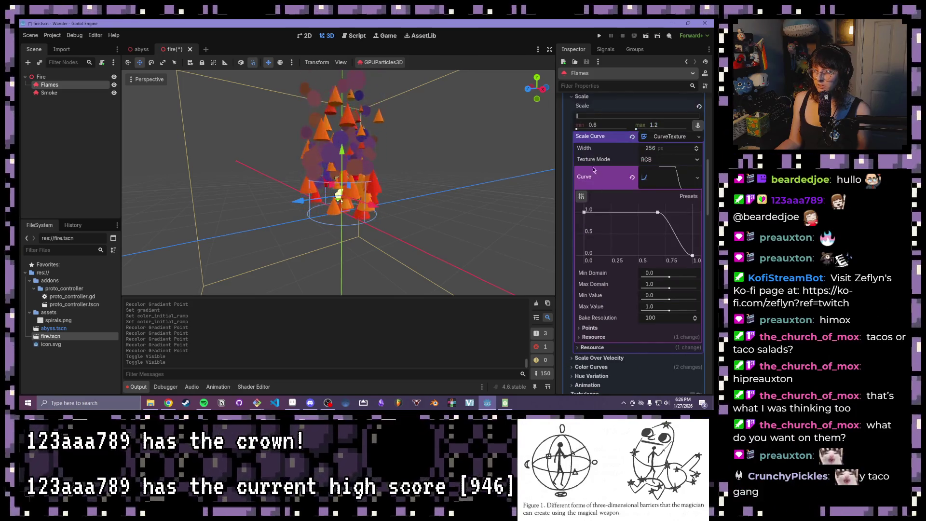
scroll(586, 167, "up", 2)
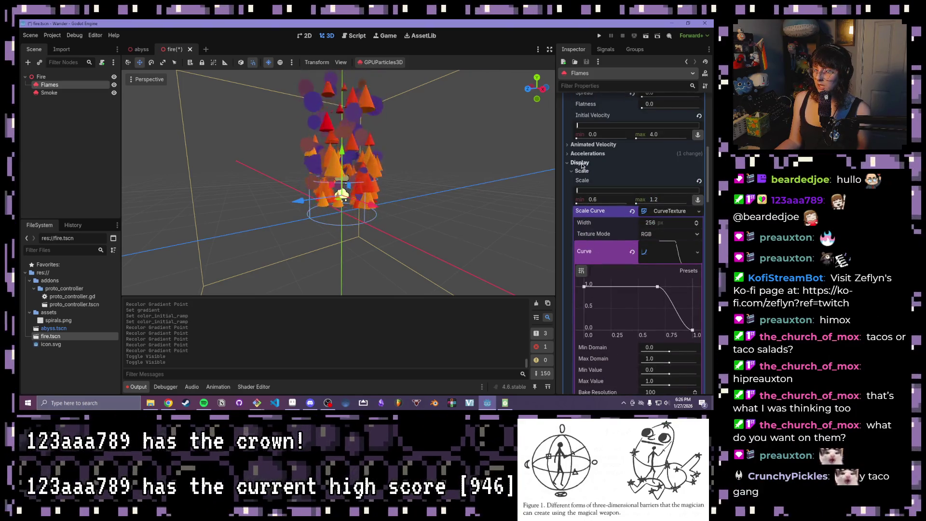
scroll(597, 197, "up", 4)
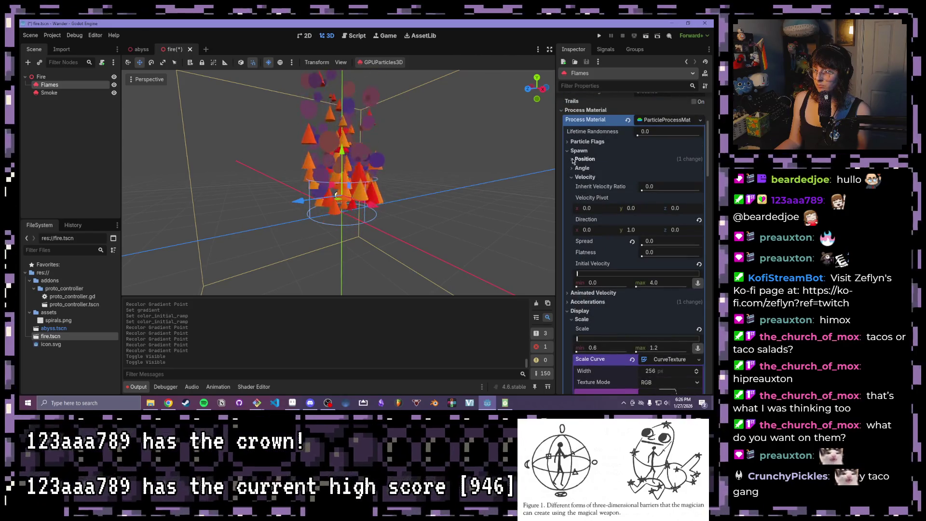
Step: Try a Flames emission ring radius of 0.5, then undo it to restore the original ring
left_click(572, 159)
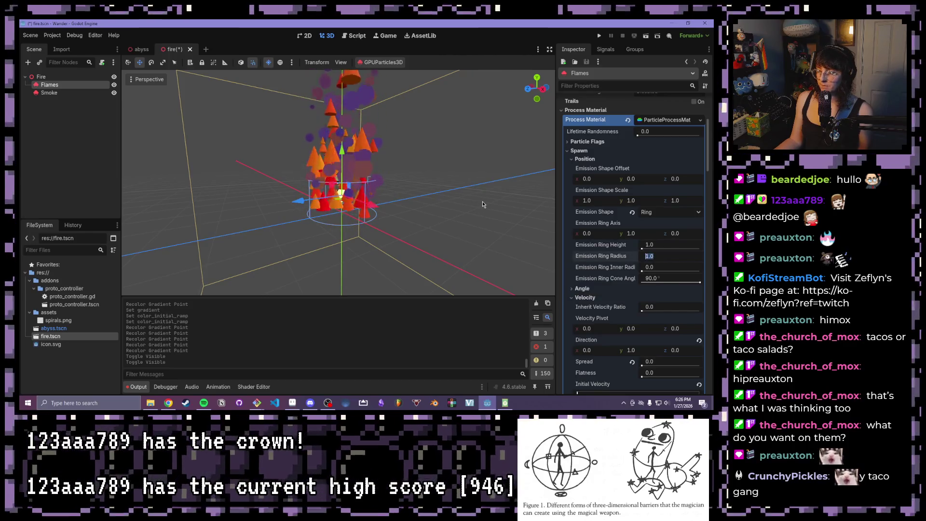
type("0.5")
key("Return")
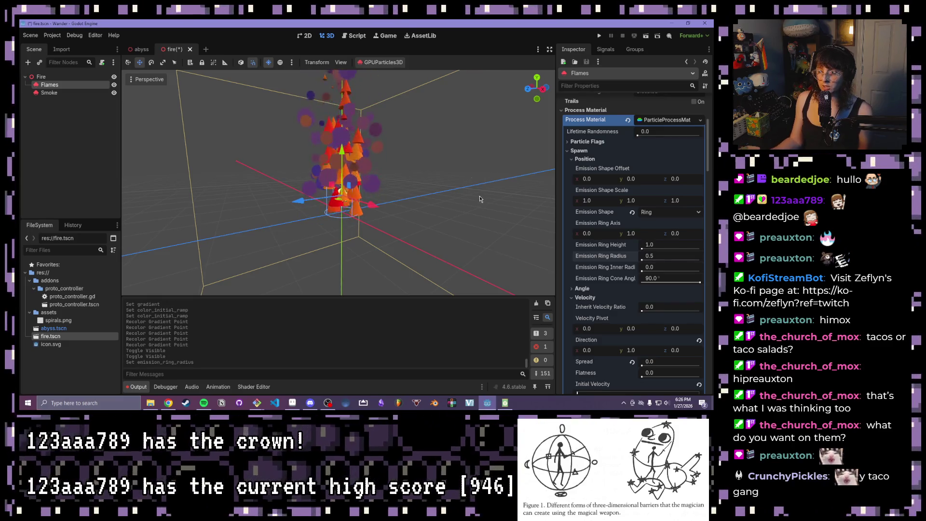
mouse_move(433, 154)
left_mouse_down()
mouse_move(453, 259)
mouse_move(458, 139)
left_mouse_up()
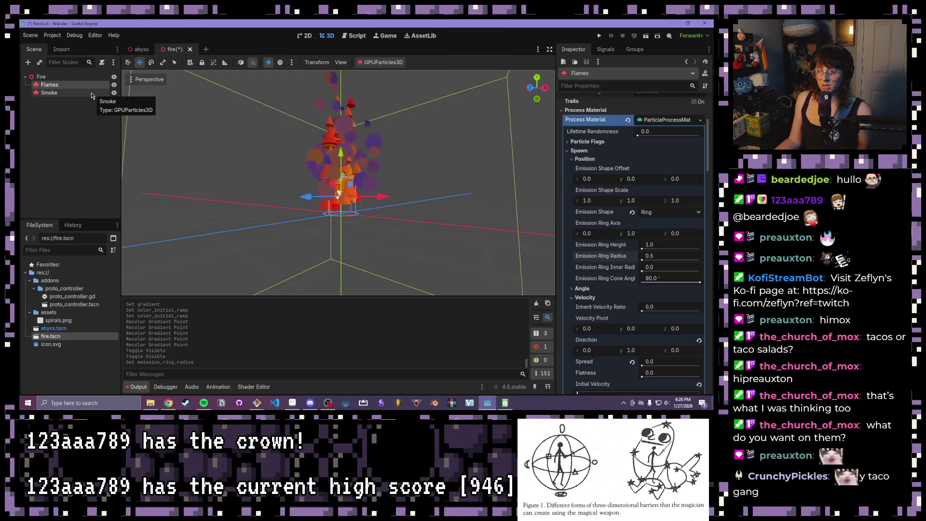
key("ctrl+z")
left_click(54, 121)
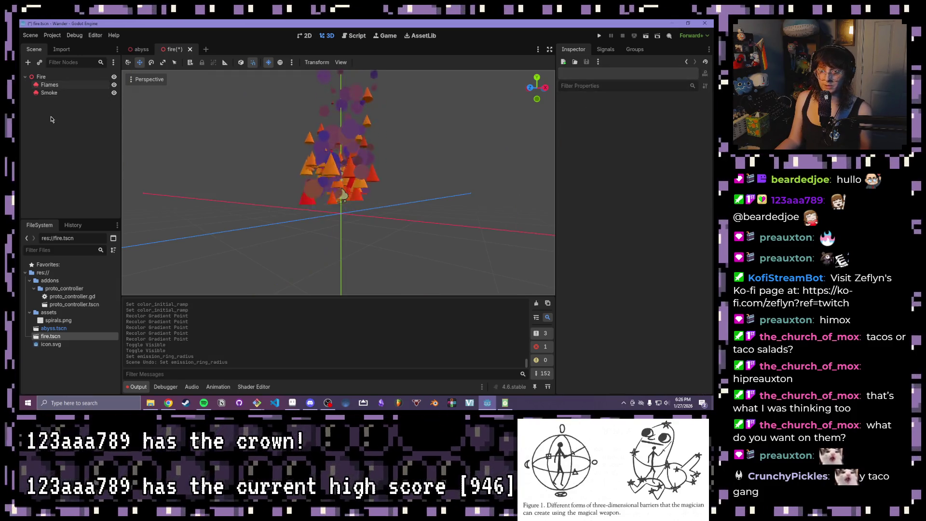
left_click(49, 93)
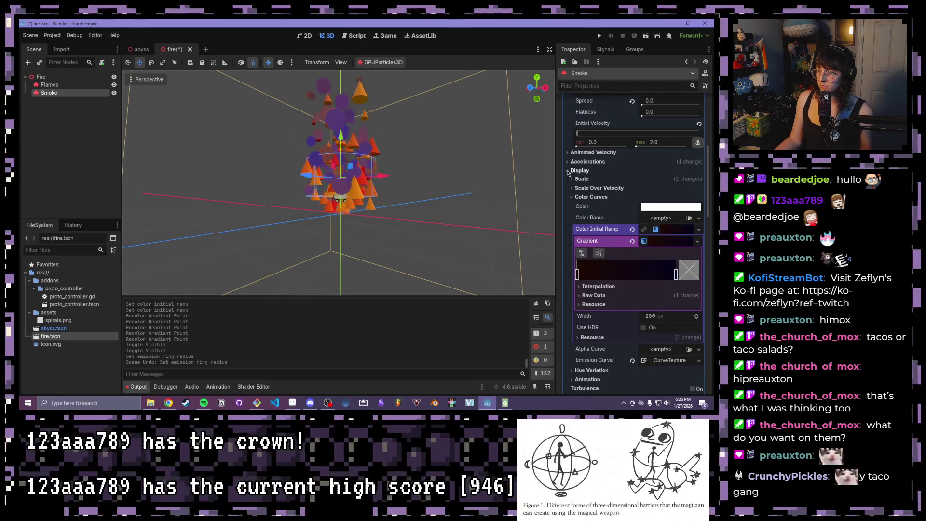
left_click(568, 171)
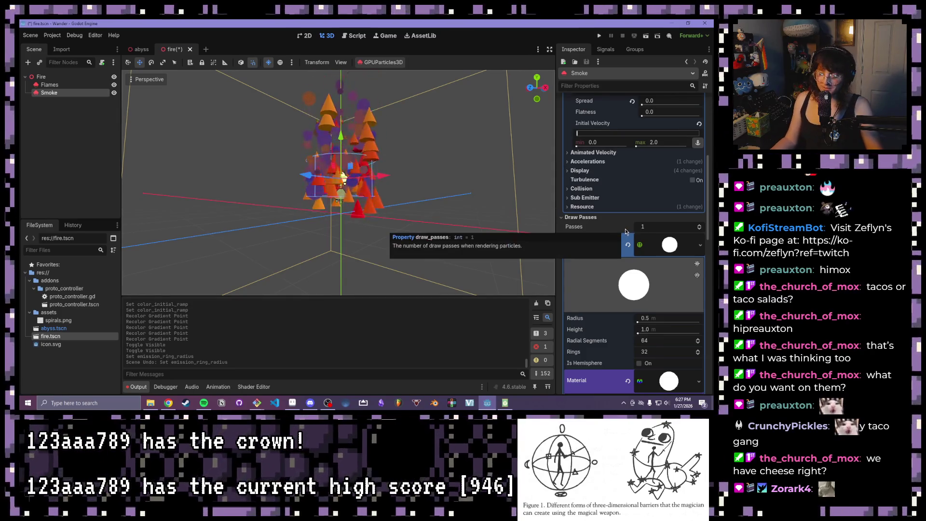
scroll(609, 207, "up", 1)
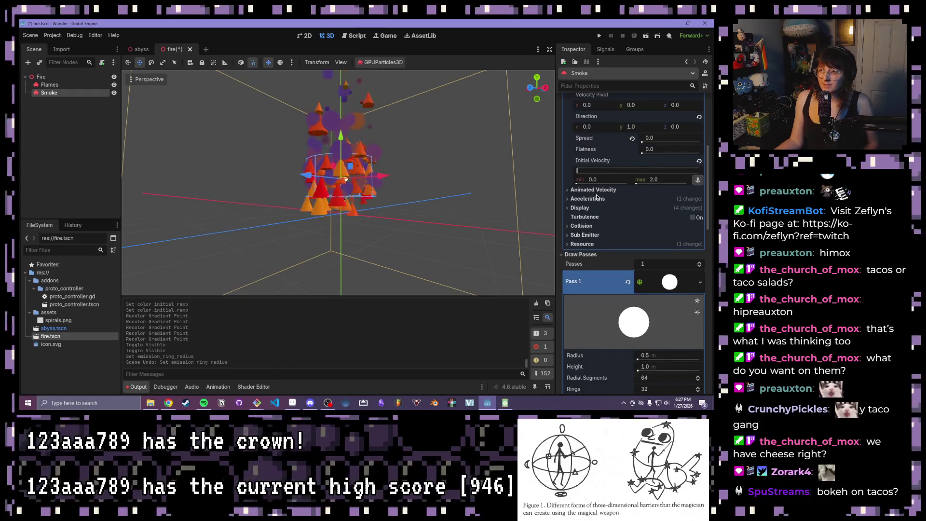
scroll(609, 212, "up", 2)
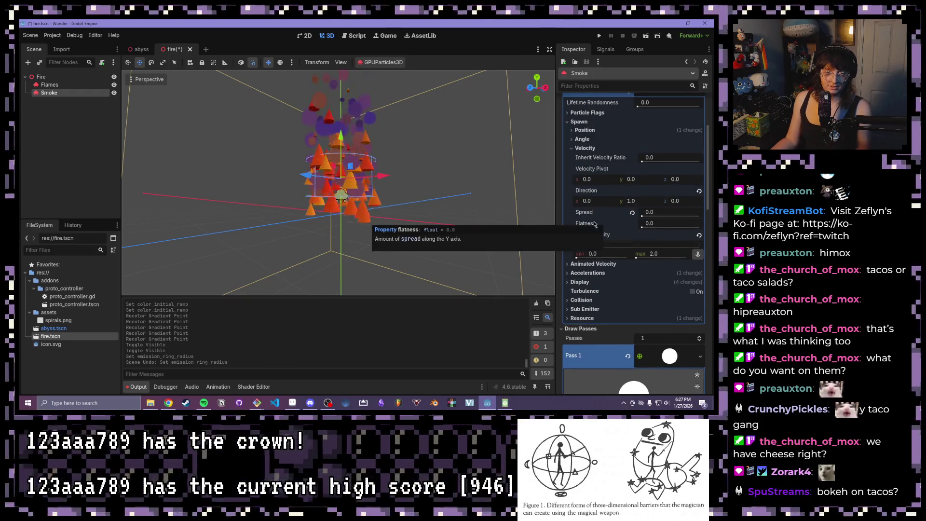
scroll(593, 223, "down", 1)
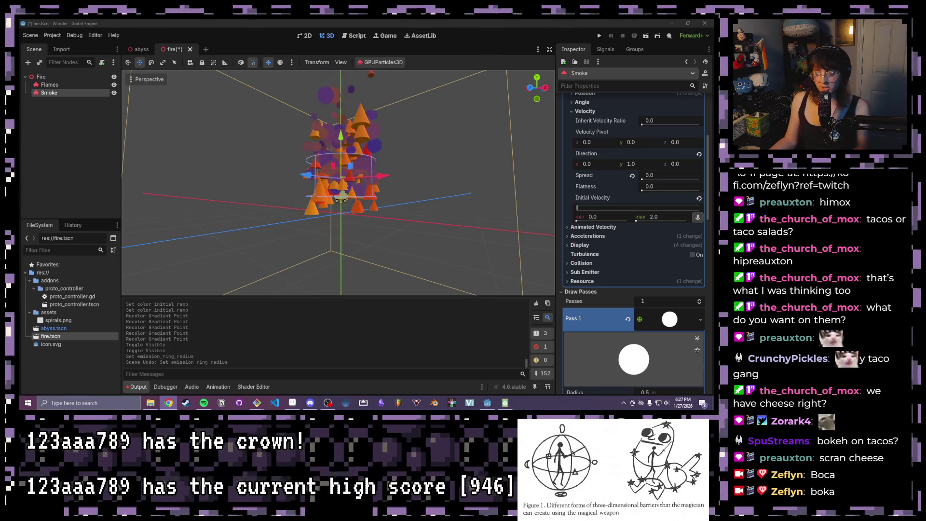
Step: Set the Smoke's emission ring radius to 0.5
left_click(578, 23)
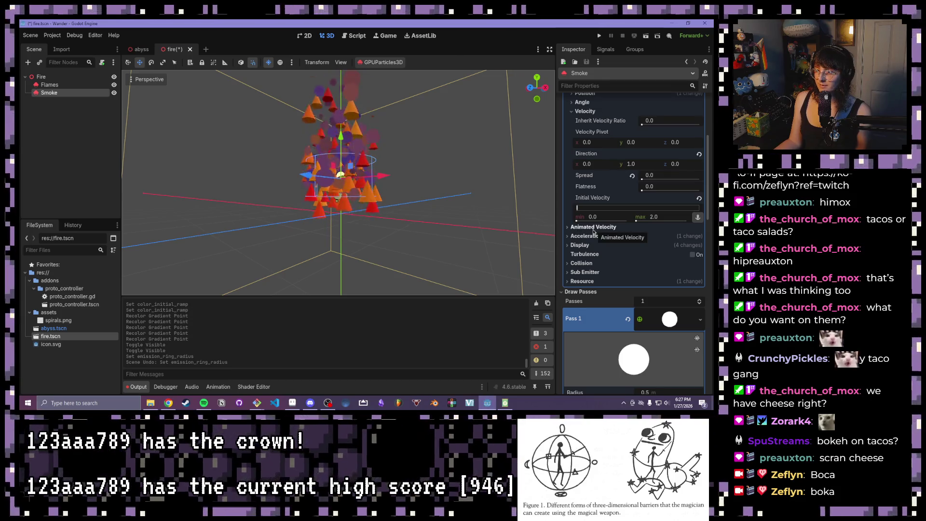
scroll(588, 181, "up", 3)
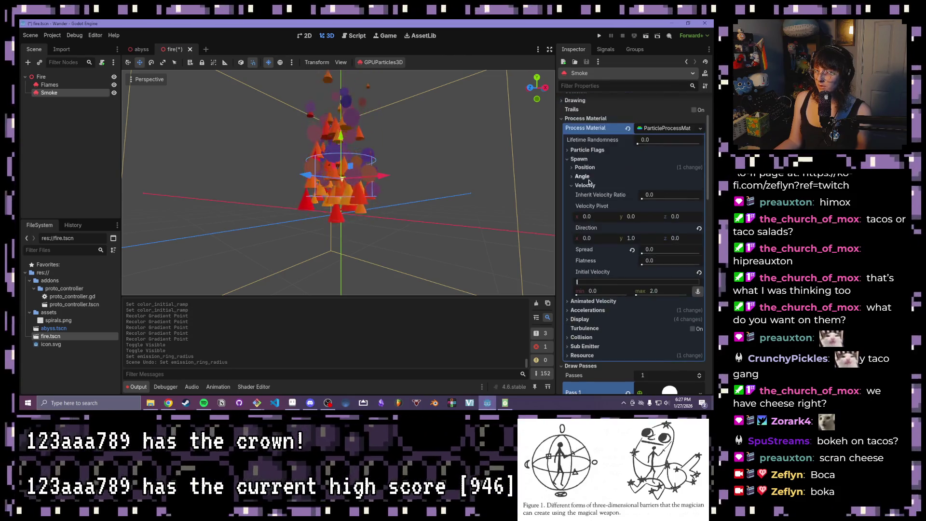
left_click(584, 167)
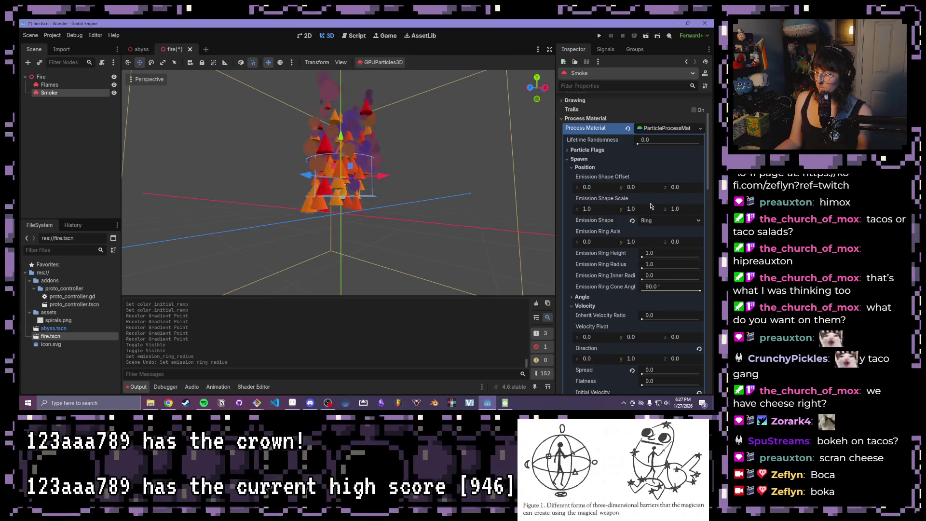
left_click(664, 264)
type("0.5")
key("Return")
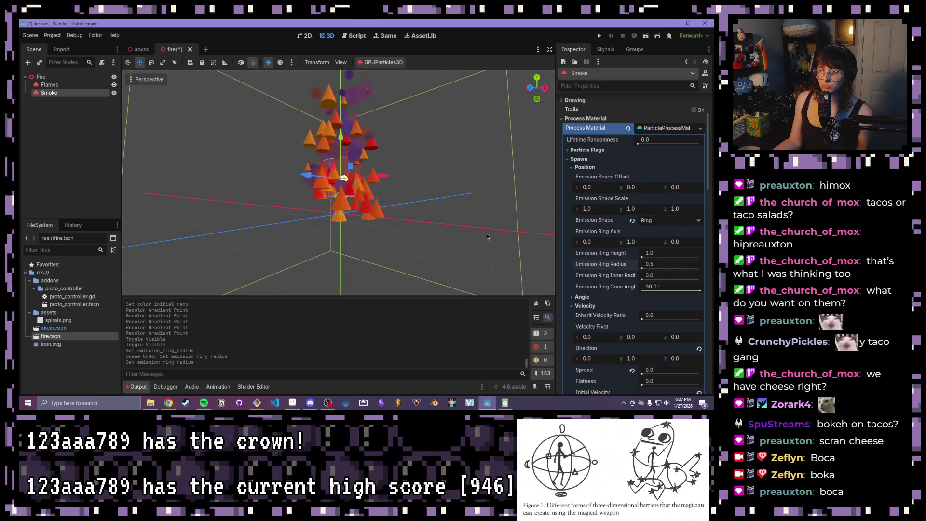
Step: Check the narrower smoke column in the viewport and save fire.tscn
scroll(372, 144, "down", 2)
scroll(393, 178, "up", 2)
left_click_drag(403, 183, 335, 159)
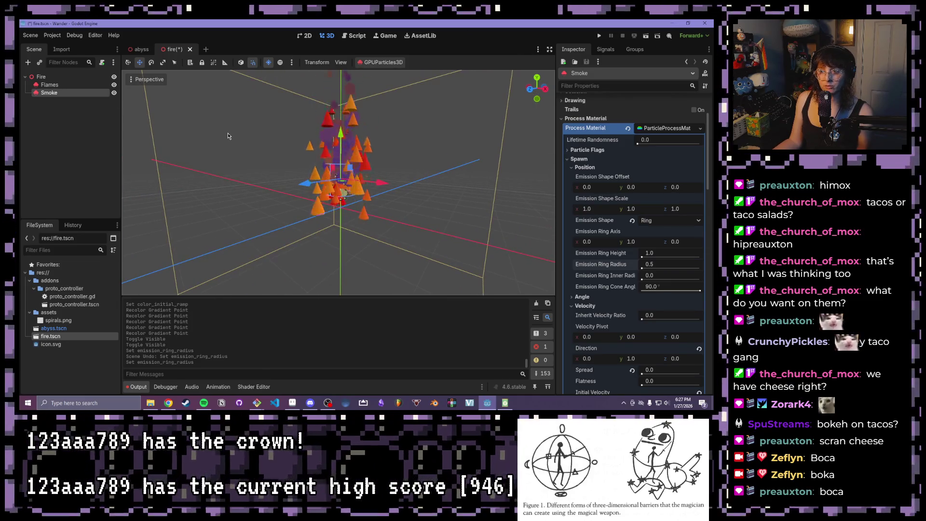
left_click(236, 138)
key("ctrl+s")
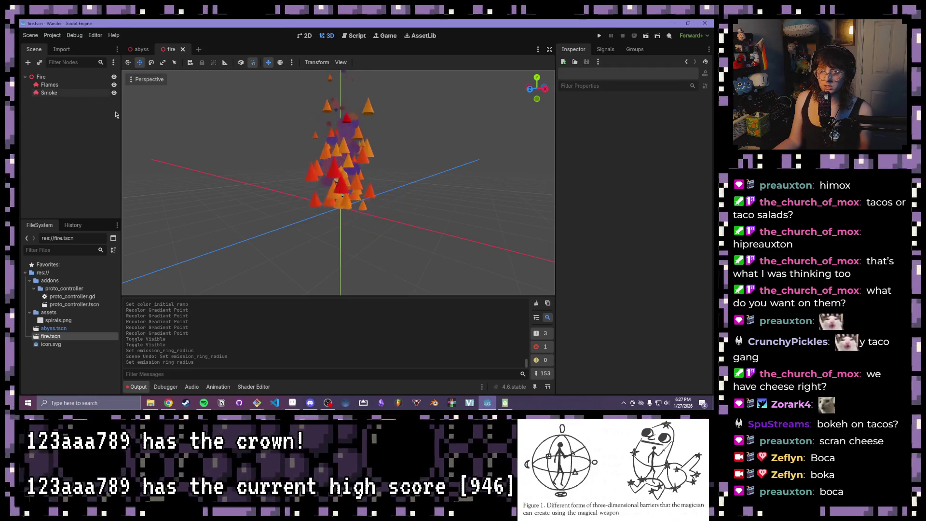
Step: Raise the Smoke emitter 1.0 unit on the Y axis from the front view
left_click(266, 158)
scroll(267, 159, "down", 2)
left_click_drag(270, 168, 294, 166)
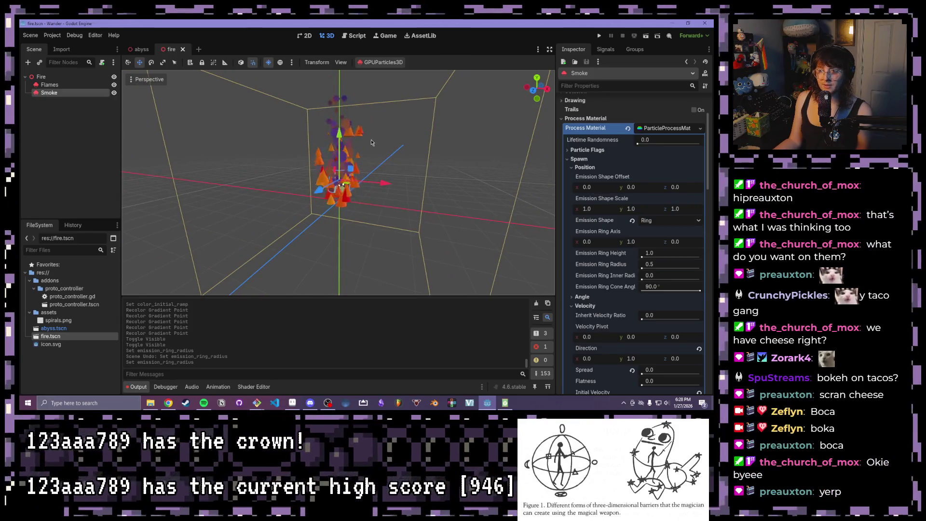
key("KP_1")
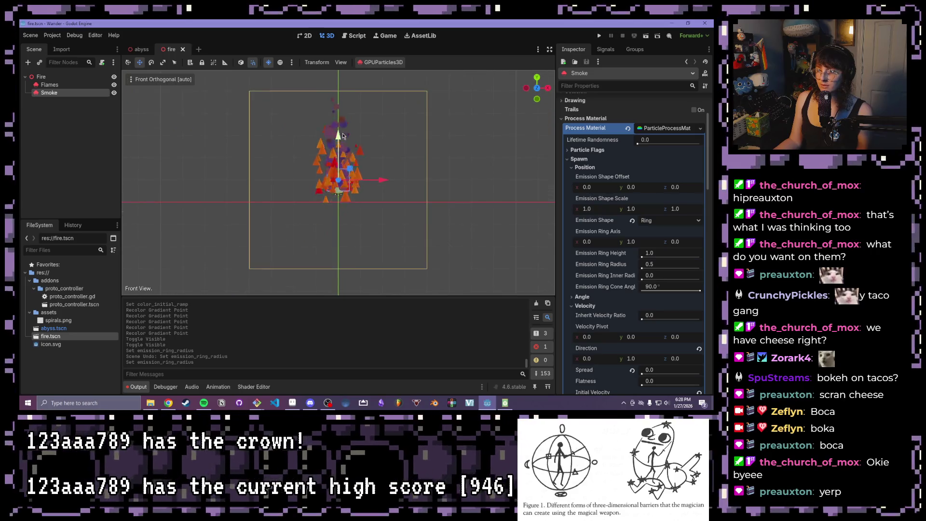
left_click_drag(345, 137, 345, 124)
left_click(459, 158)
mouse_move(442, 161)
left_mouse_down()
mouse_move(374, 206)
mouse_move(370, 186)
mouse_move(367, 207)
left_mouse_up()
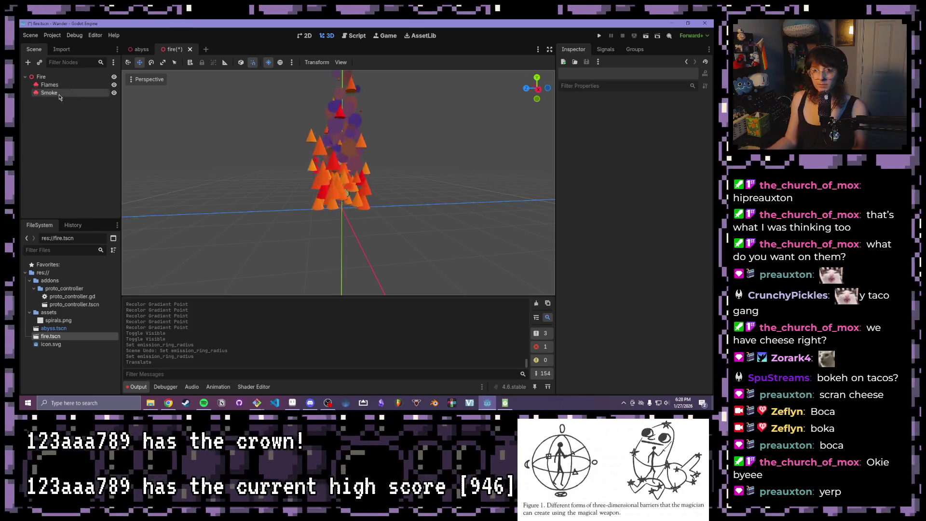
Step: Give the Smoke's Alpha Curve a new CurveTexture with a new Curve
left_click(62, 95)
scroll(575, 335, "down", 3)
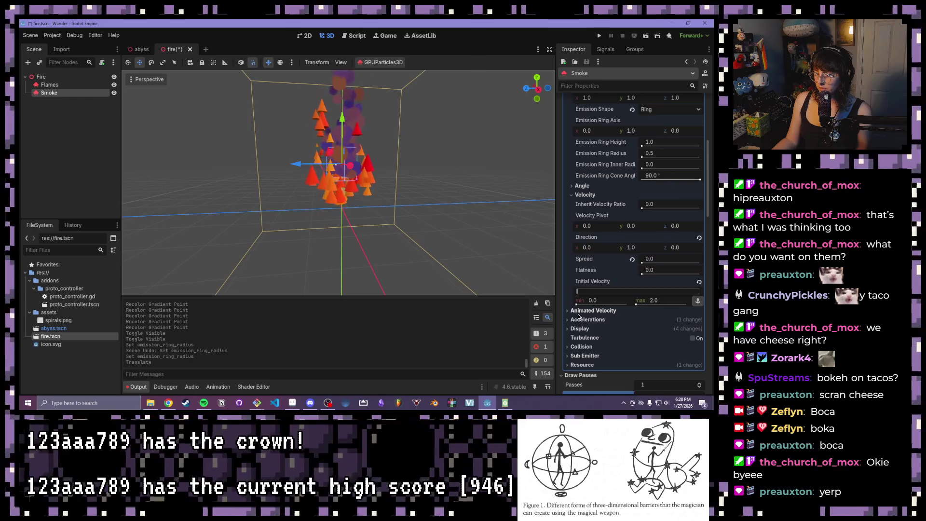
left_click(574, 328)
scroll(574, 332, "down", 3)
left_click(571, 243)
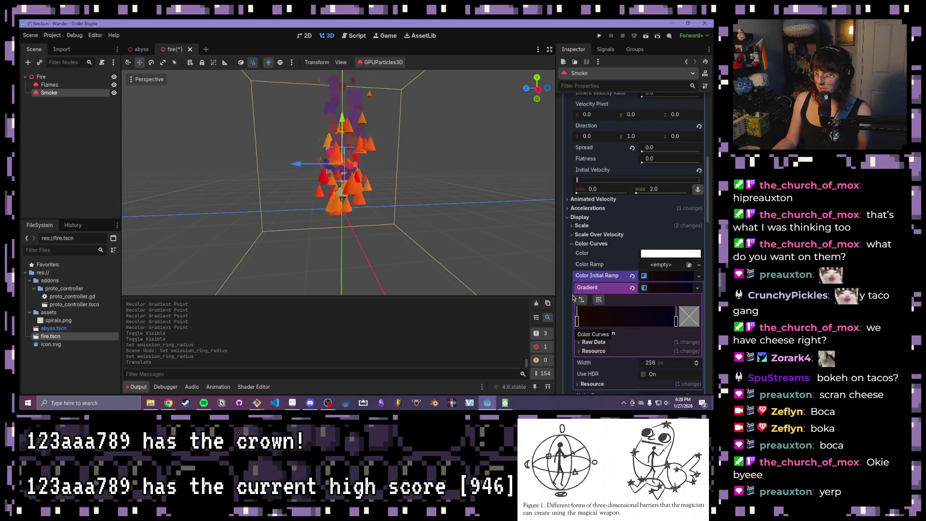
scroll(585, 310, "down", 3)
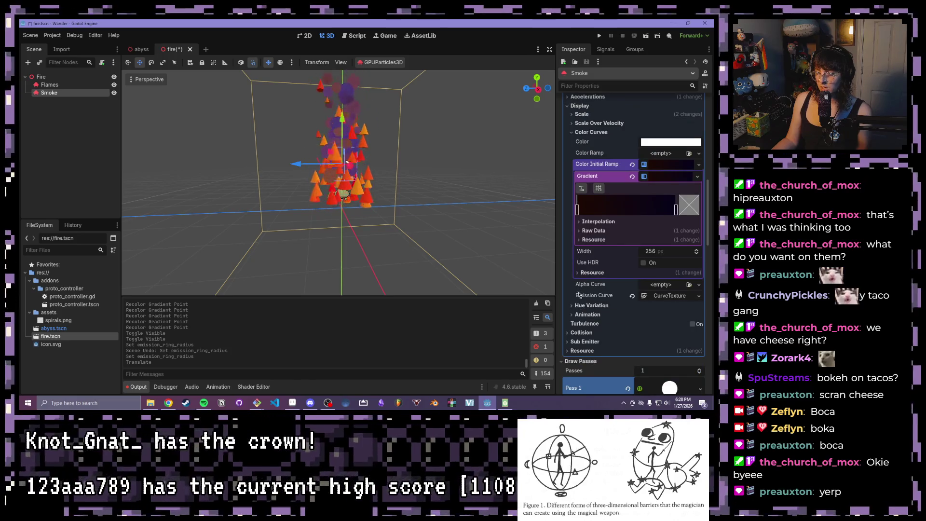
left_click(661, 285)
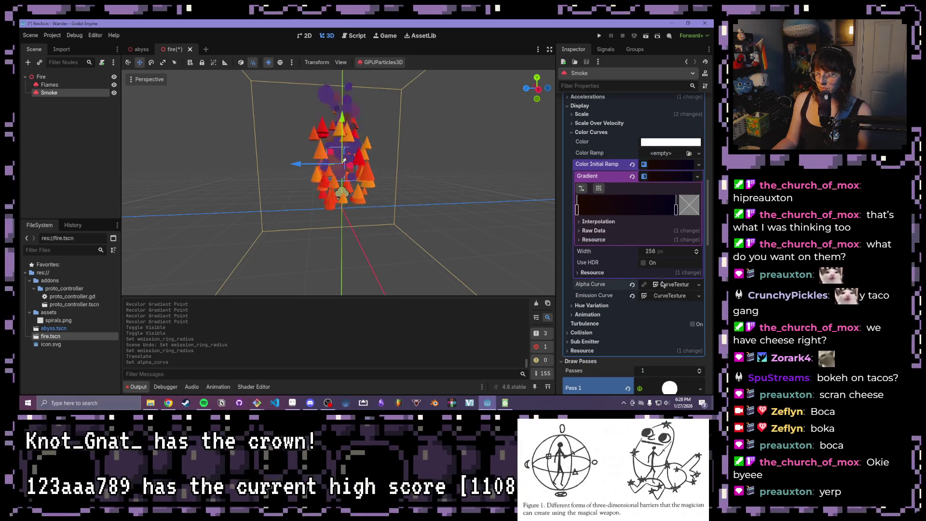
left_click(663, 291)
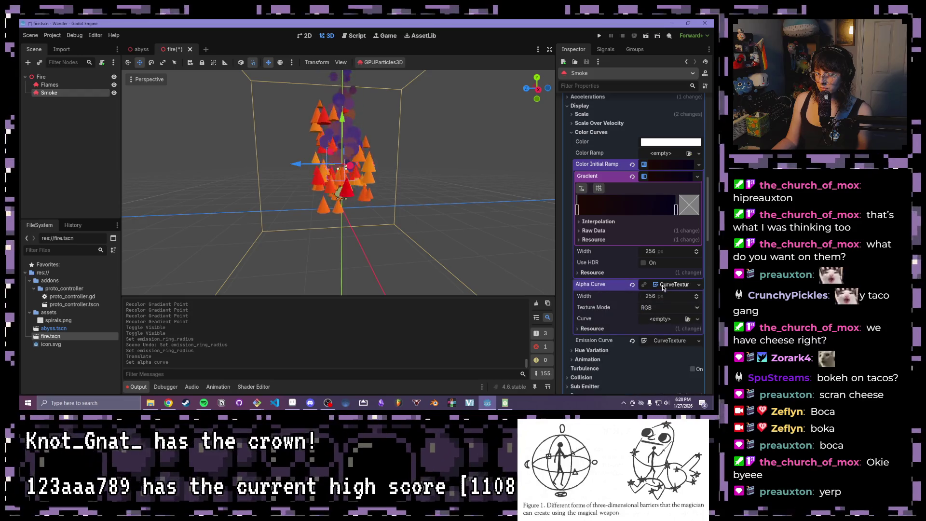
left_click(672, 320)
left_click(665, 328)
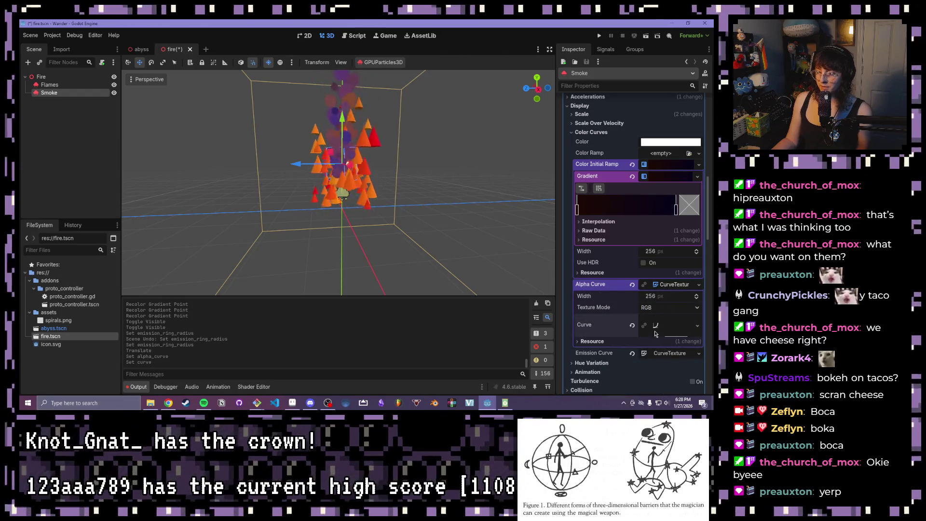
Step: Add a point to the alpha curve and pull its end down to 0 opacity
scroll(627, 308, "down", 3)
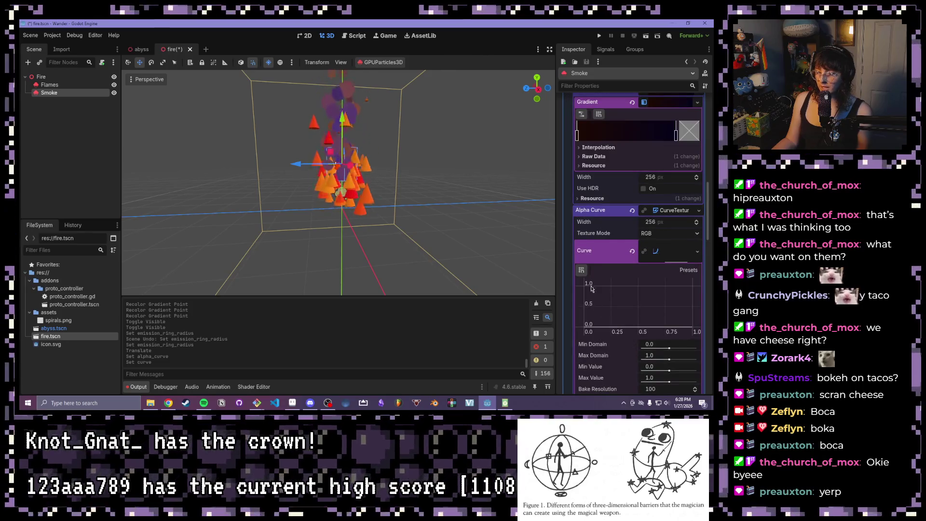
left_click(587, 287)
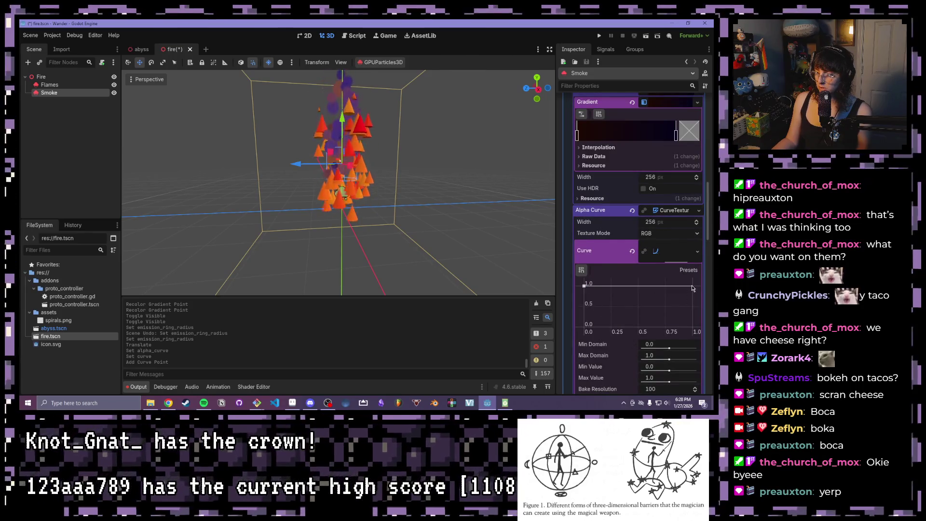
left_click_drag(692, 291, 692, 327)
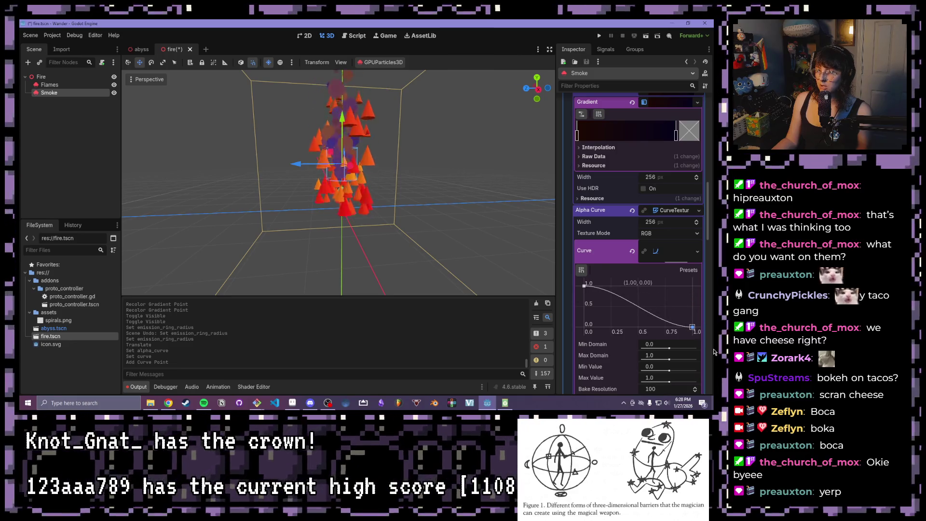
scroll(459, 222, "down", 4)
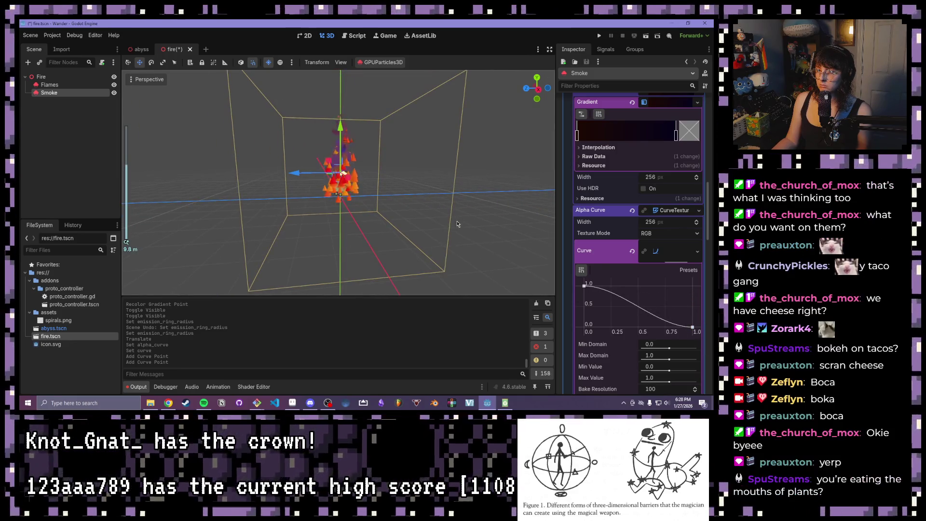
scroll(380, 190, "up", 10)
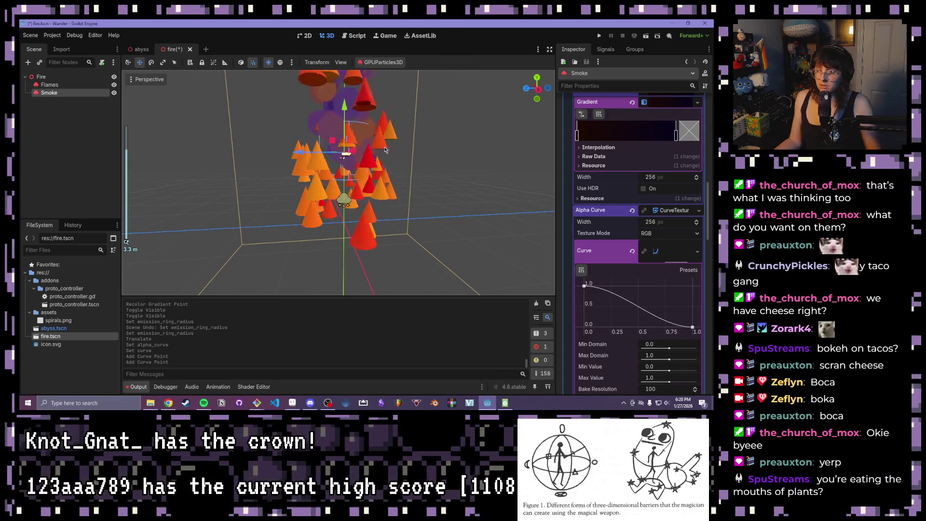
scroll(357, 164, "up", 3)
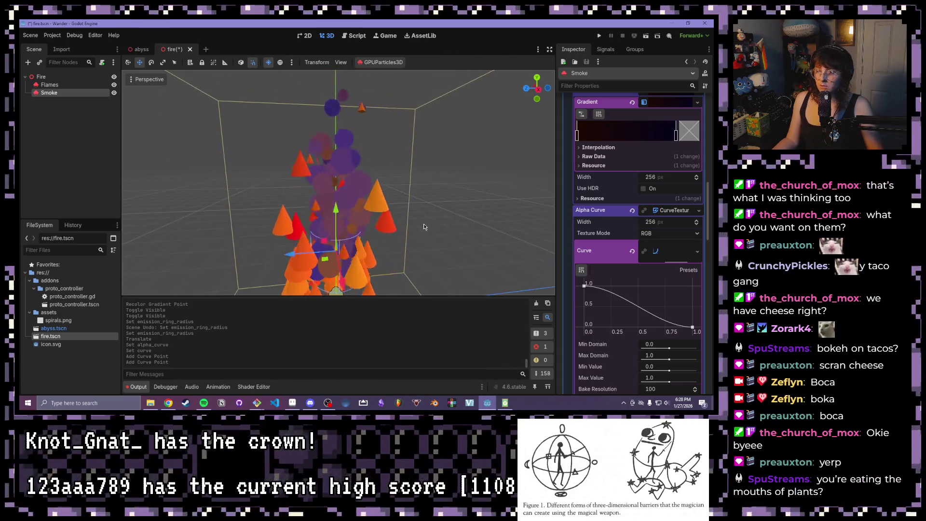
left_click_drag(317, 193, 288, 175)
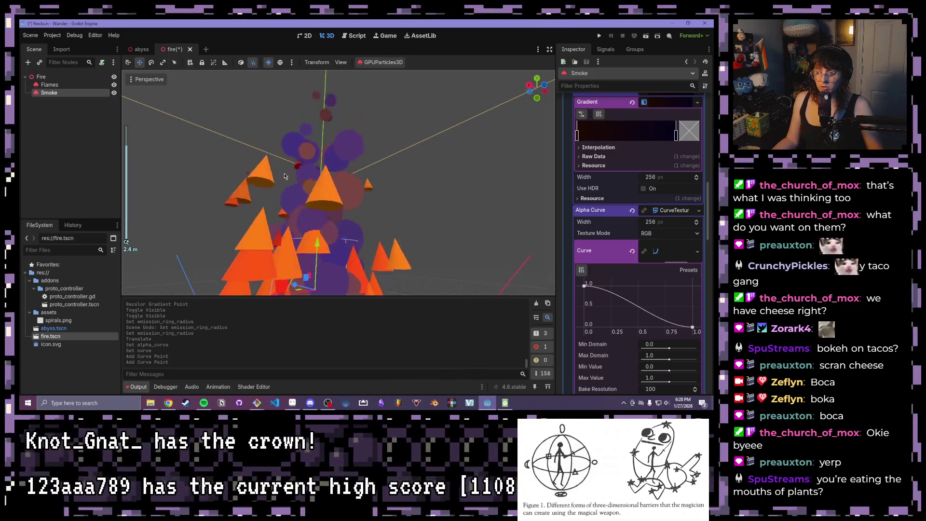
Step: Enable Alpha transparency on the Smoke sphere material and review its alpha curve
scroll(200, 163, "down", 3)
scroll(599, 181, "down", 15)
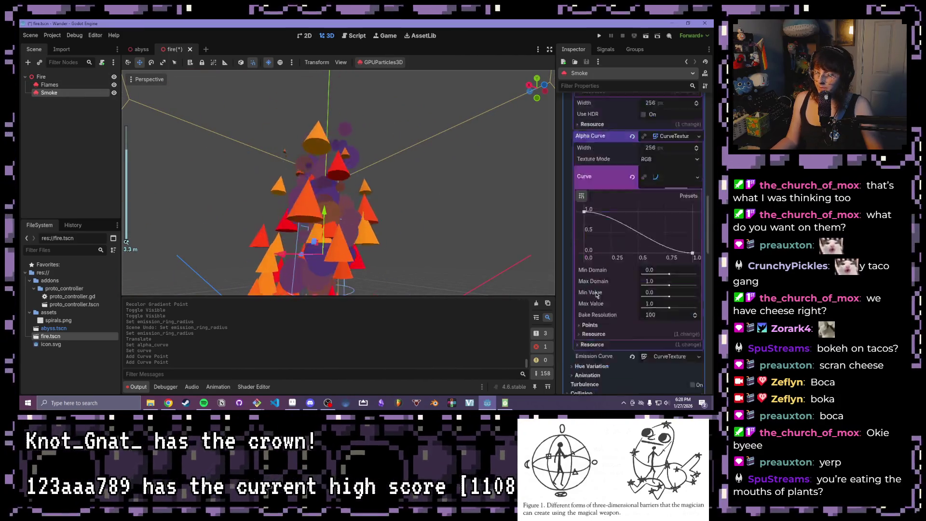
left_click(582, 165)
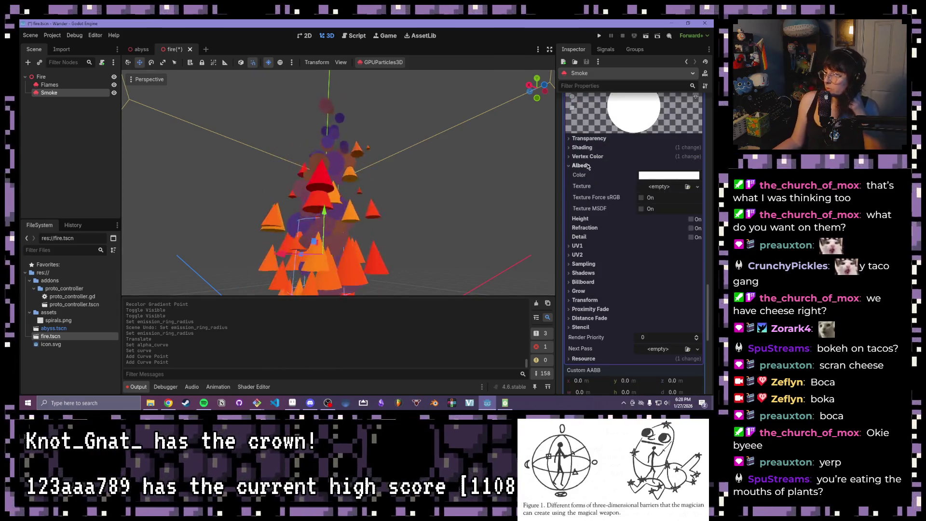
left_click(587, 138)
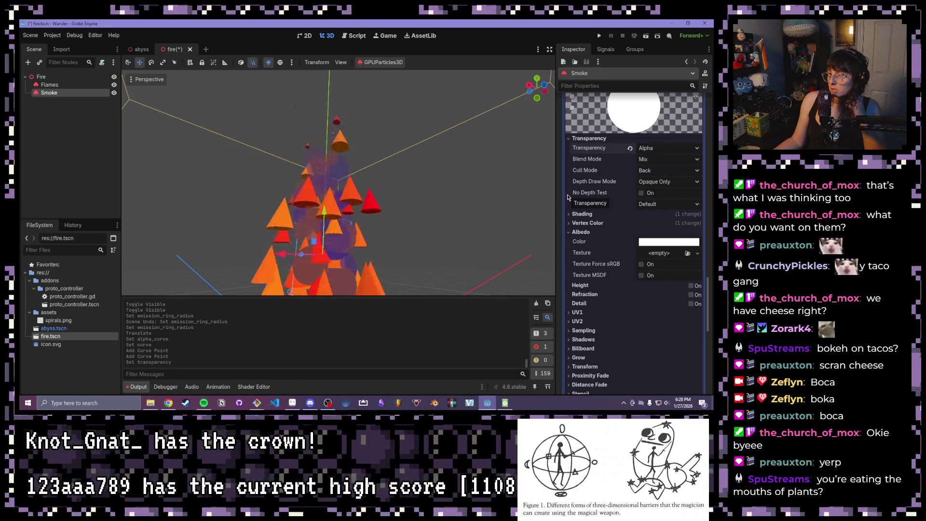
mouse_move(431, 184)
left_mouse_down()
mouse_move(425, 210)
mouse_move(410, 201)
left_mouse_up()
scroll(447, 221, "up", 3)
scroll(447, 221, "down", 3)
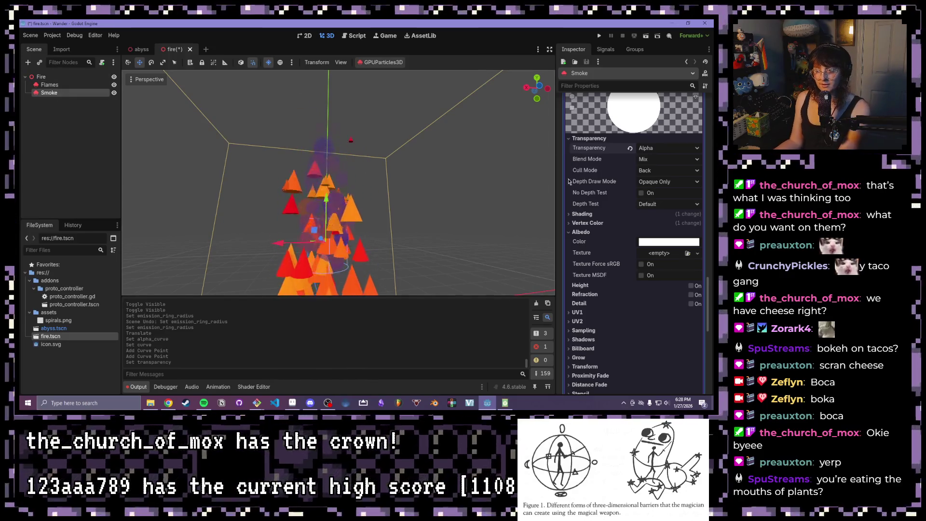
scroll(622, 197, "up", 2)
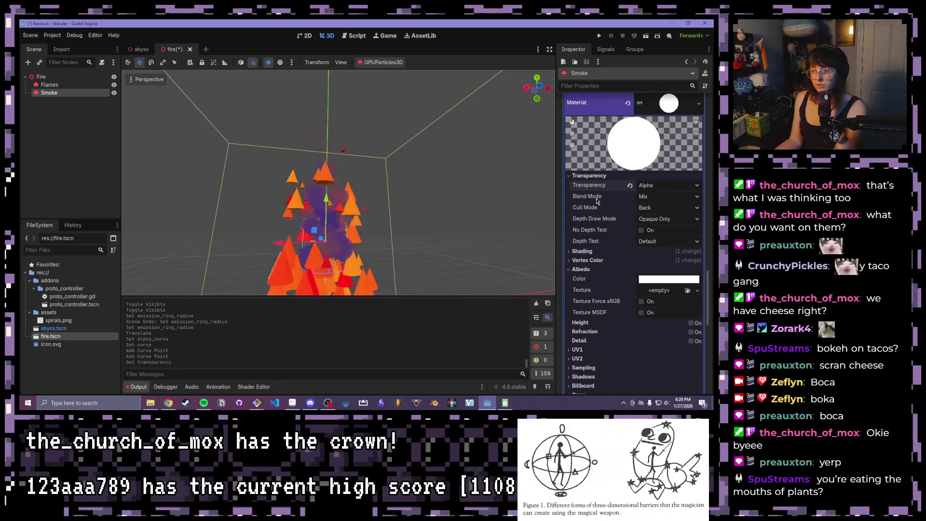
scroll(588, 275, "down", 8)
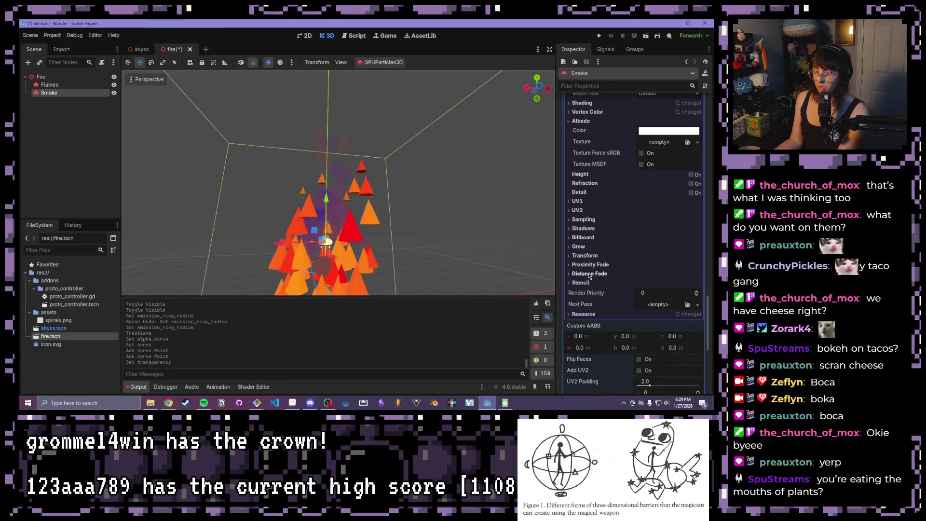
scroll(592, 274, "up", 15)
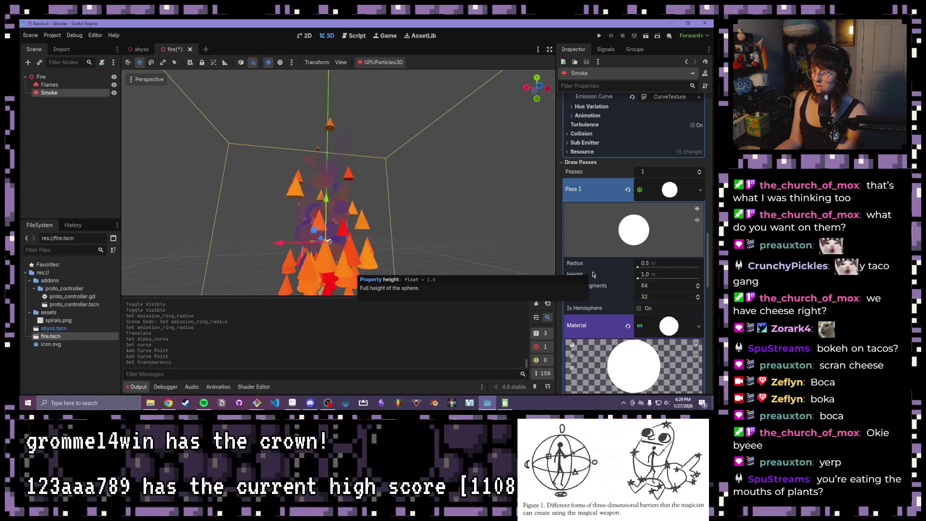
scroll(593, 274, "up", 10)
scroll(598, 270, "up", 4)
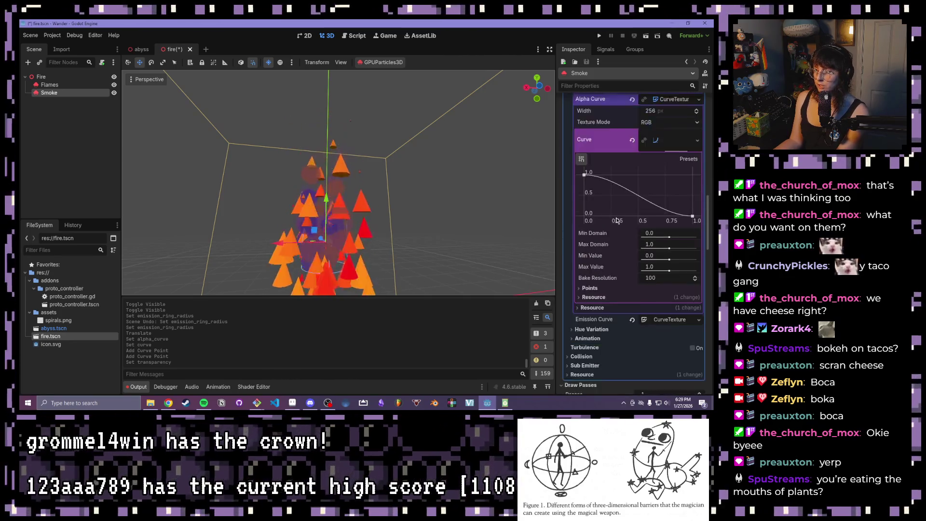
Step: Add an alpha curve point near (0.55, 1.0) so smoke stays opaque until halfway
mouse_move(652, 244)
left_mouse_down()
mouse_move(663, 211)
mouse_move(643, 211)
left_mouse_up()
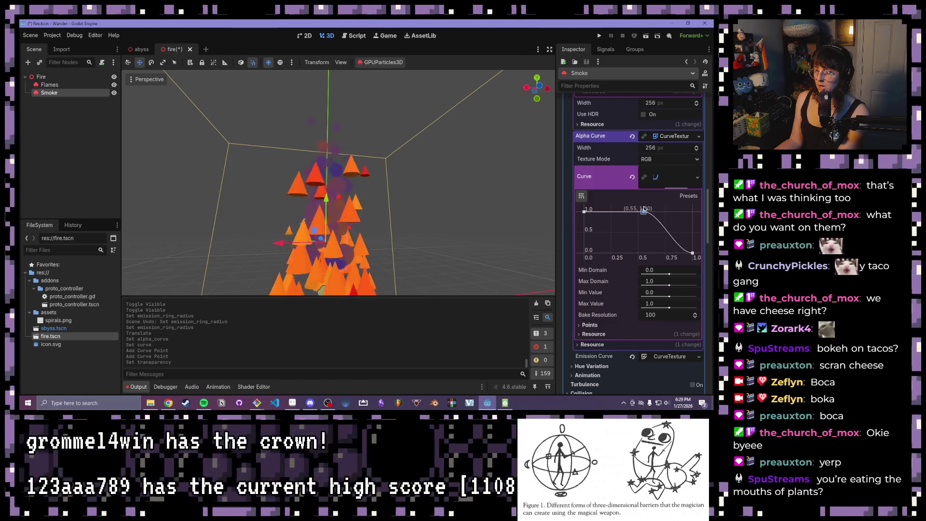
scroll(412, 210, "down", 3)
mouse_move(412, 209)
left_mouse_down()
mouse_move(499, 219)
mouse_move(495, 206)
left_mouse_up()
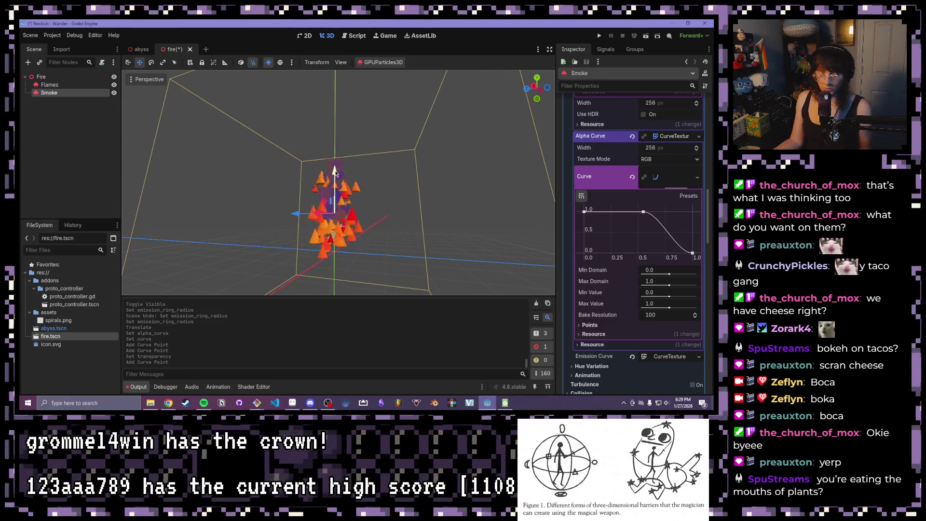
Step: Try lowering the Smoke emitter with the Y gizmo, then undo the move
left_click_drag(336, 172, 335, 187)
key("ctrl+z")
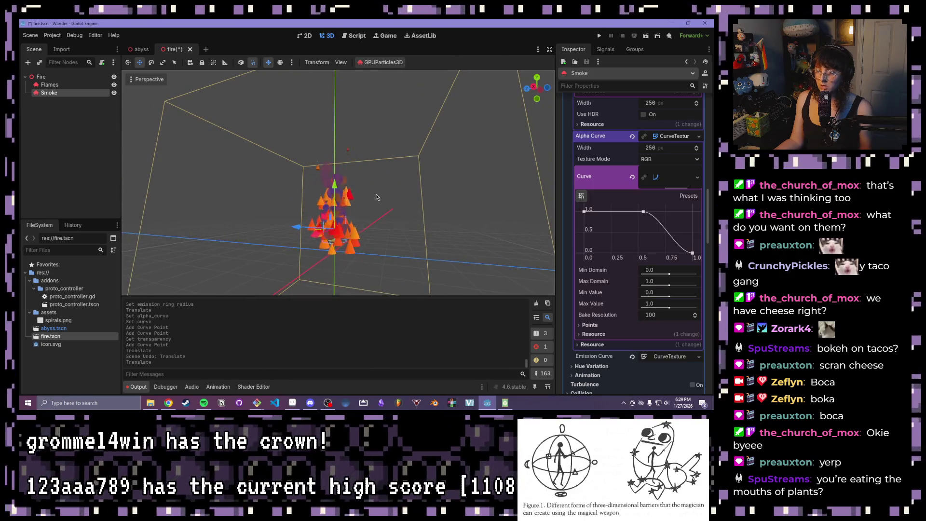
scroll(598, 205, "up", 15)
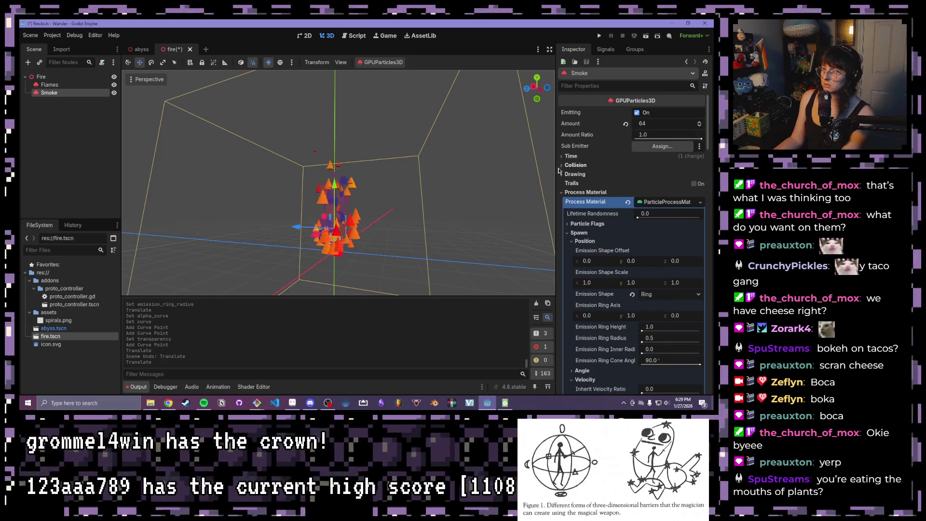
Step: Set the Smoke particle Lifetime to 2.4 seconds
left_click(569, 156)
left_click(652, 165)
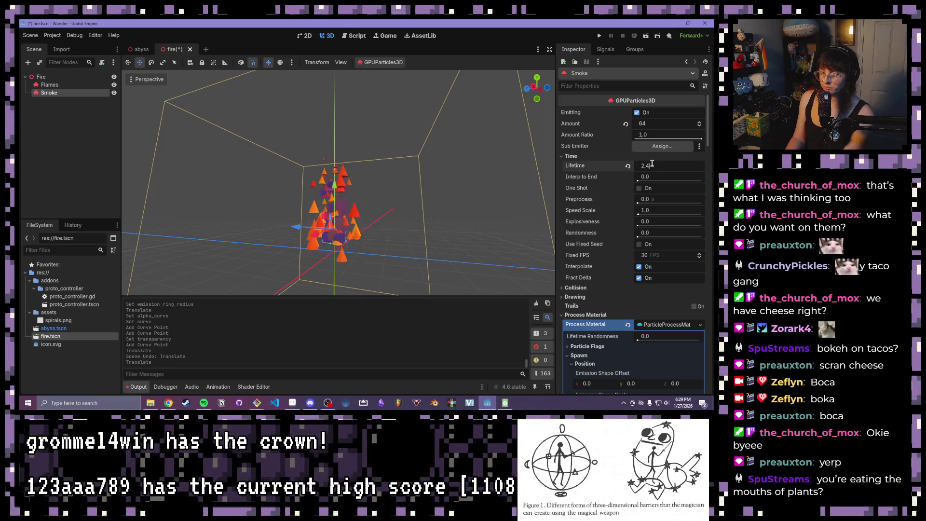
key("Return")
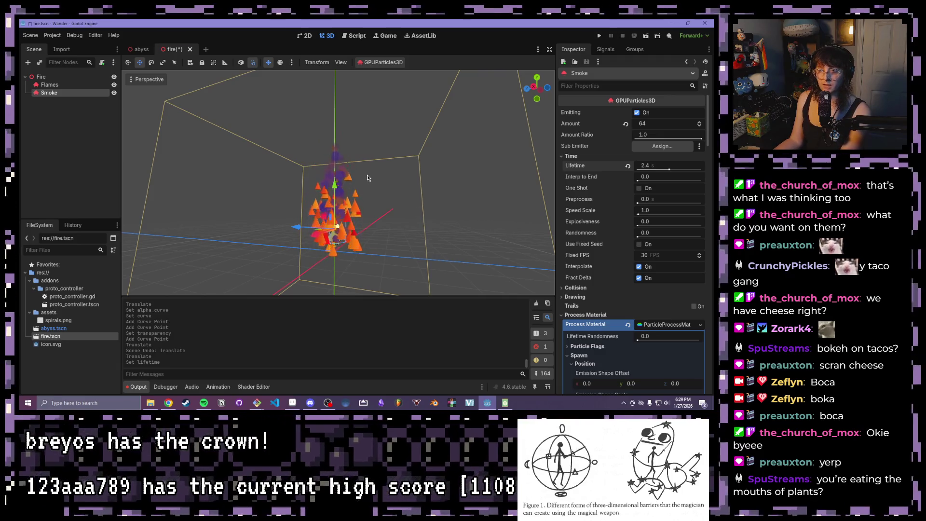
Step: View the taller smoke from a more frontal angle and save fire.tscn
mouse_move(399, 198)
left_mouse_down()
mouse_move(346, 223)
mouse_move(360, 198)
left_mouse_up()
scroll(360, 197, "down", 2)
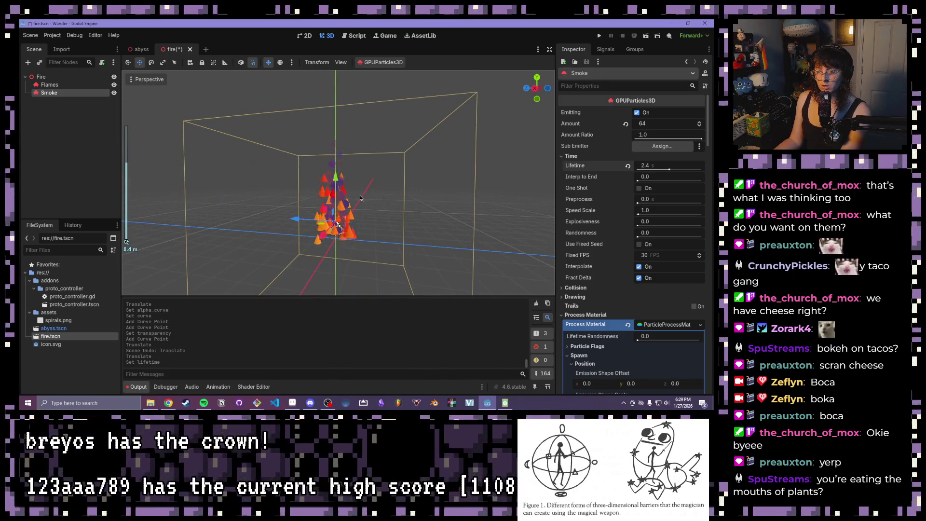
mouse_move(256, 170)
left_mouse_down()
mouse_move(304, 252)
mouse_move(325, 211)
mouse_move(128, 158)
left_mouse_up()
scroll(324, 211, "down", 2)
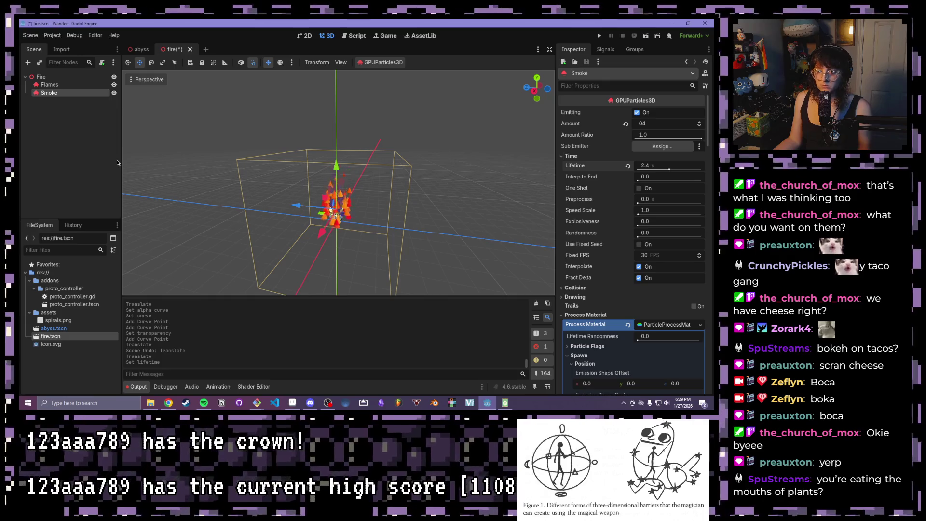
key("ctrl+s")
left_click(46, 77)
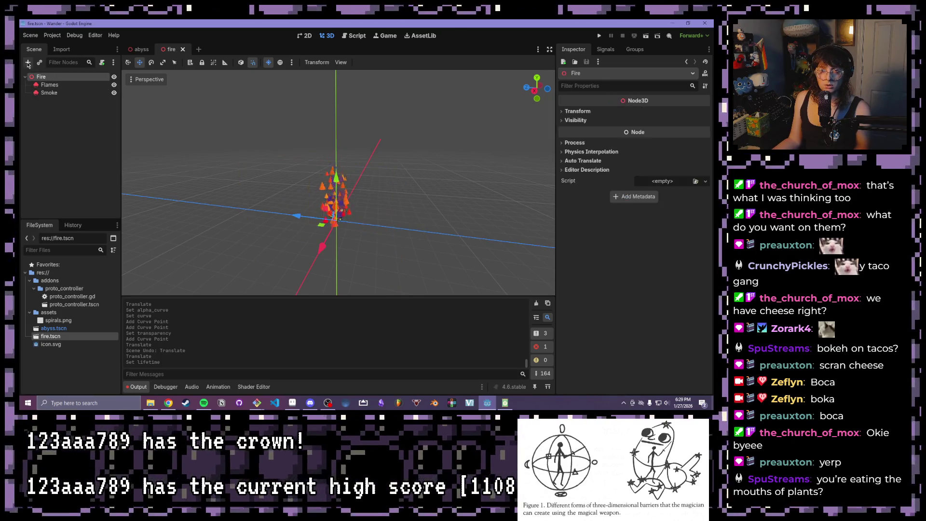
Step: Add a MeshInstance3D under Fire and give it a new BoxMesh
key("ctrl+a")
type("mesh")
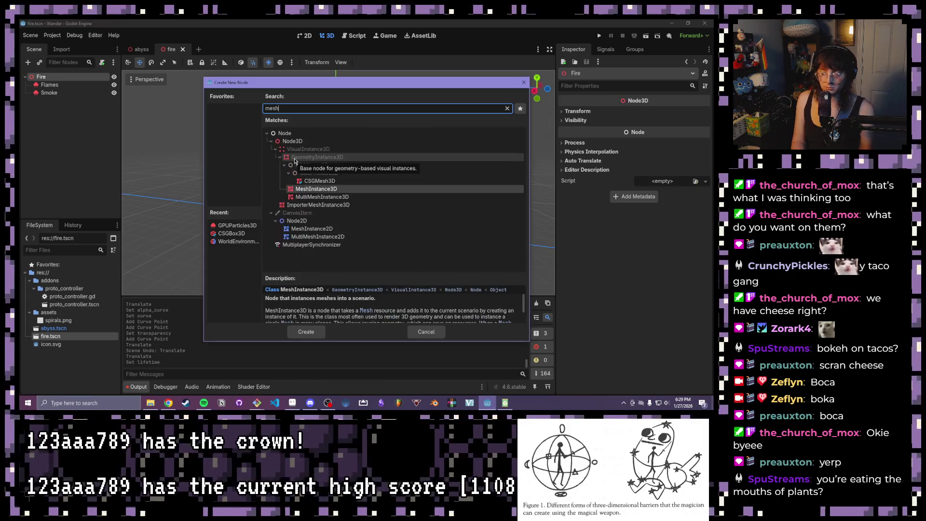
key("Return")
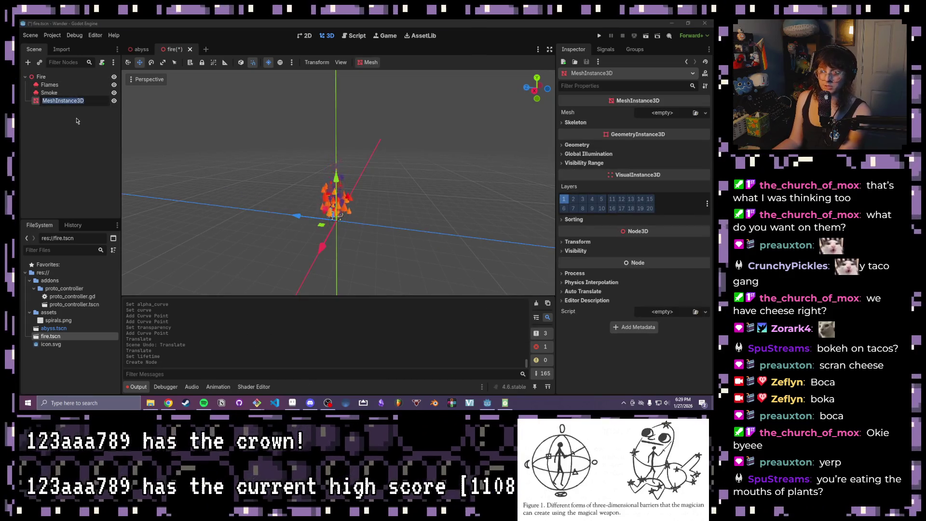
left_click(667, 114)
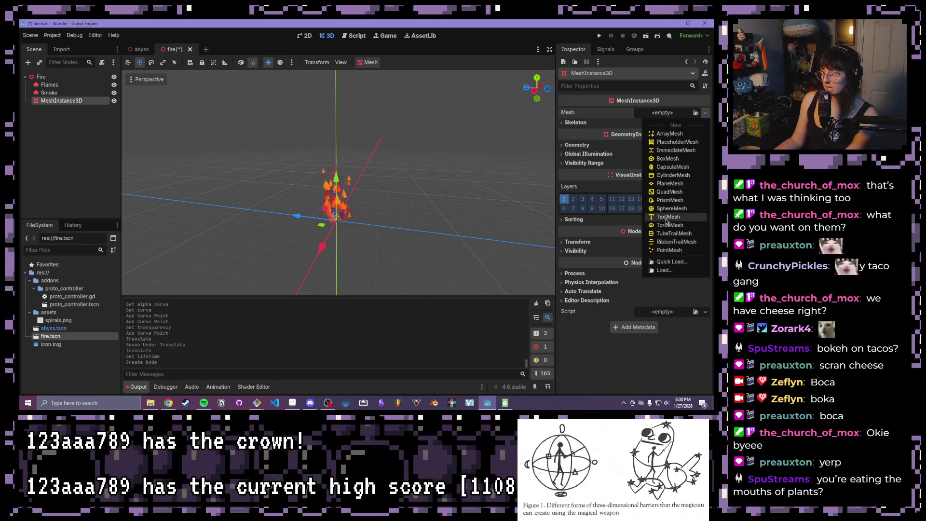
left_click(668, 159)
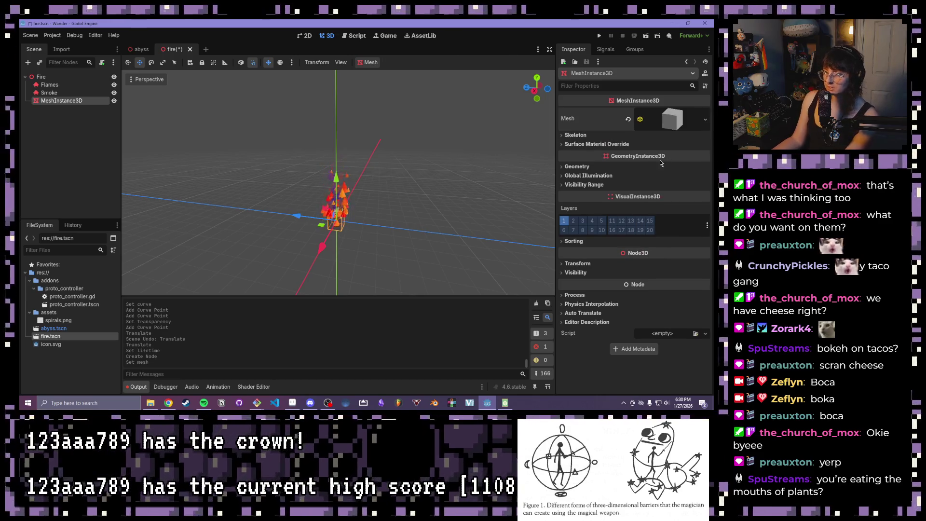
Step: Flatten the box mesh to 0.2 in height and depth
scroll(268, 178, "up", 5)
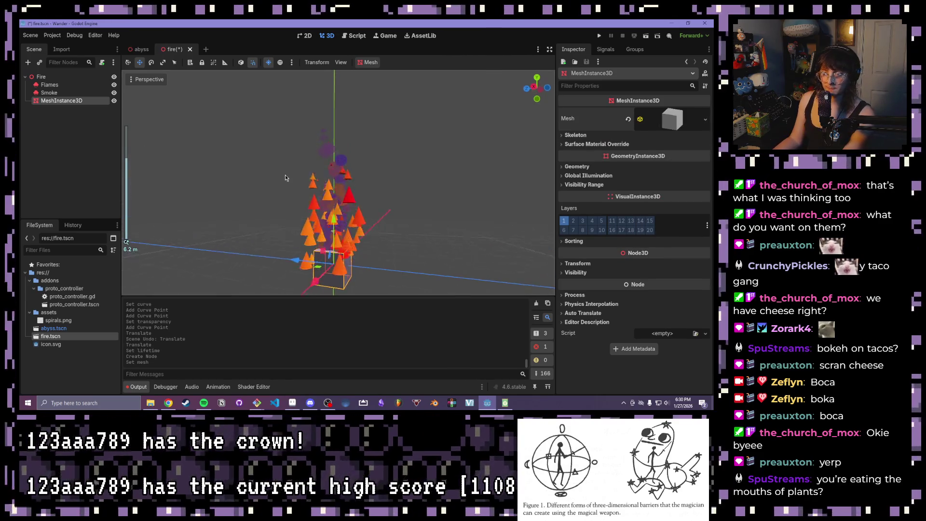
left_click(664, 122)
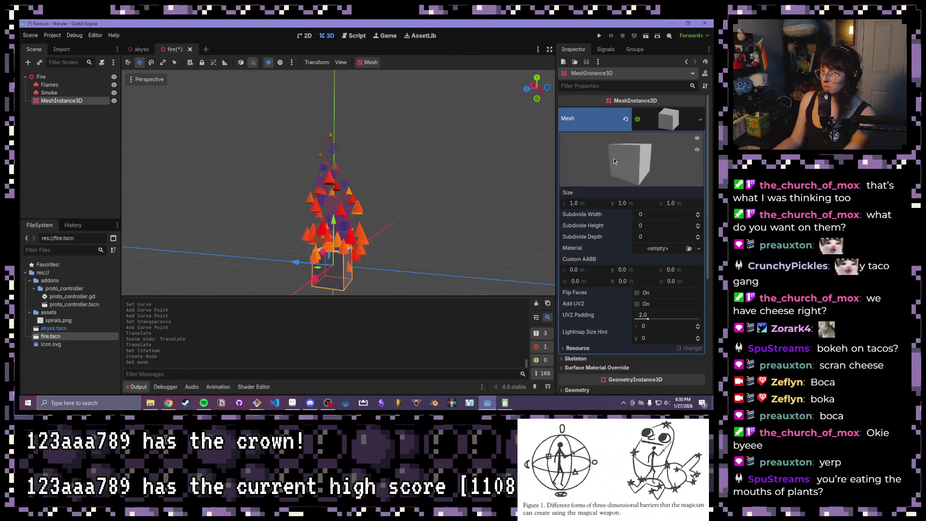
left_click(582, 203)
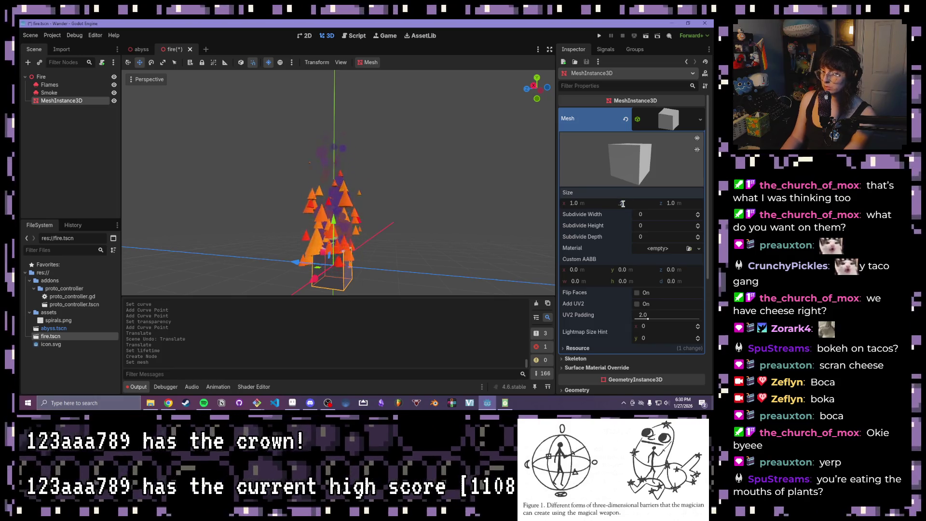
type("2")
key("Return")
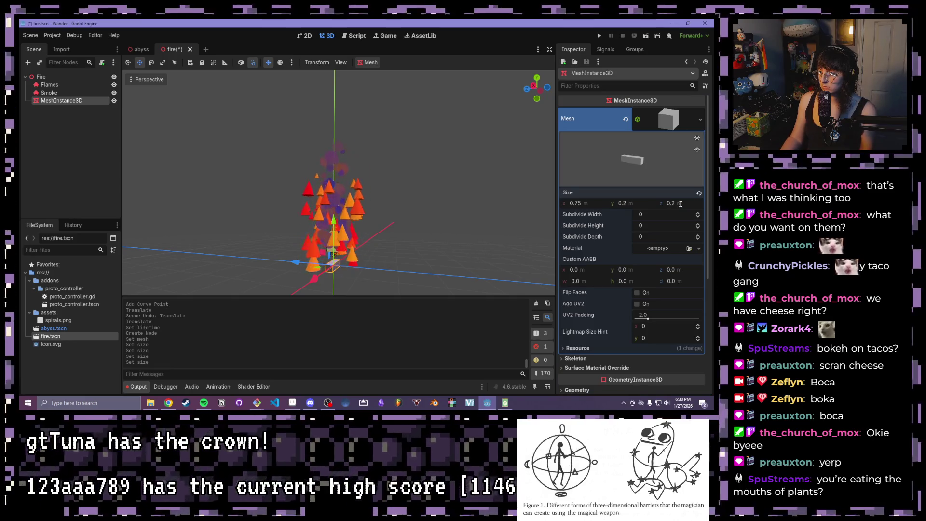
scroll(456, 219, "up", 3)
mouse_move(453, 212)
left_mouse_down()
mouse_move(413, 105)
mouse_move(449, 150)
mouse_move(517, 195)
left_mouse_up()
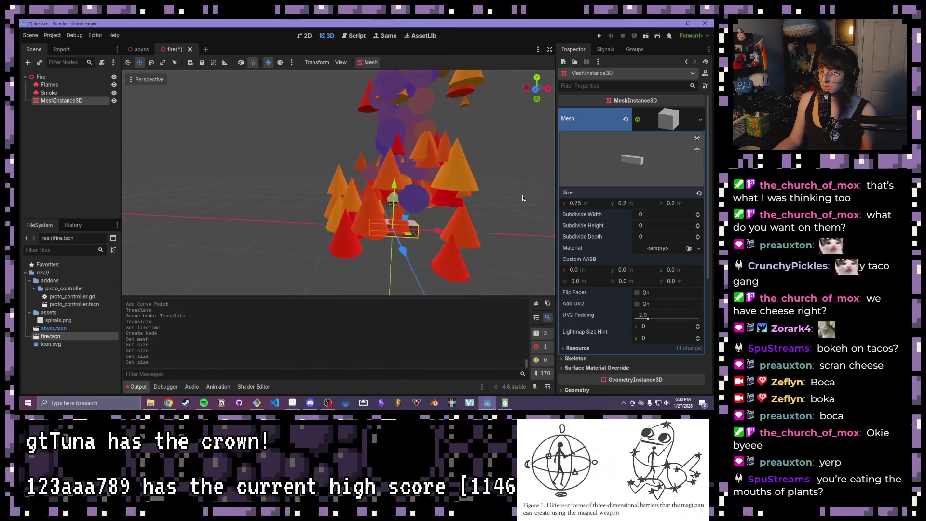
Step: Lengthen the box to 1.25 m, giving a 1.25 × 0.2 × 0.2 log
left_click(579, 203)
type("1")
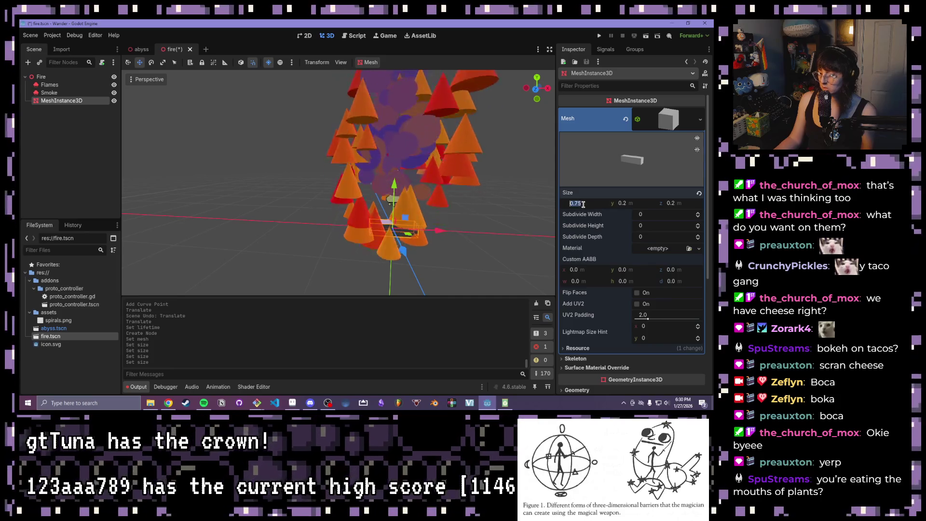
key("Return")
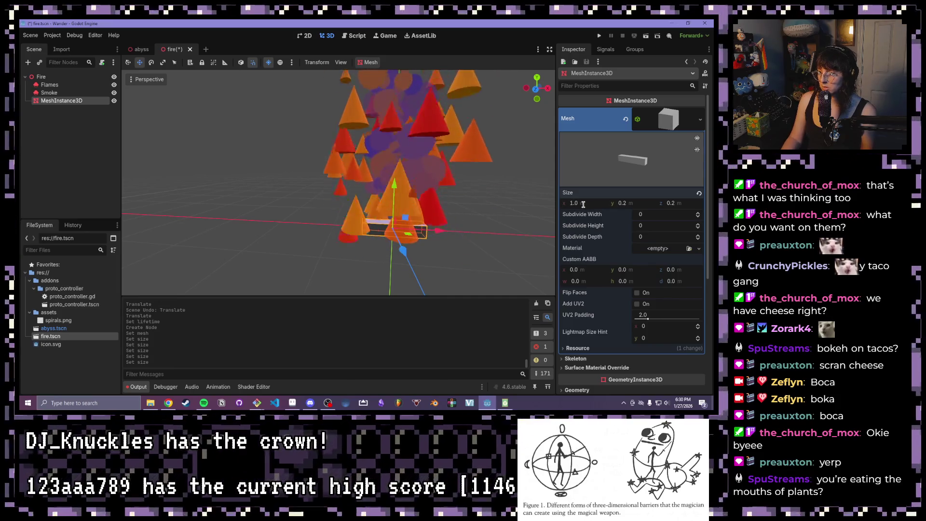
left_click(576, 203)
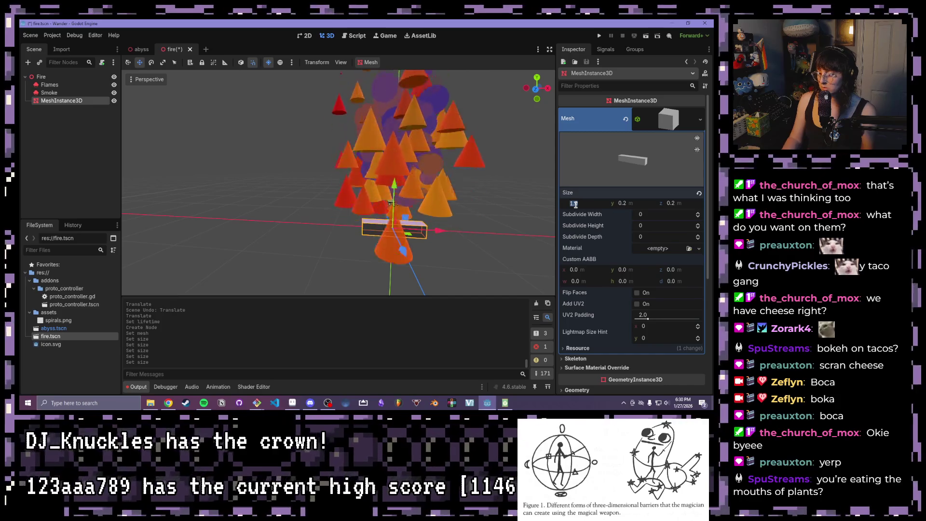
type(".25")
key("Return")
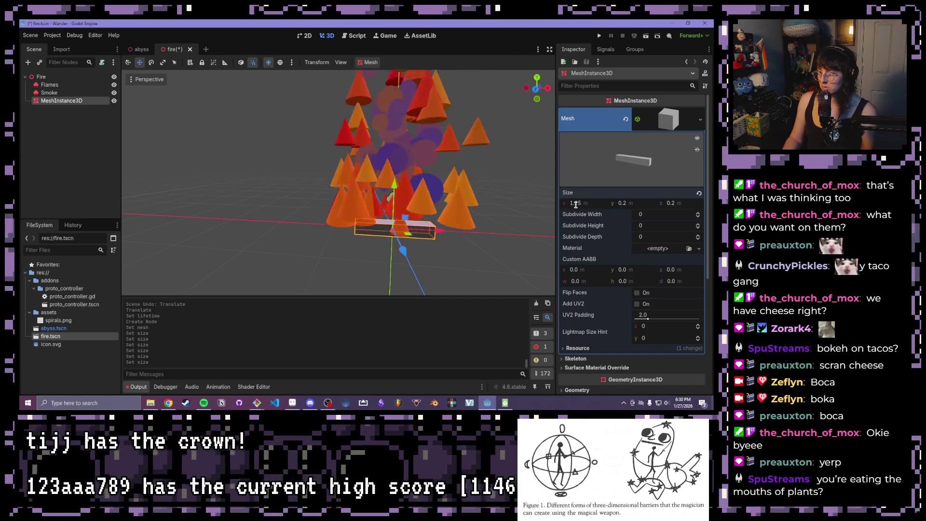
scroll(386, 185, "down", 3)
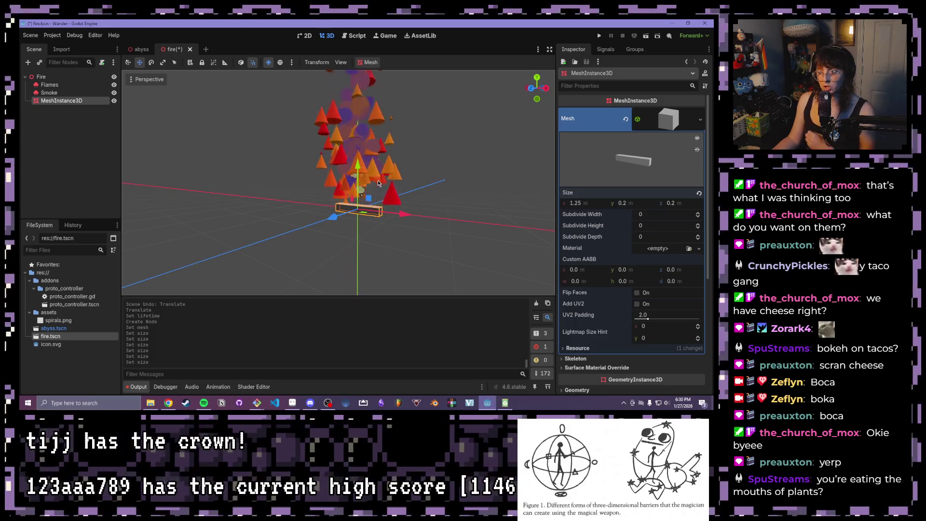
left_click_drag(385, 185, 347, 189)
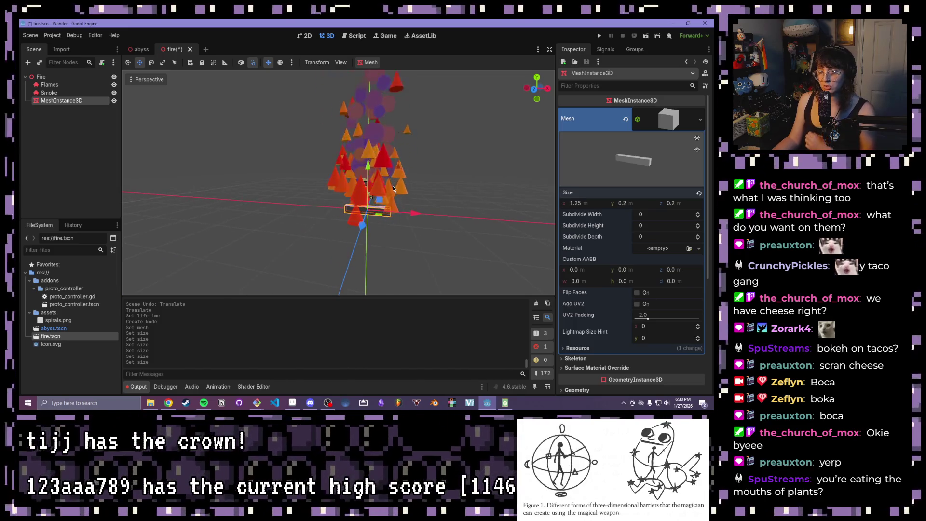
left_click(49, 85)
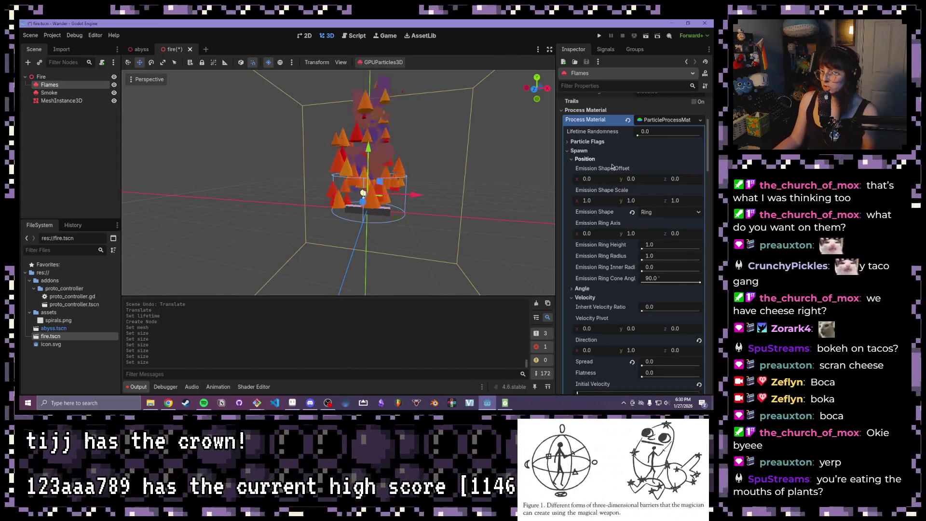
Step: Set the Flames emission ring radius to 0.5
left_click(669, 244)
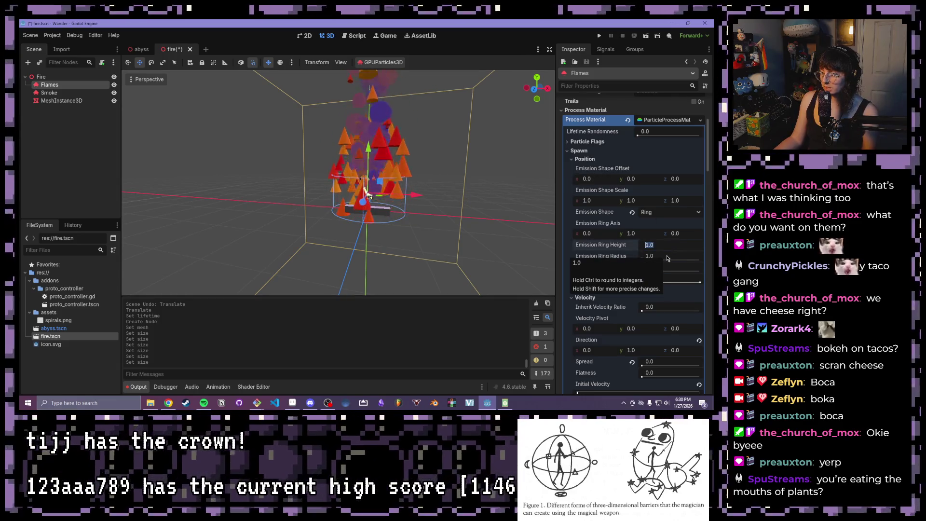
left_click(667, 256)
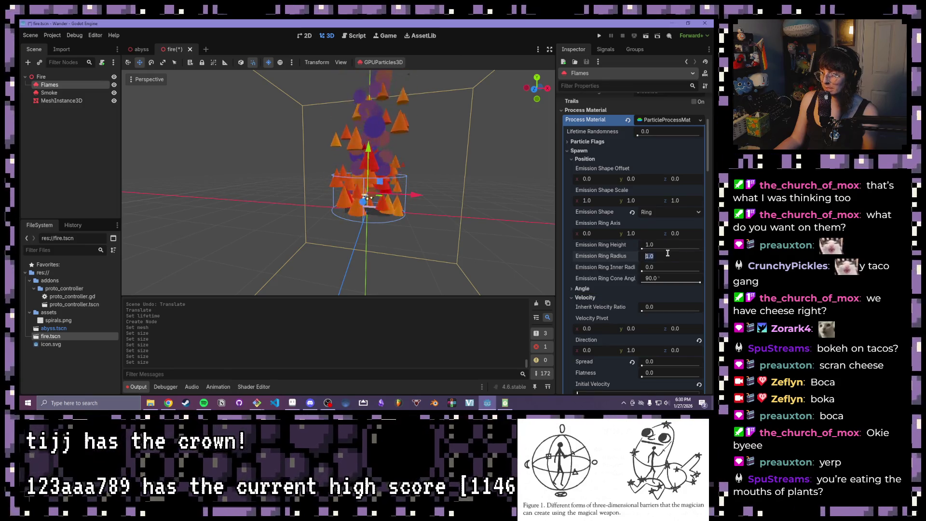
type("0.5")
key("Return")
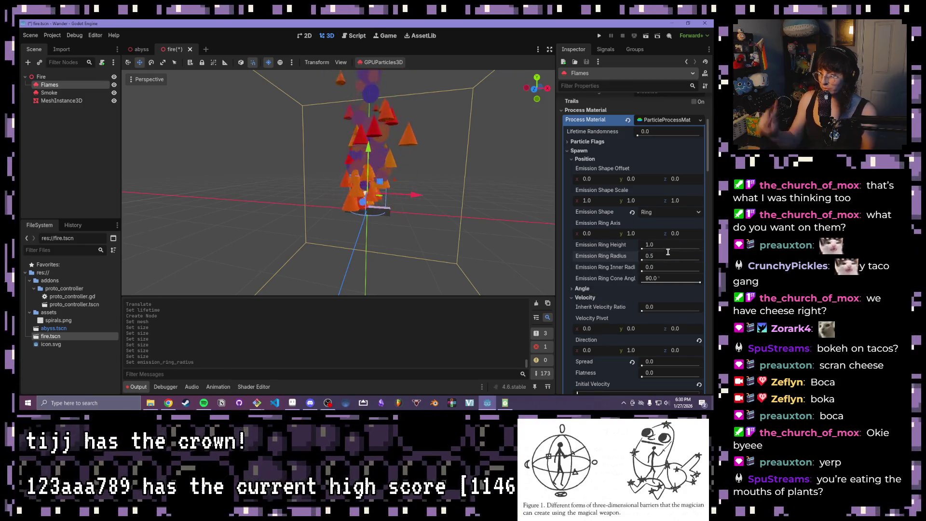
Step: Set the Smoke emitter's emission ring radius to 0.25
left_click(50, 93)
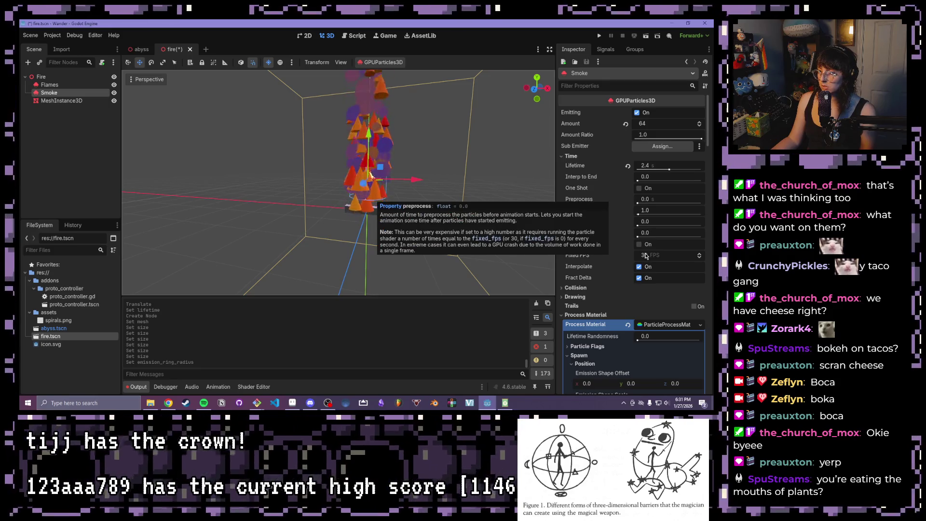
scroll(651, 289, "down", 5)
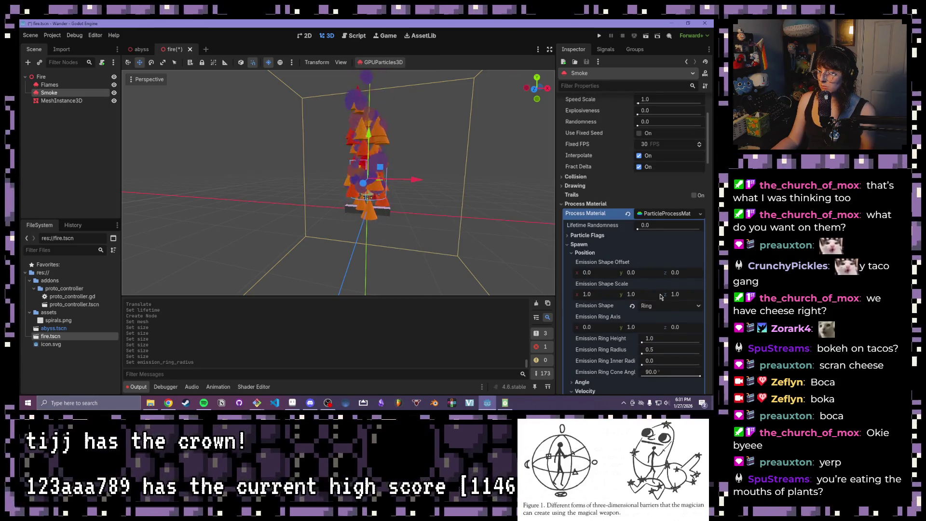
left_click(660, 351)
type("0.25")
key("Return")
scroll(430, 166, "down", 3)
mouse_move(458, 159)
left_mouse_down()
mouse_move(371, 204)
mouse_move(361, 243)
mouse_move(435, 183)
left_mouse_up()
scroll(399, 172, "up", 3)
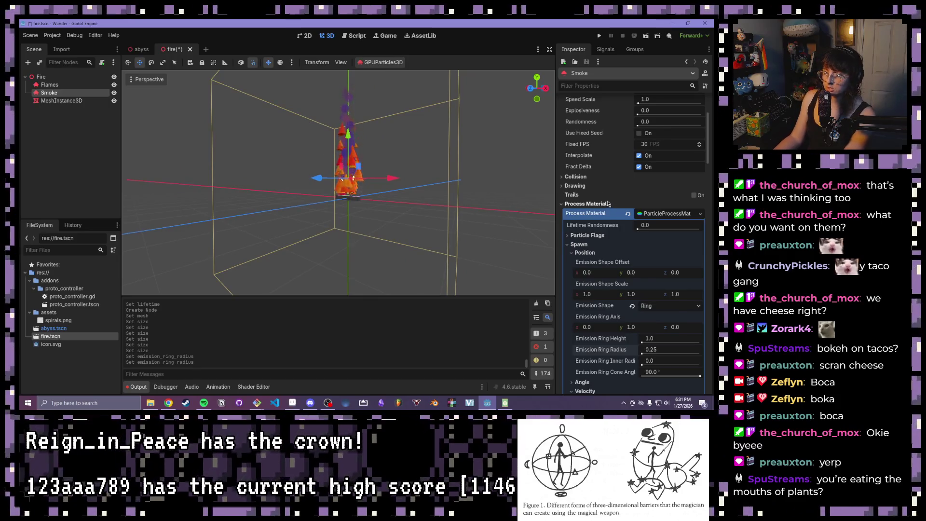
scroll(608, 203, "up", 5)
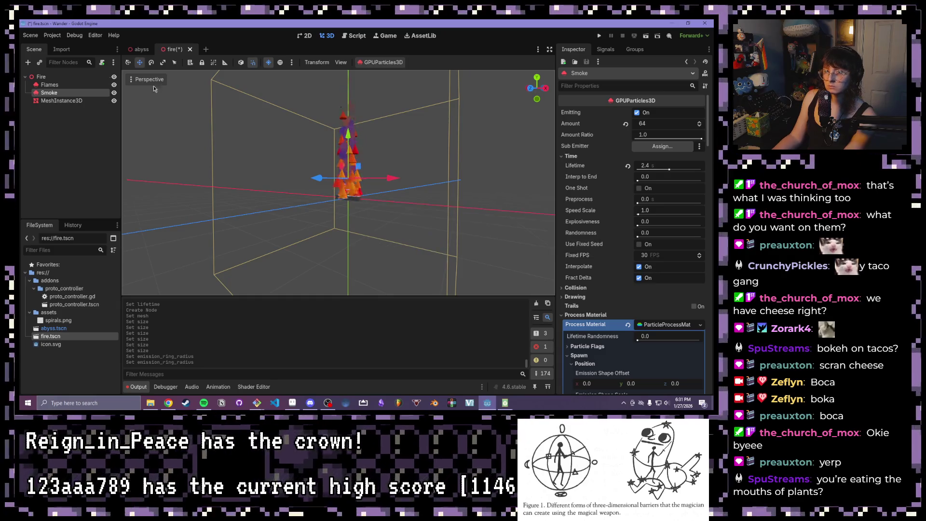
left_click(49, 84)
scroll(576, 174, "down", 5)
scroll(637, 188, "up", 3)
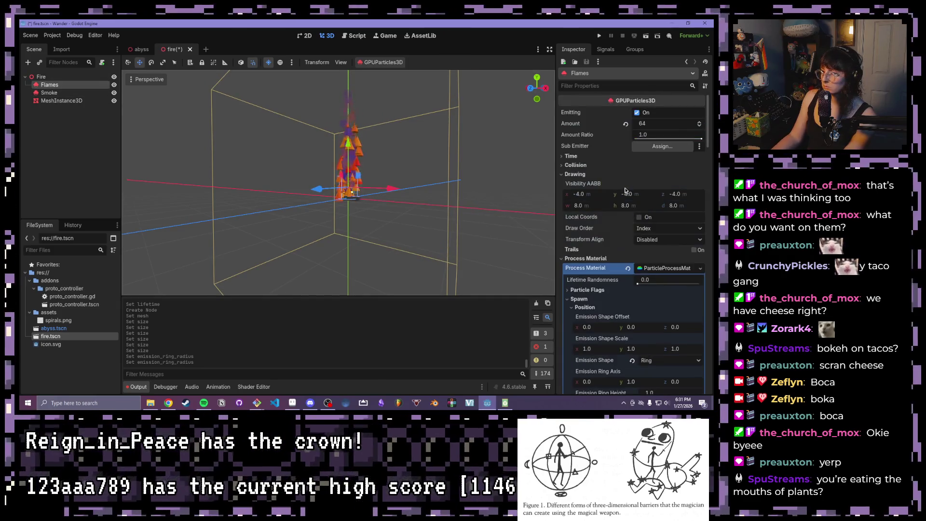
Step: Give the Flames particles a 0.5 s lifetime under Time
left_click(569, 156)
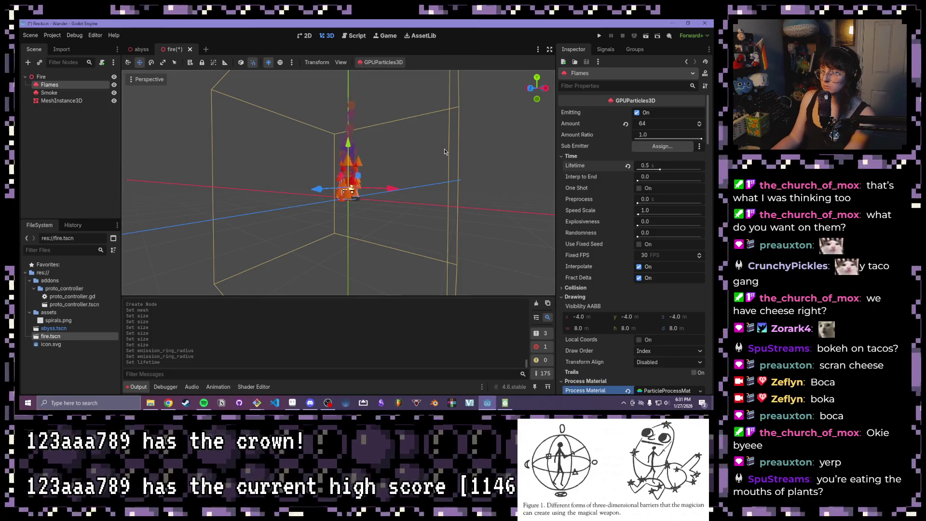
scroll(444, 149, "up", 5)
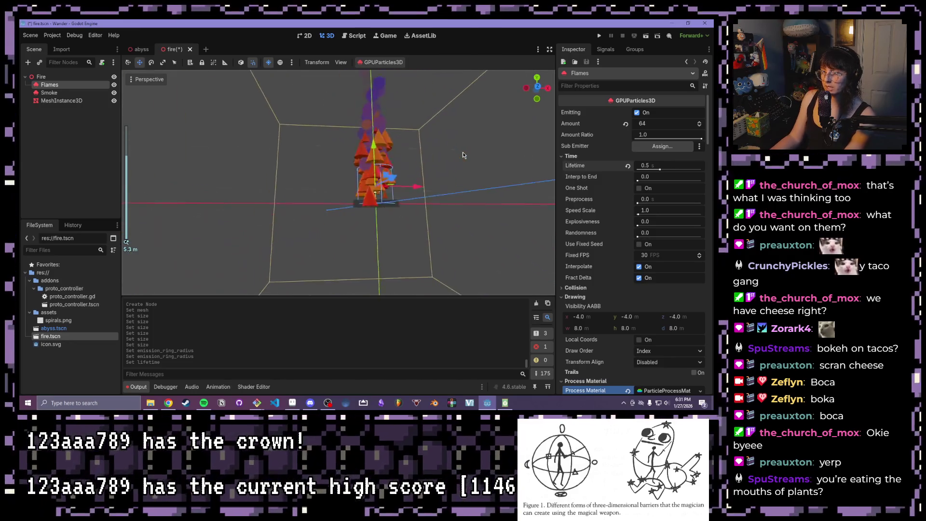
left_click_drag(463, 154, 376, 162)
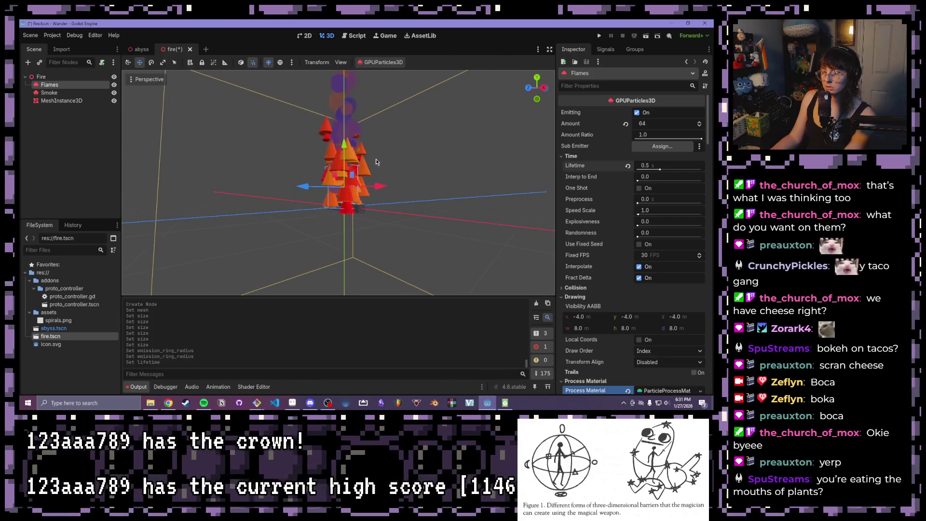
scroll(363, 137, "up", 6)
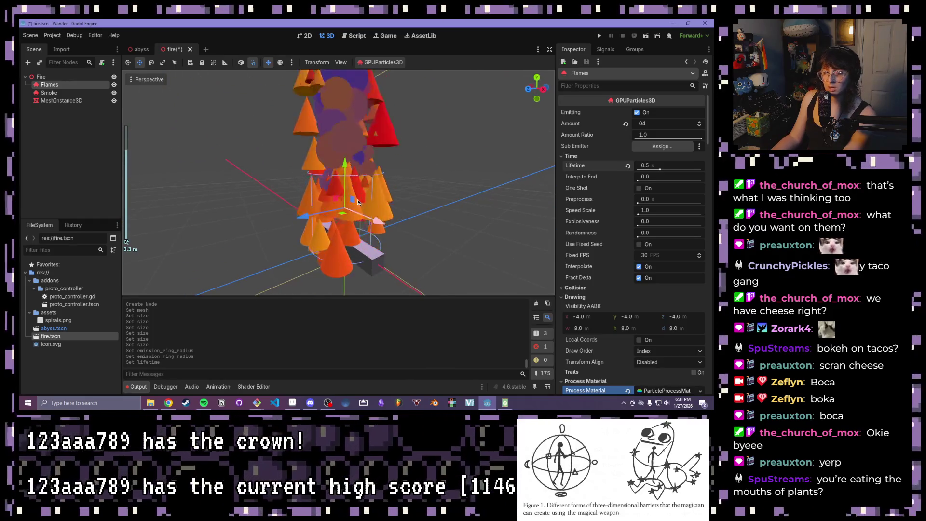
Step: Resize the log box mesh to 1.5 × 0.25 × 0.25 m
left_click(50, 93)
left_click(54, 101)
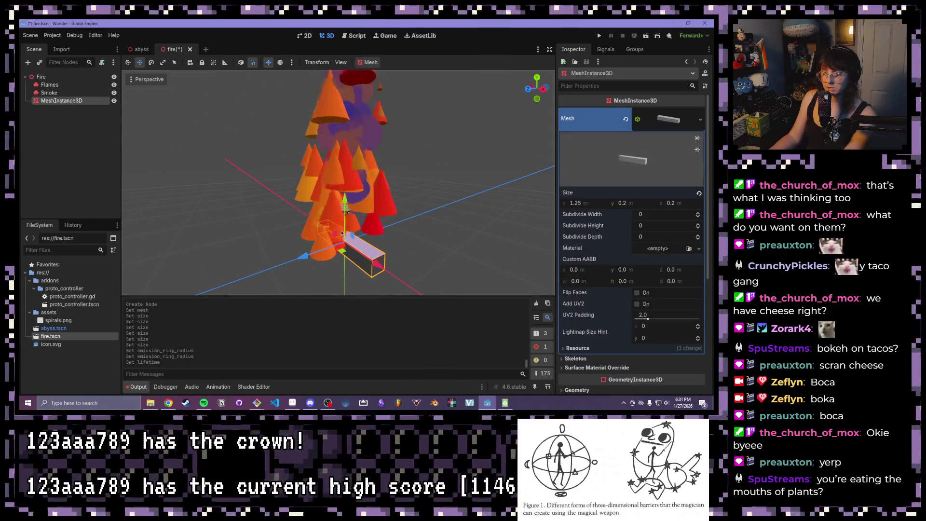
scroll(426, 238, "down", 5)
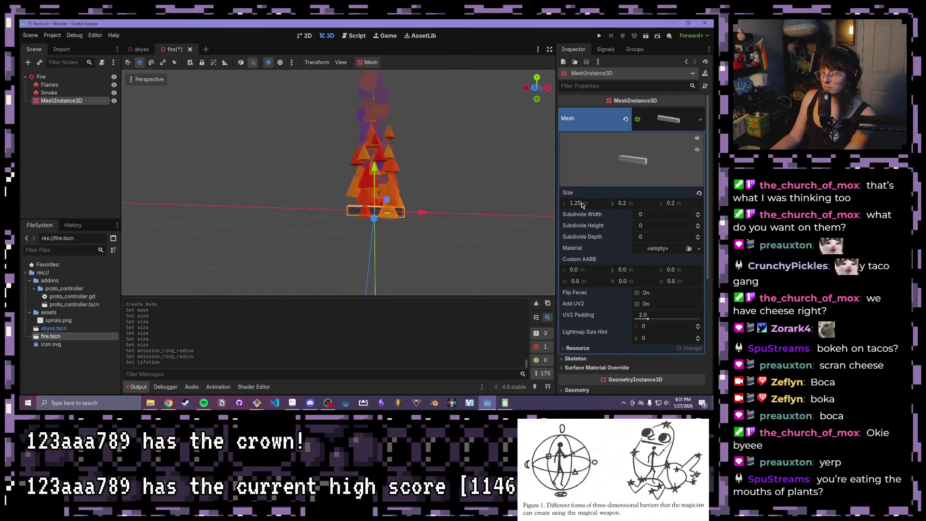
left_click_drag(575, 204, 574, 202)
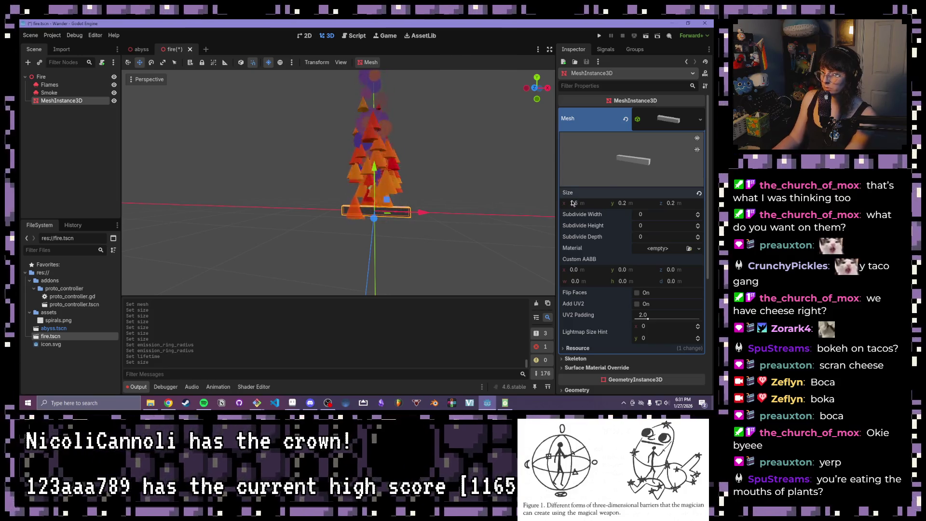
mouse_move(425, 207)
left_mouse_down()
mouse_move(351, 264)
mouse_move(398, 259)
left_mouse_up()
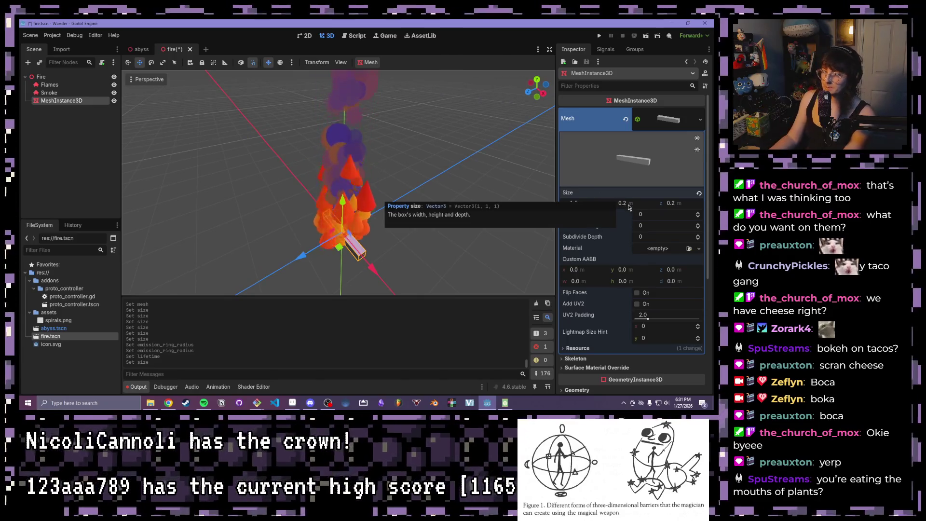
left_click(622, 203)
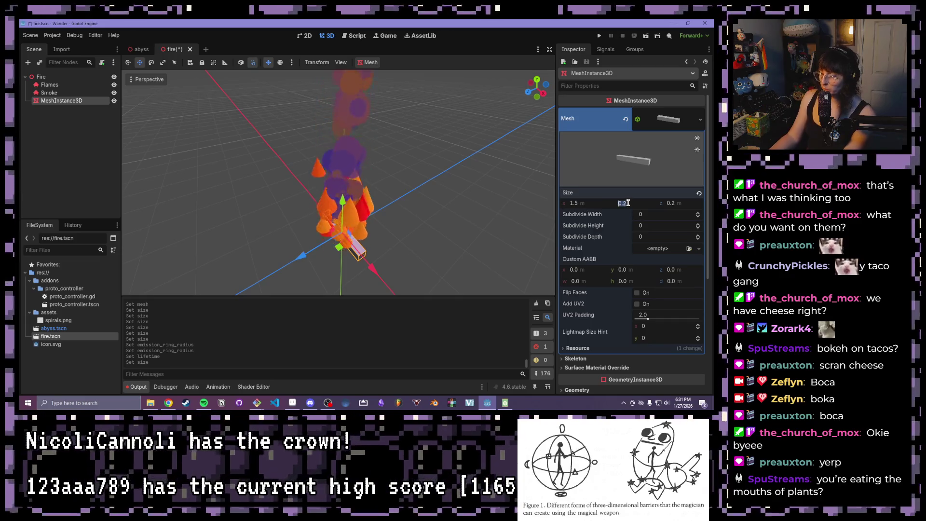
type(".25")
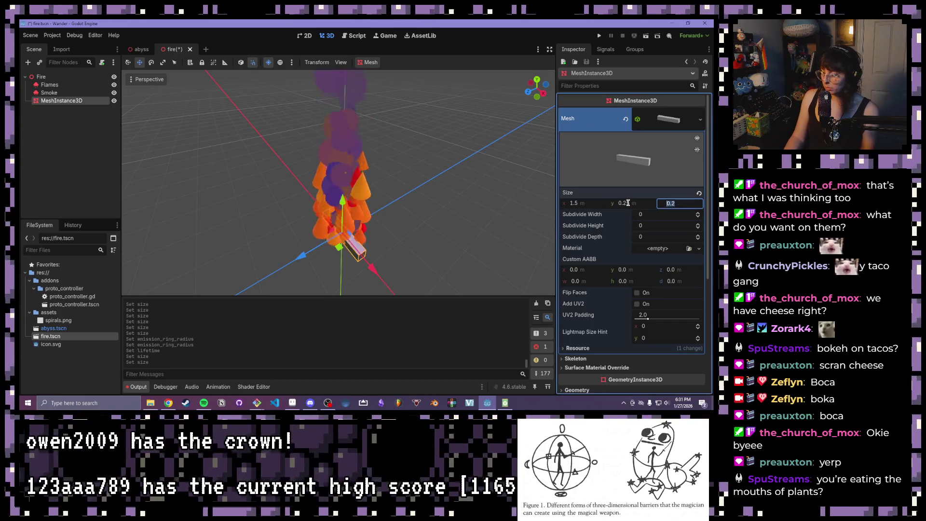
key("Tab")
type(".25")
key("Return")
left_click_drag(450, 215, 290, 169)
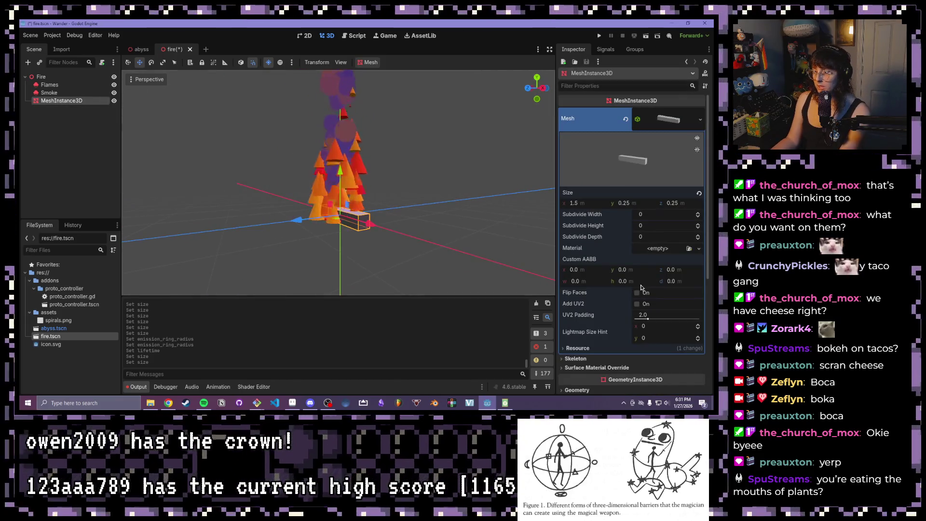
scroll(647, 234, "down", 3)
scroll(647, 234, "up", 3)
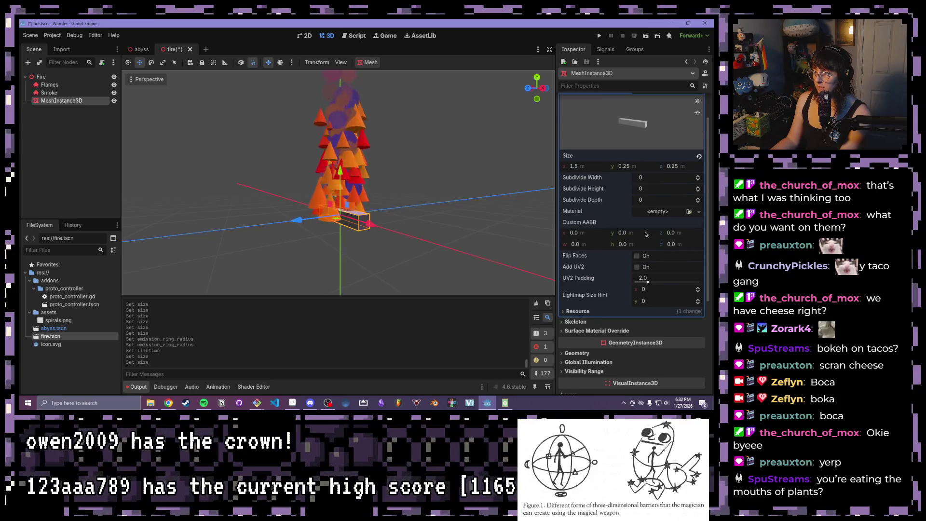
Step: Give the log a new StandardMaterial3D with a dark brown albedo colour
left_click(658, 248)
left_click(661, 270)
left_click(675, 255)
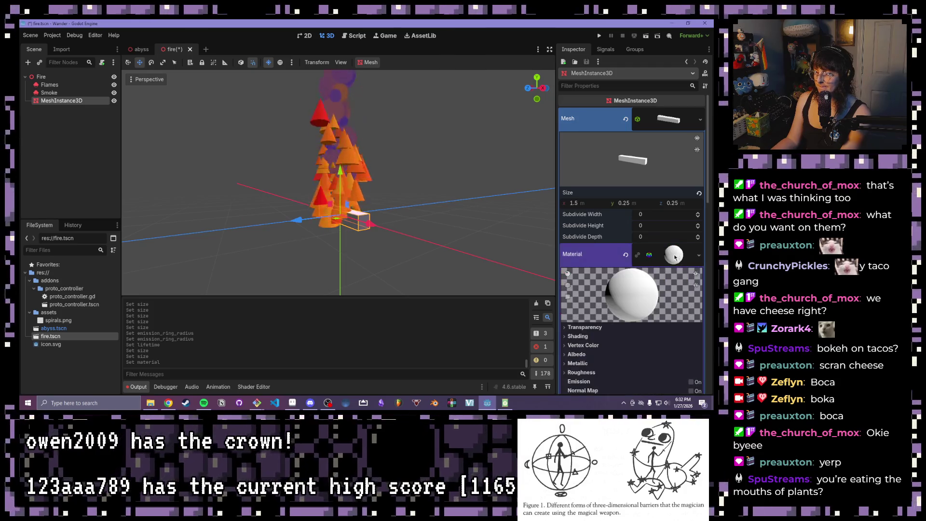
scroll(601, 290, "down", 3)
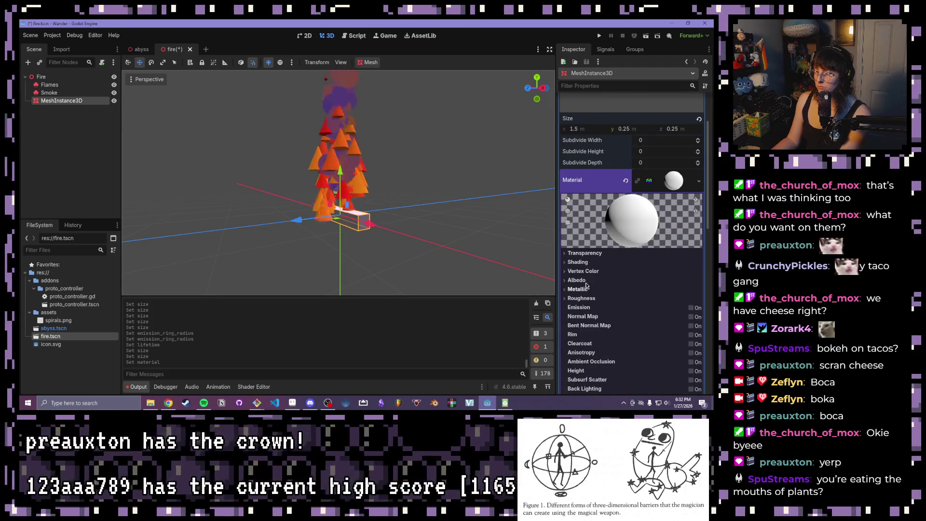
left_click(580, 281)
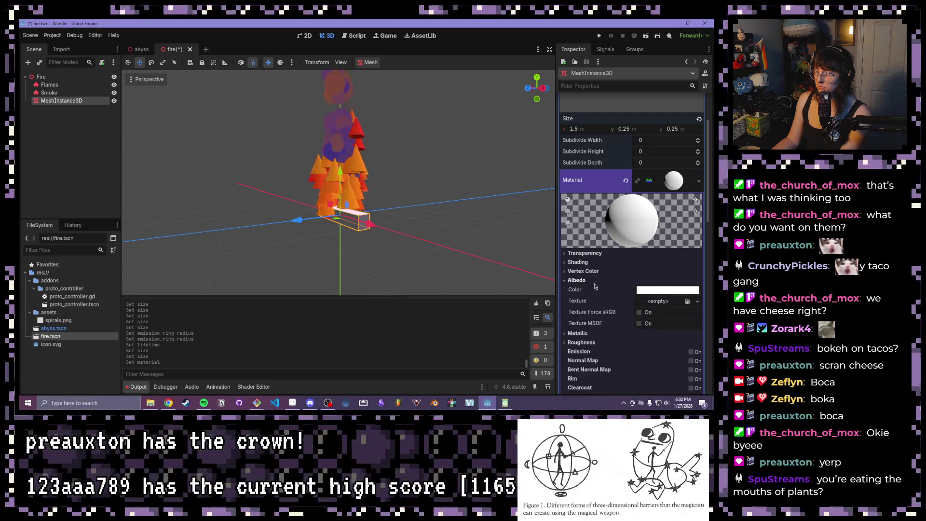
left_click(653, 290)
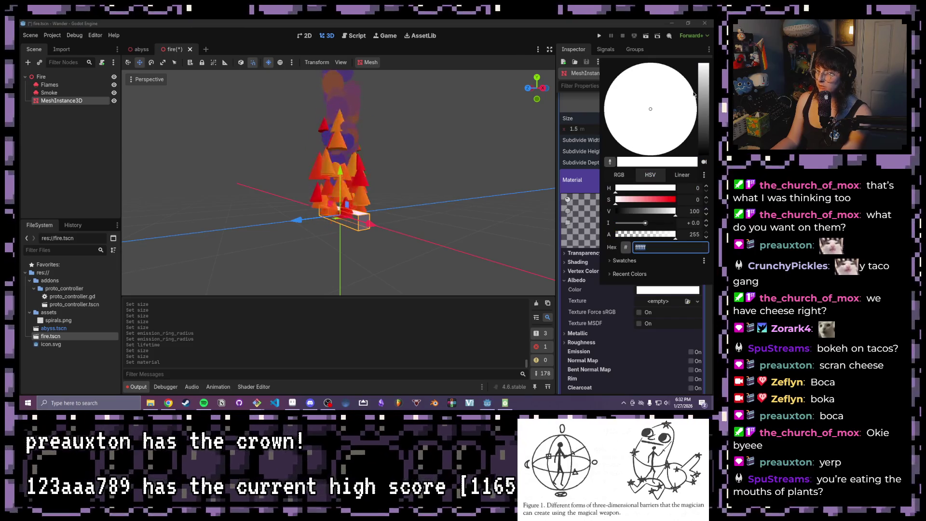
left_click(701, 68)
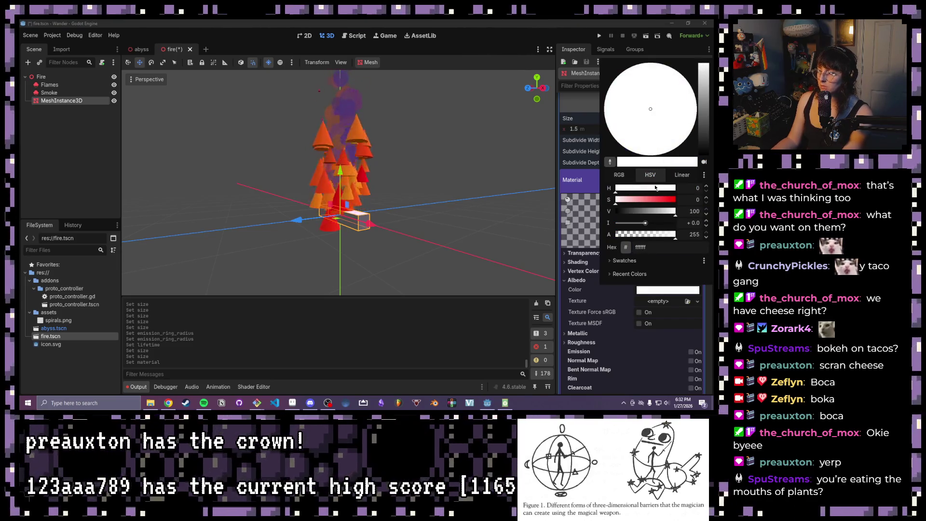
left_click(703, 135)
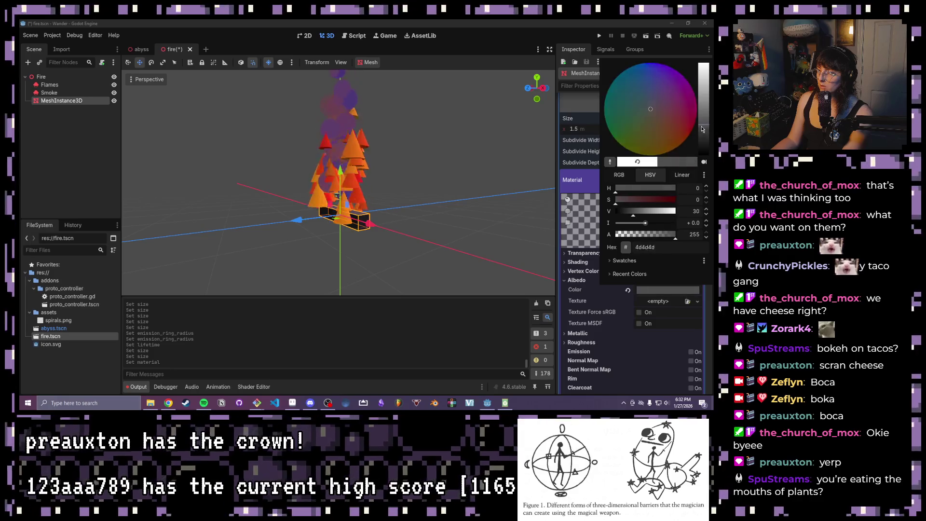
left_click(467, 230)
scroll(467, 230, "up", 3)
left_click(371, 228)
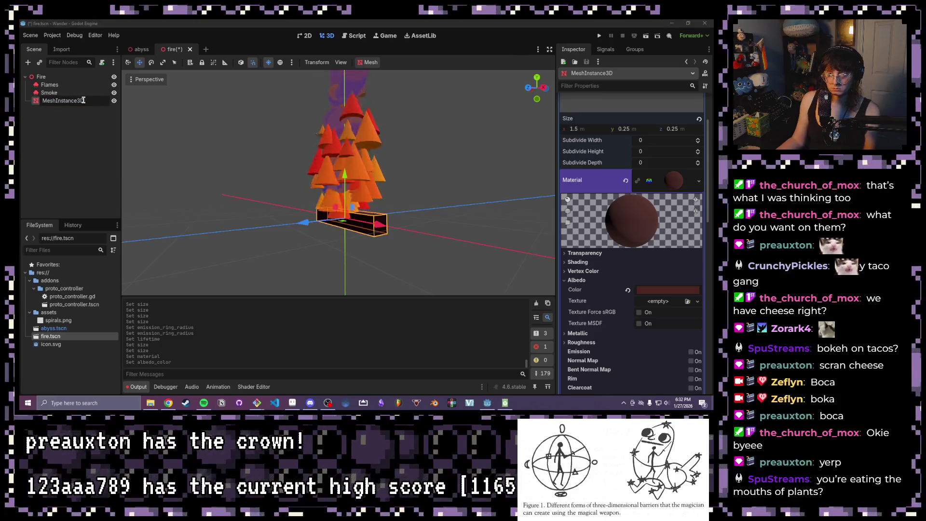
Step: Rename the box-mesh node to Log
type("Log")
key("Return")
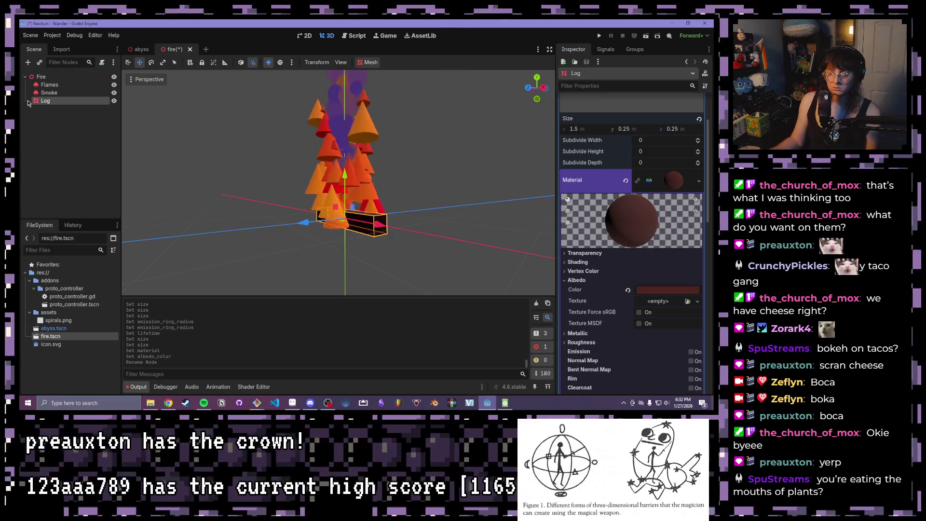
mouse_move(145, 120)
left_mouse_down()
mouse_move(210, 132)
mouse_move(218, 160)
mouse_move(268, 212)
left_mouse_up()
scroll(218, 160, "down", 2)
Step: Duplicate the log as Log2 and rotate it 90° around Y
key("ctrl+d")
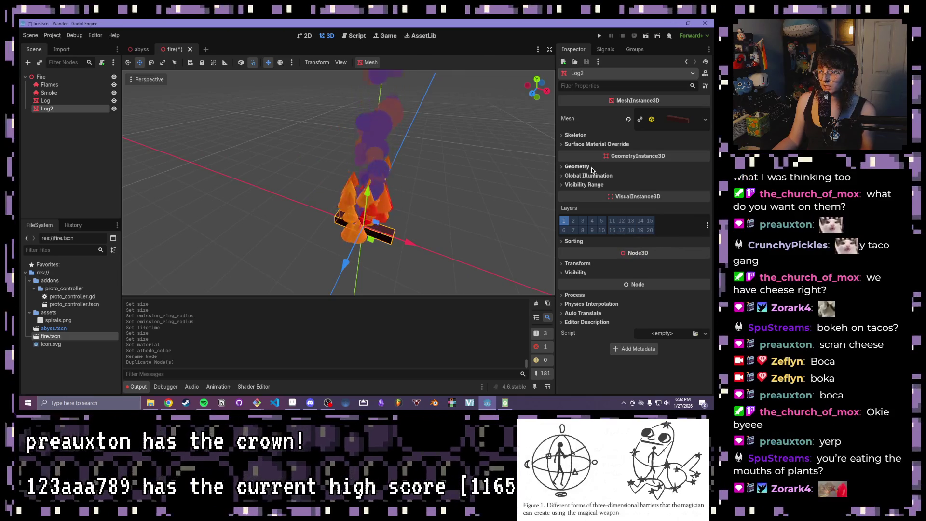
left_click(577, 263)
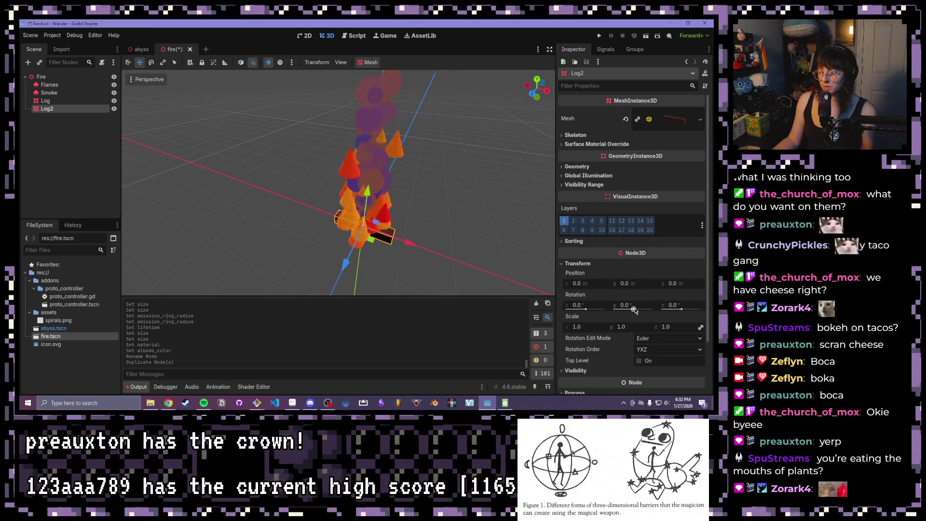
left_click(632, 303)
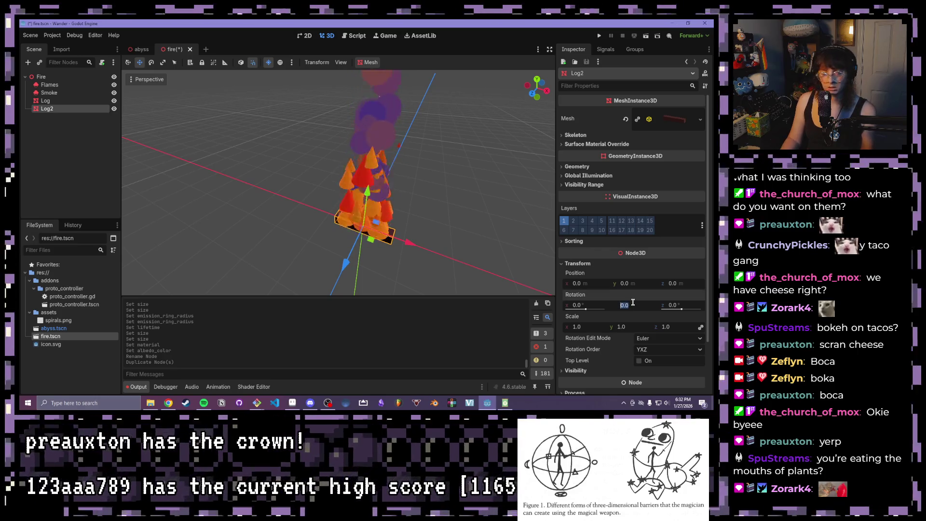
type("90")
key("Return")
left_click_drag(505, 158, 419, 202)
Step: Duplicate Log2 as Log3 and rotate it 135° around Y
left_click(68, 108)
key("ctrl+d")
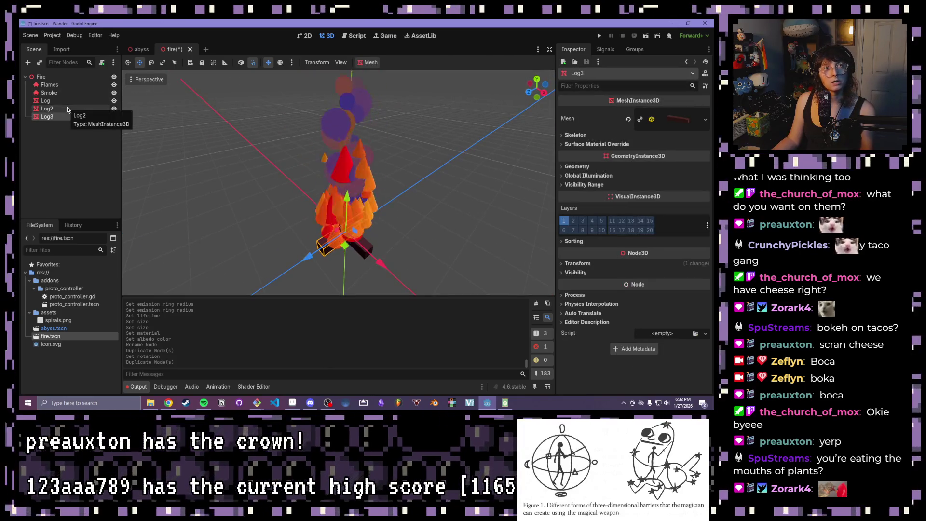
left_click(577, 263)
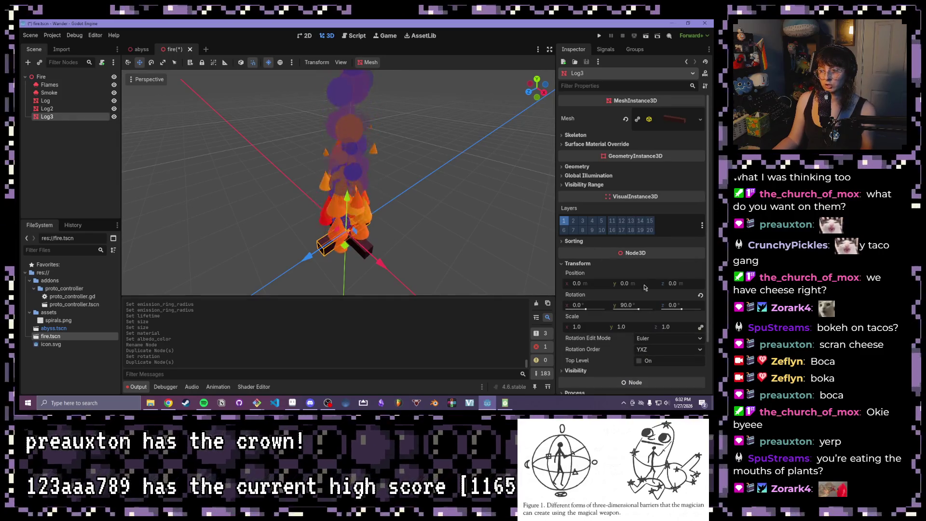
left_click(629, 304)
type("13")
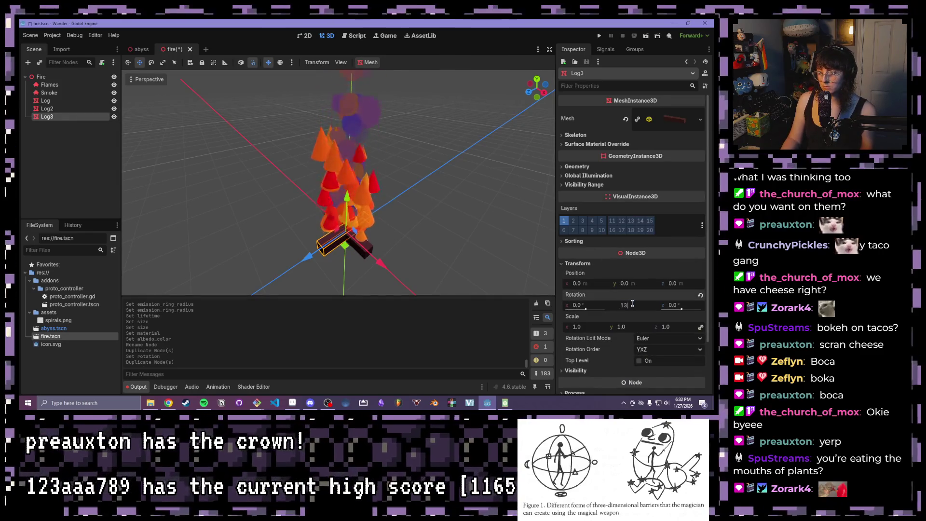
type("5")
key("Return")
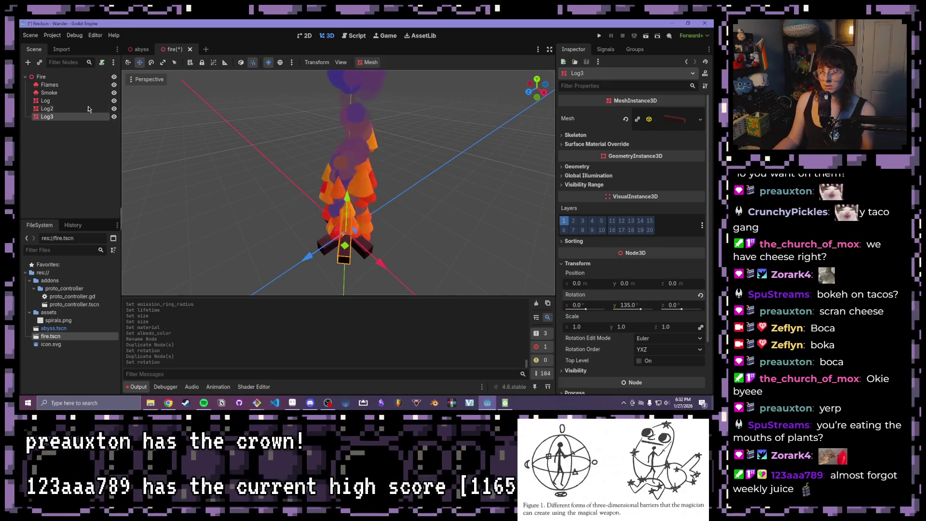
Step: Duplicate Log3 as Log4 and set its Y rotation to 45°
key("ctrl+d")
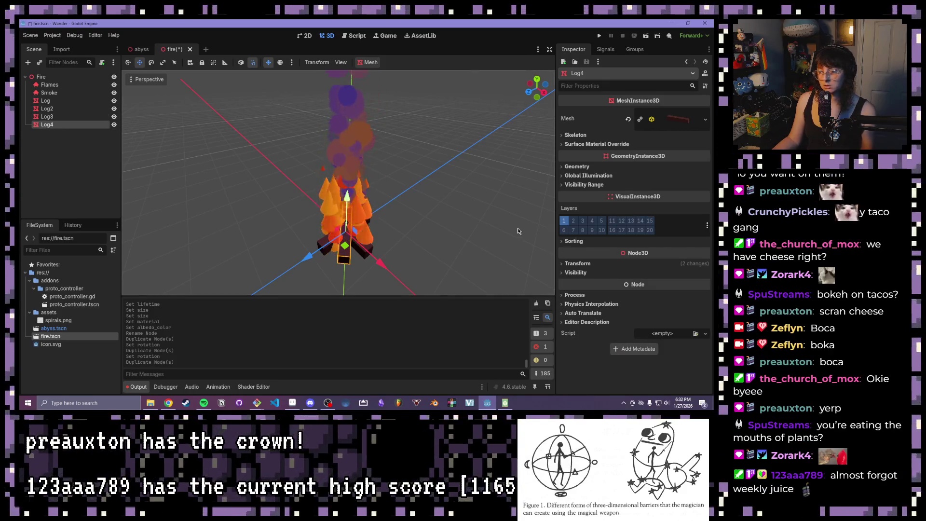
left_click(577, 263)
left_click(632, 304)
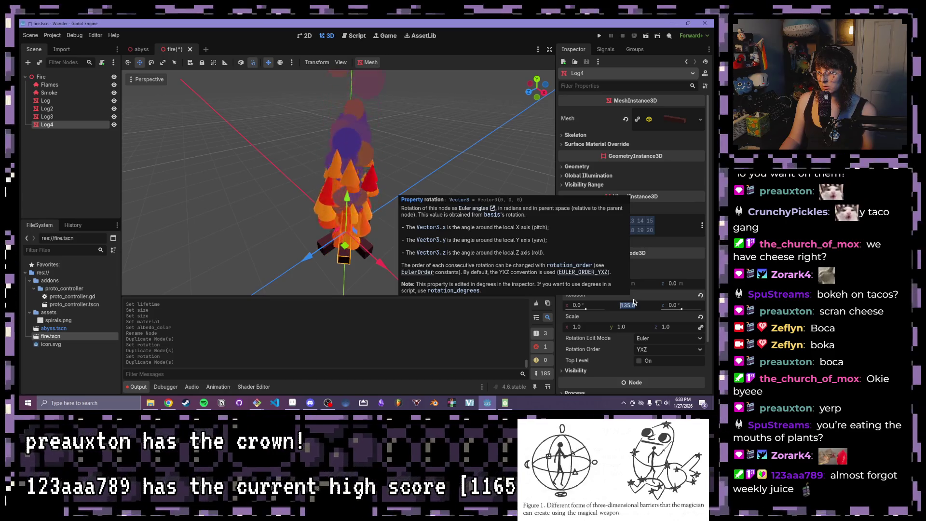
type("0")
key("Return")
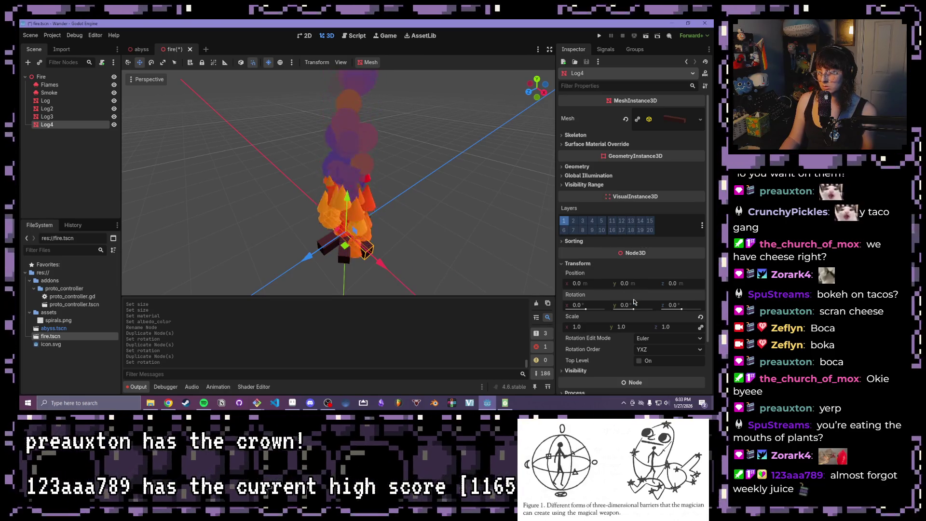
left_click(630, 305)
type("45")
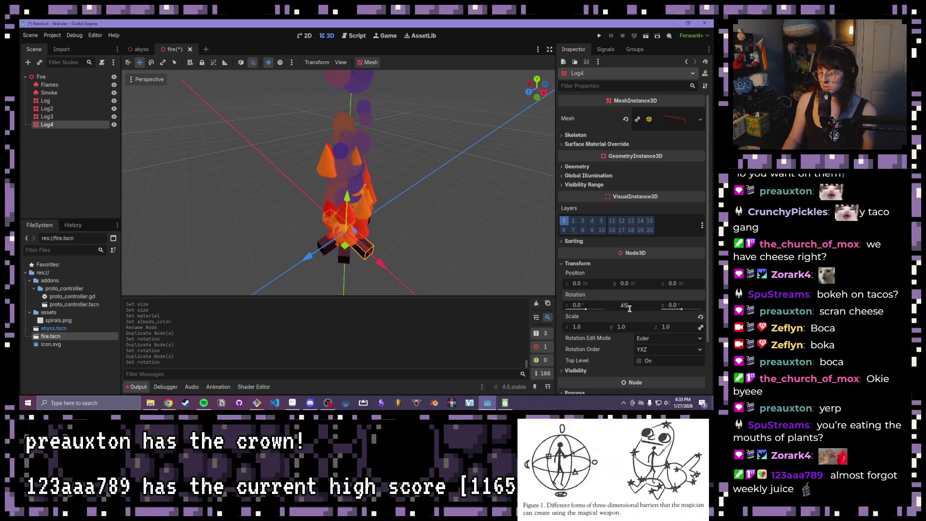
key("Return")
left_click(315, 161)
mouse_move(315, 160)
left_mouse_down()
mouse_move(471, 206)
mouse_move(419, 261)
mouse_move(437, 249)
left_mouse_up()
scroll(354, 171, "up", 2)
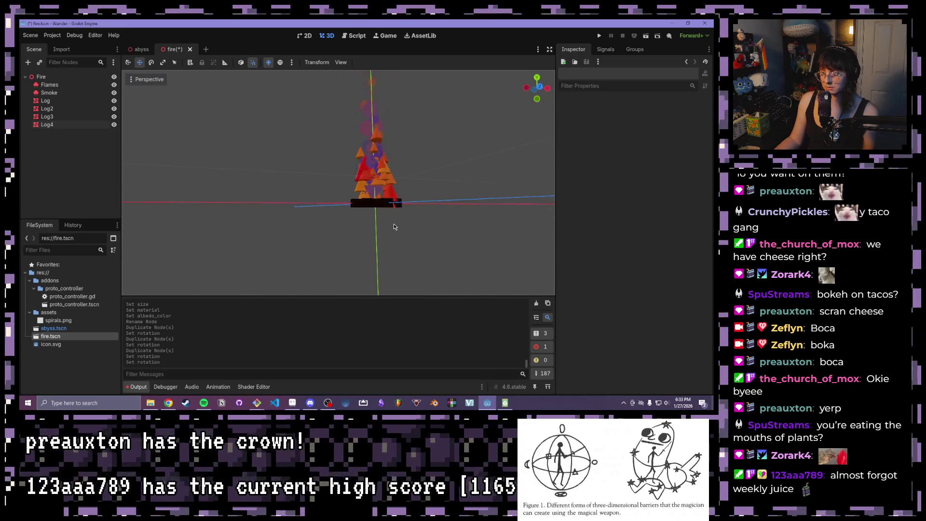
Step: Set the Y position of all four logs to 0.1, checked in front view
scroll(385, 223, "up", 2)
mouse_move(385, 223)
left_mouse_down()
mouse_move(404, 248)
mouse_move(373, 251)
mouse_move(329, 188)
left_mouse_up()
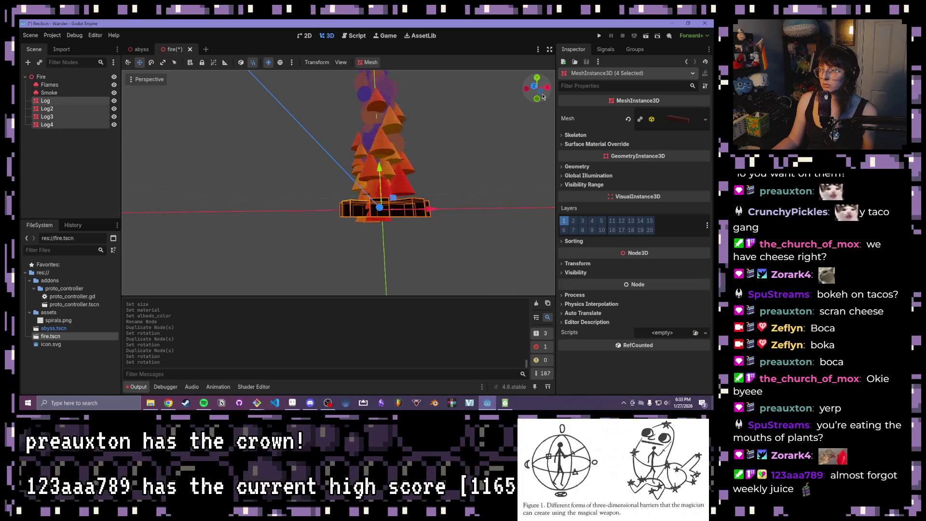
left_click(580, 264)
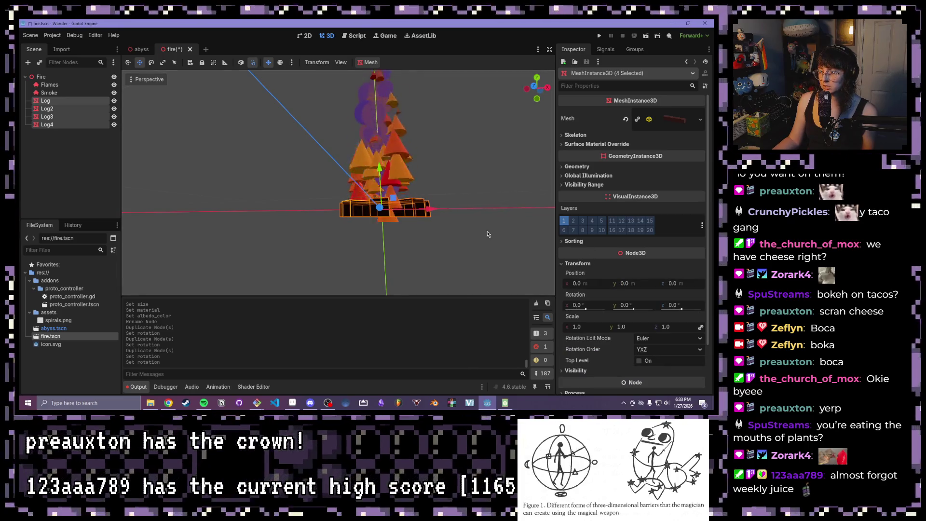
scroll(488, 232, "down", 2)
left_click_drag(489, 233, 462, 232)
left_click(530, 89)
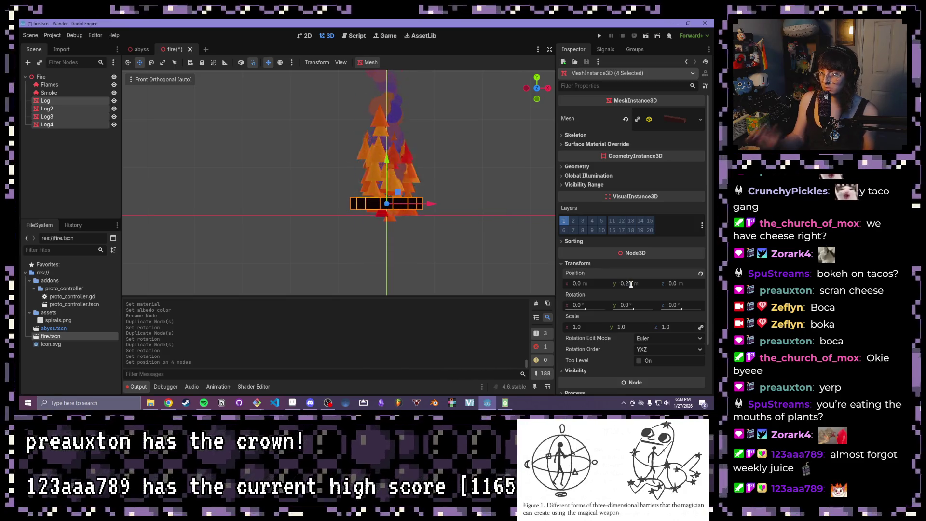
left_click(631, 284)
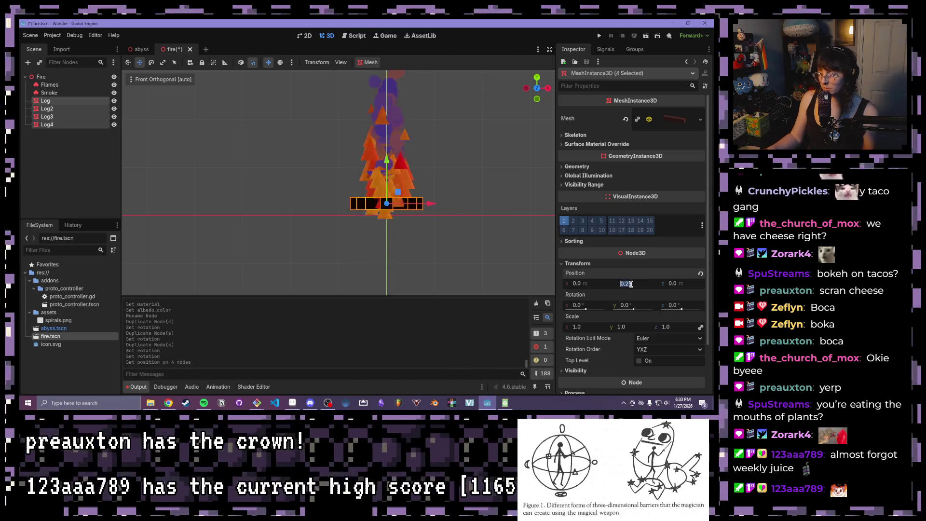
type("1")
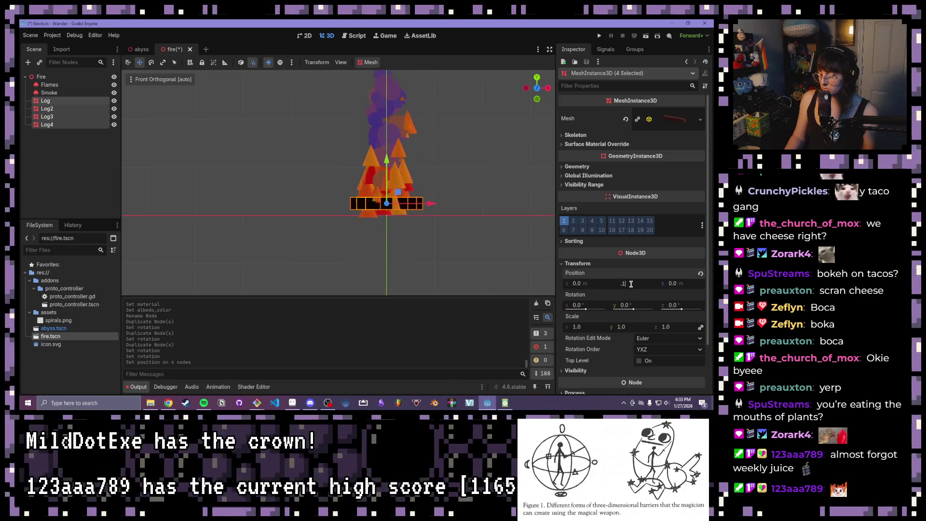
key("Return")
left_click(471, 167)
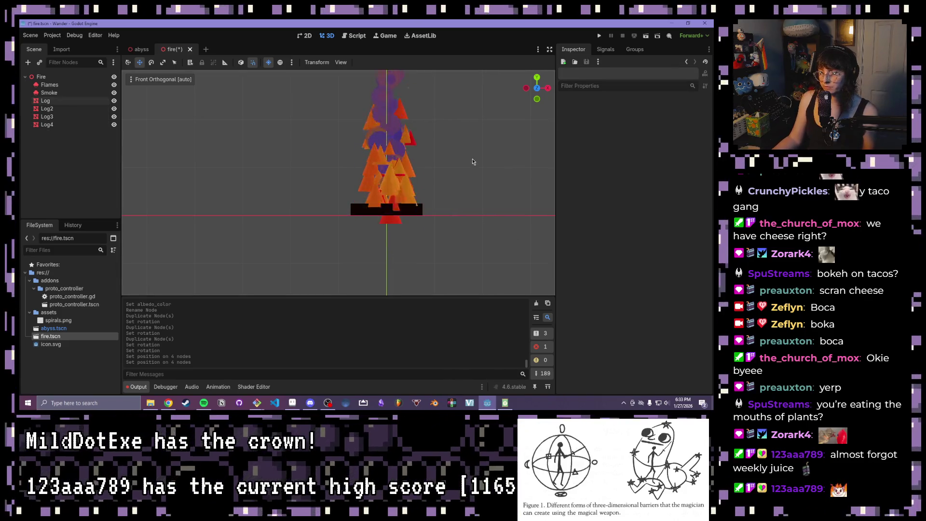
left_click(49, 84)
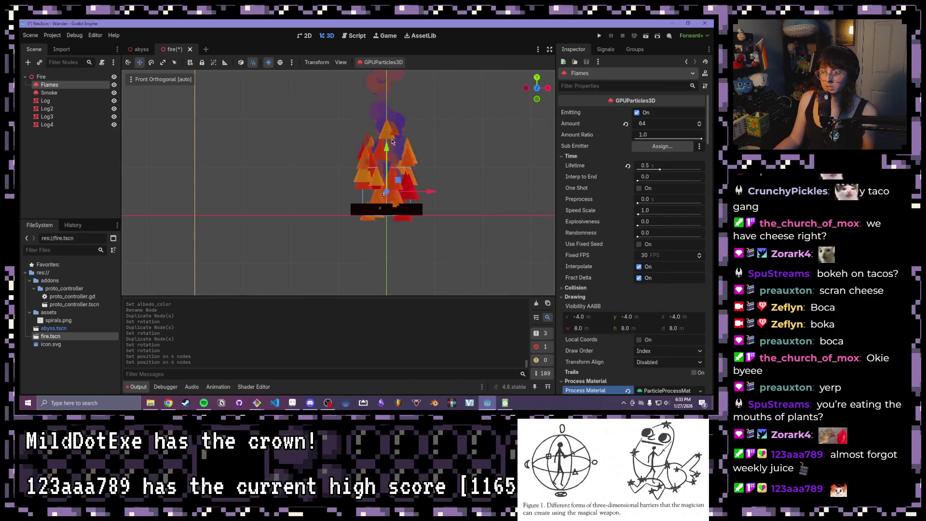
Step: Nudge the Flames emitter slightly upward in the viewport
left_click_drag(386, 146, 386, 137)
left_click(461, 138)
mouse_move(461, 138)
left_mouse_down()
mouse_move(405, 182)
mouse_move(383, 134)
mouse_move(404, 156)
mouse_move(396, 159)
left_mouse_up()
scroll(383, 134, "down", 3)
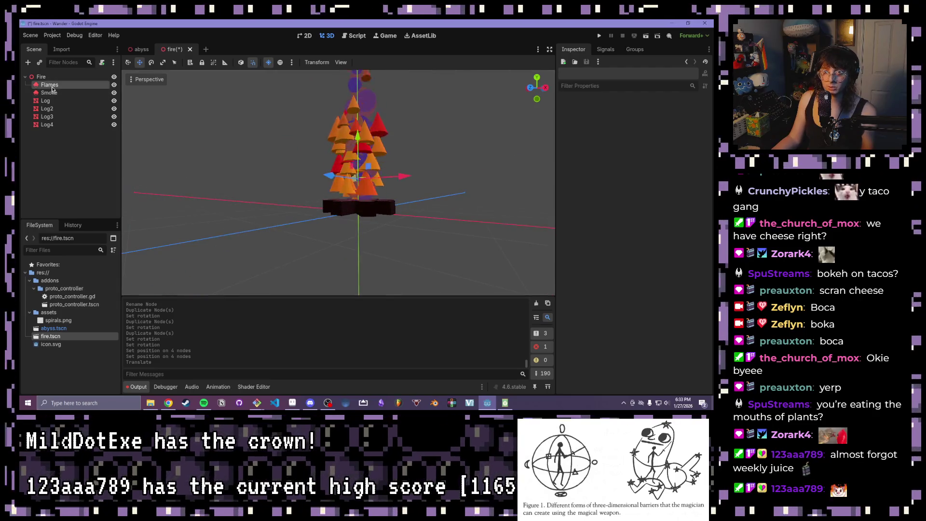
Step: Set the Flames emission ring height to 0.25
left_click(52, 85)
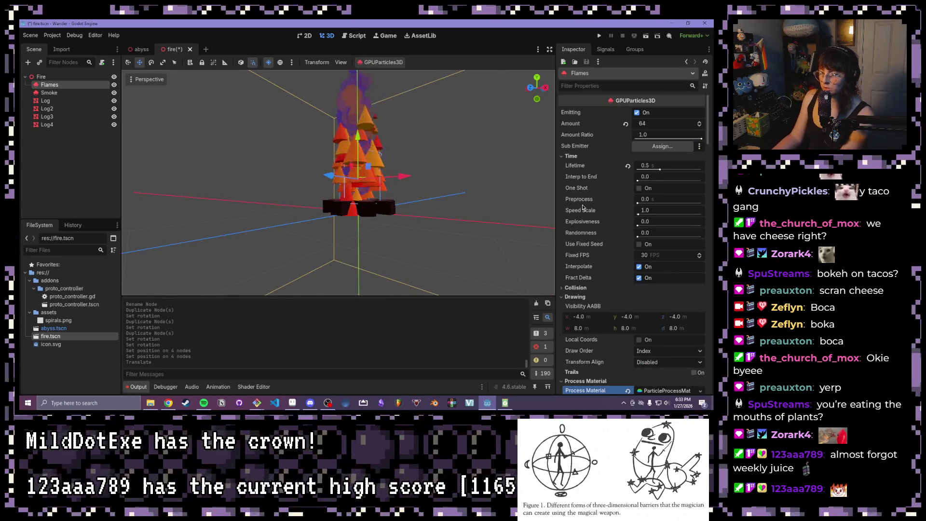
mouse_move(581, 211)
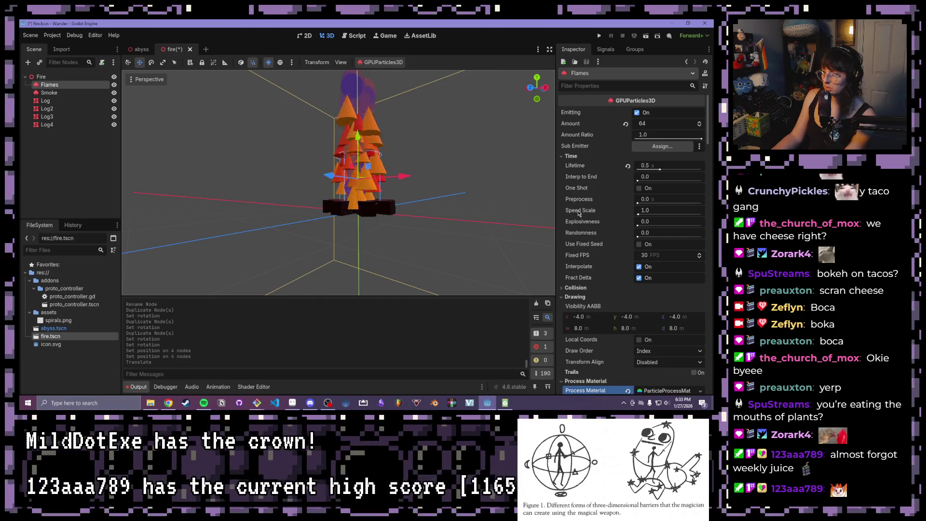
scroll(579, 213, "down", 5)
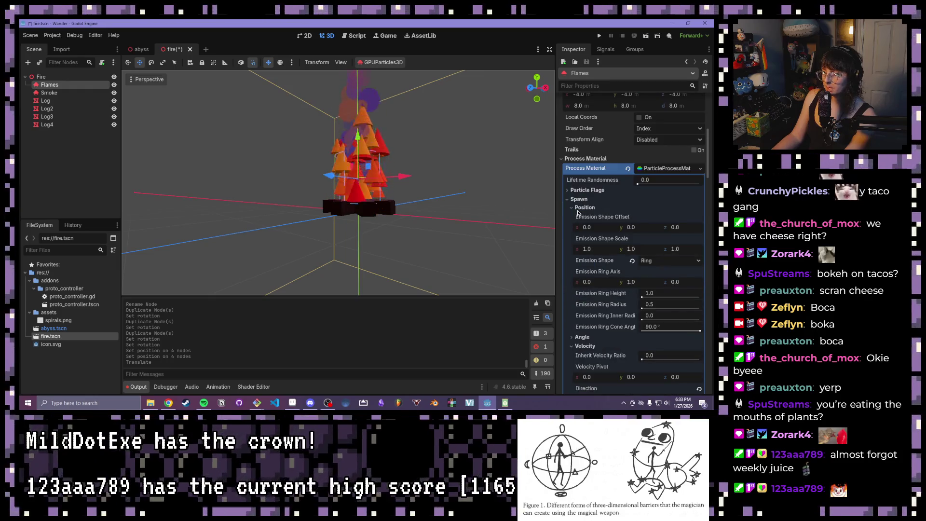
left_click(658, 292)
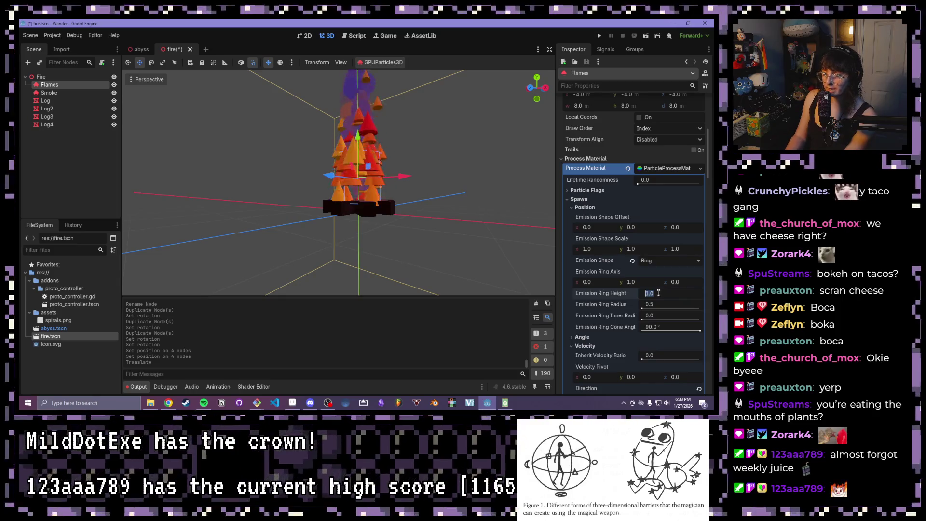
type(".25")
key("Return")
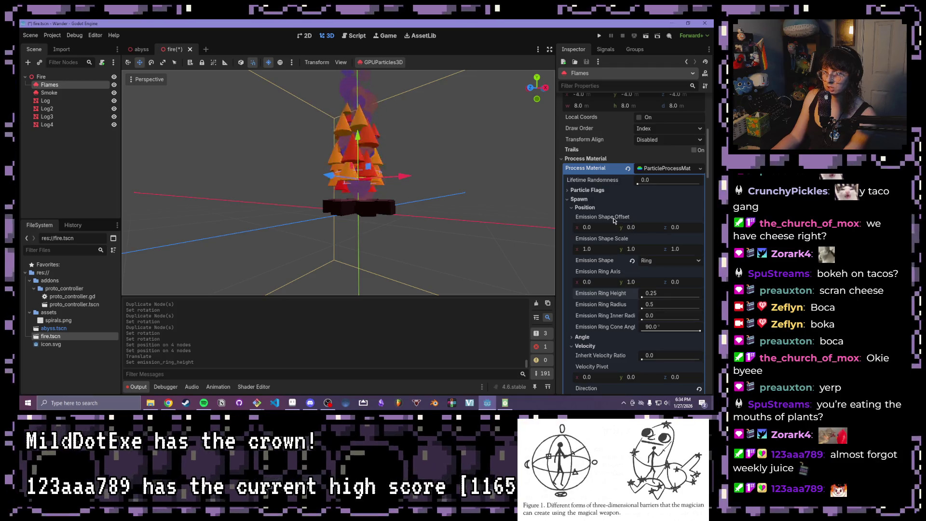
Step: Move the Flames emitter to Y position 0 and view it from the front
scroll(613, 220, "down", 15)
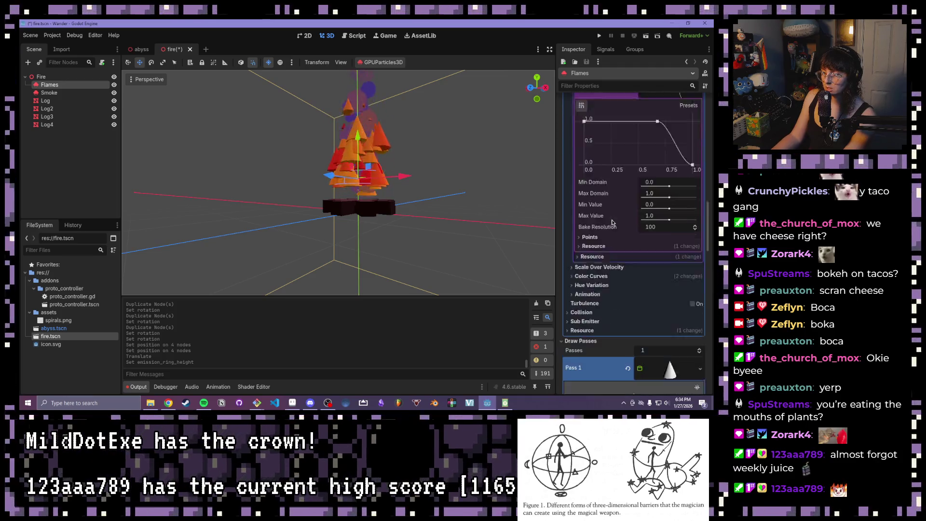
scroll(611, 221, "down", 15)
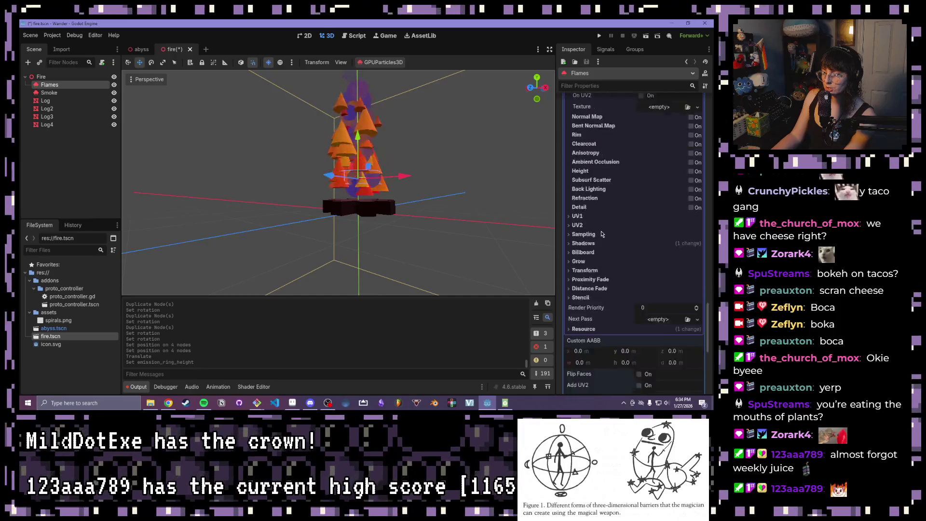
scroll(602, 235, "down", 10)
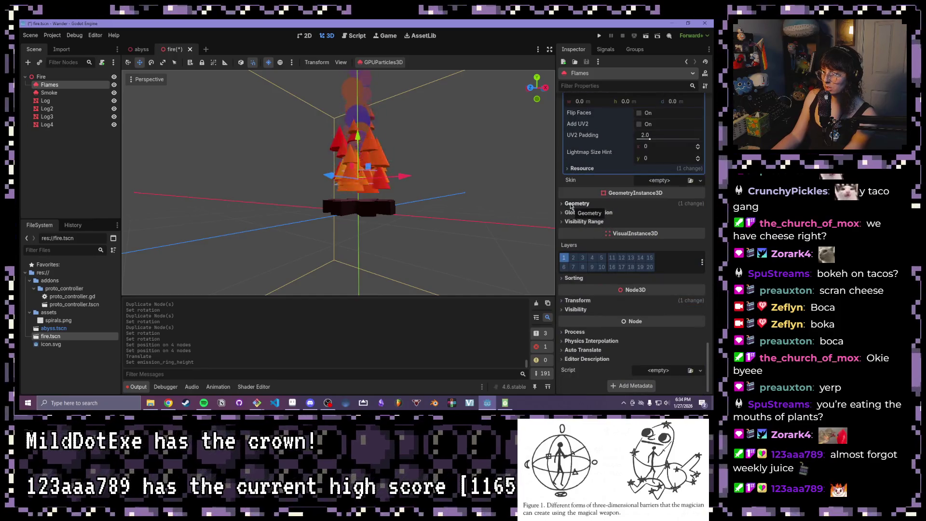
left_click(576, 301)
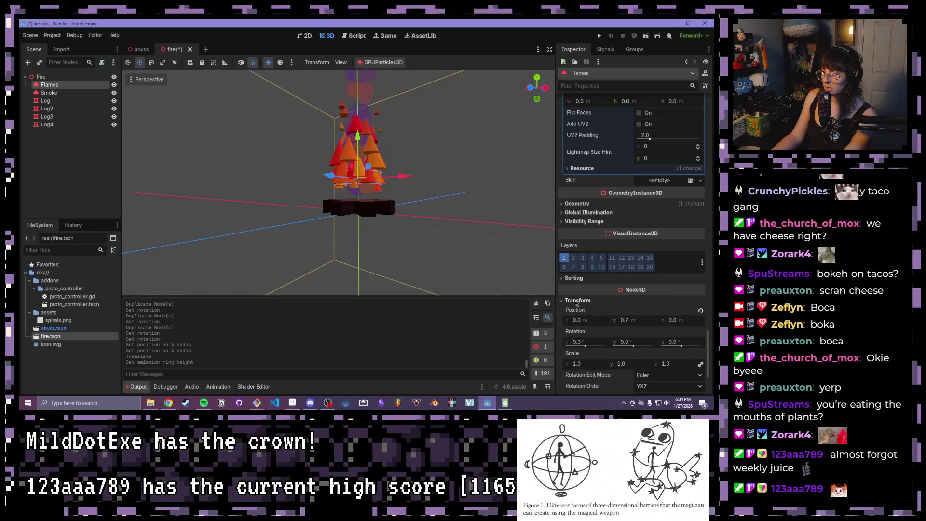
left_click(634, 324)
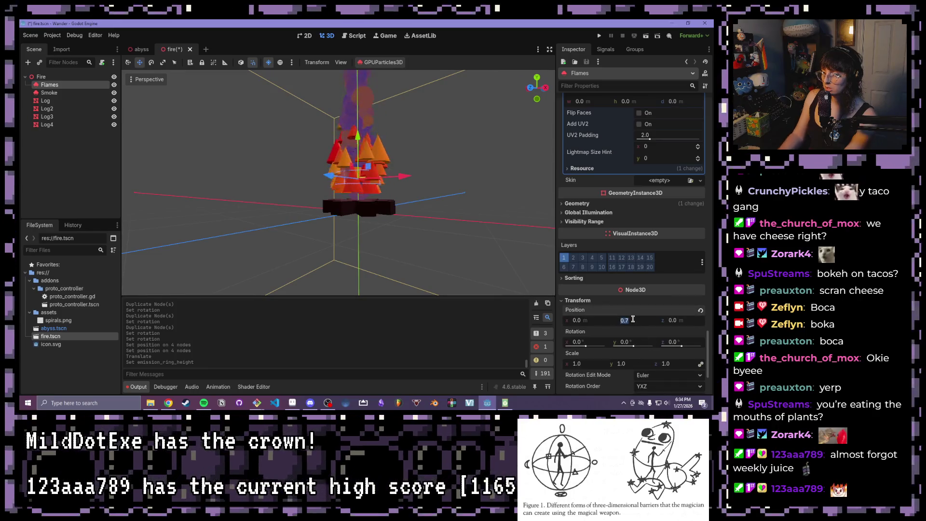
type("0")
key("Return")
left_click(530, 87)
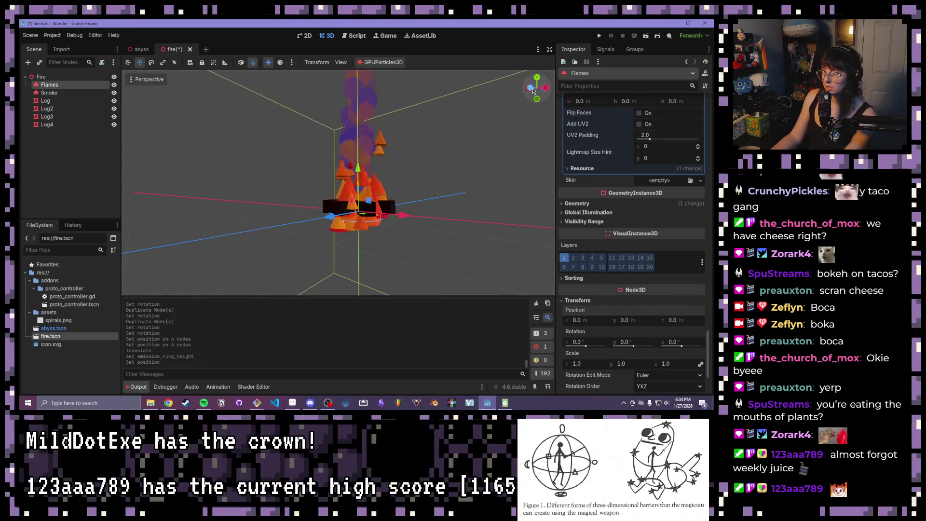
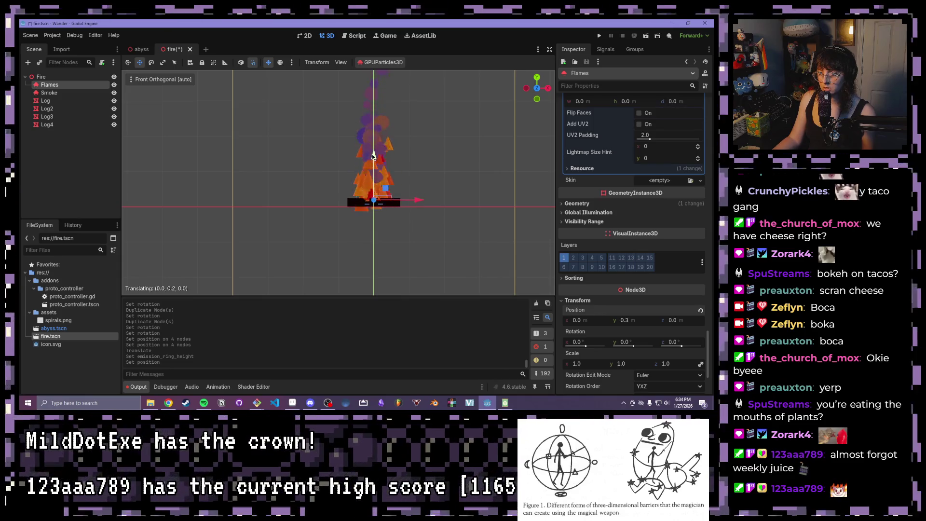
Step: Raise the Flames particles to Y 0.4 above the logs, checking from front and orbited views
left_click_drag(372, 157, 372, 159)
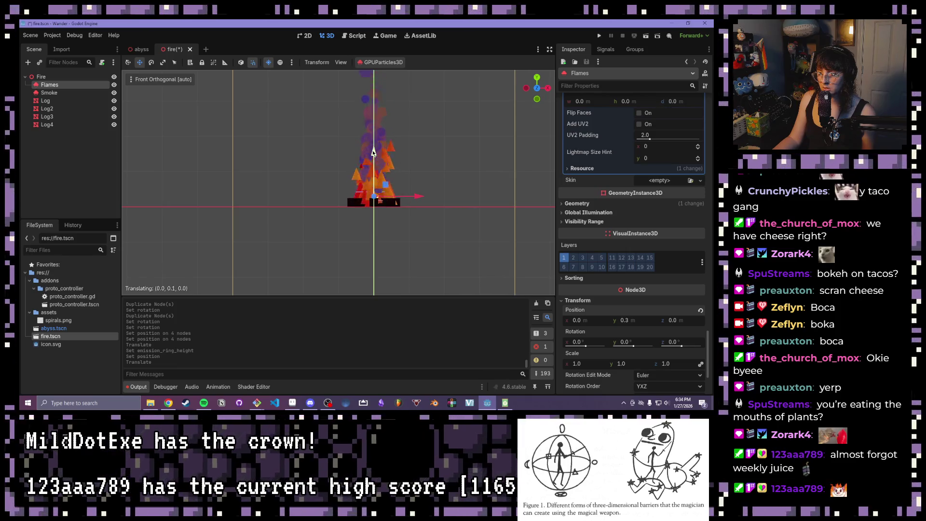
left_click_drag(373, 153, 373, 153)
scroll(357, 206, "up", 5)
scroll(358, 203, "down", 5)
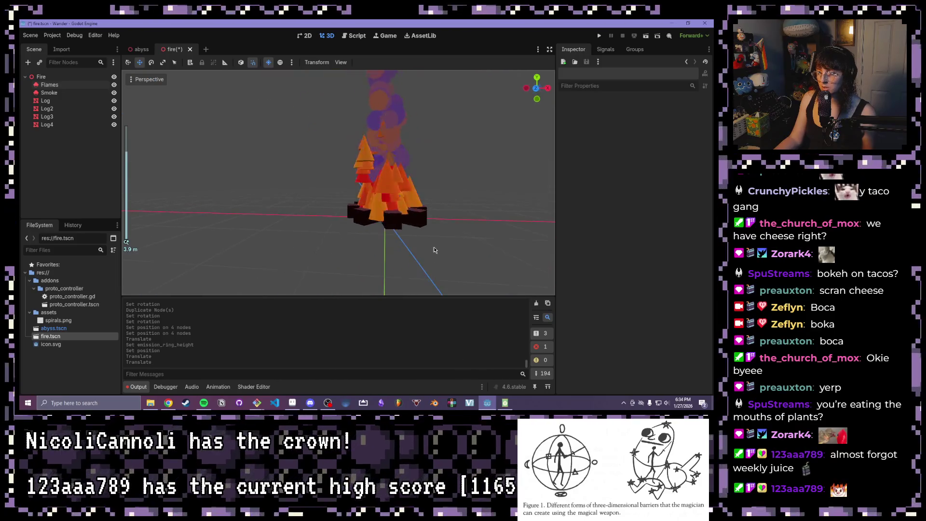
key("KP_1")
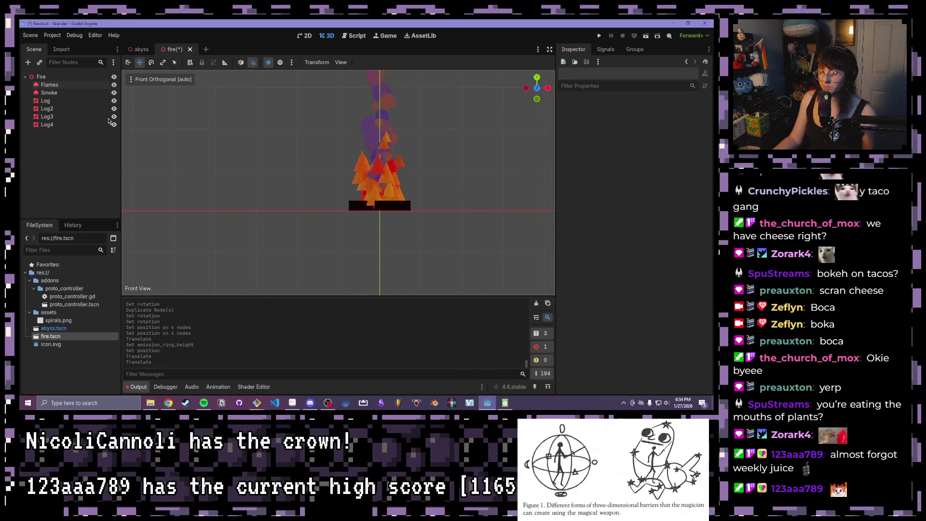
left_click(62, 85)
left_click_drag(380, 157, 380, 158)
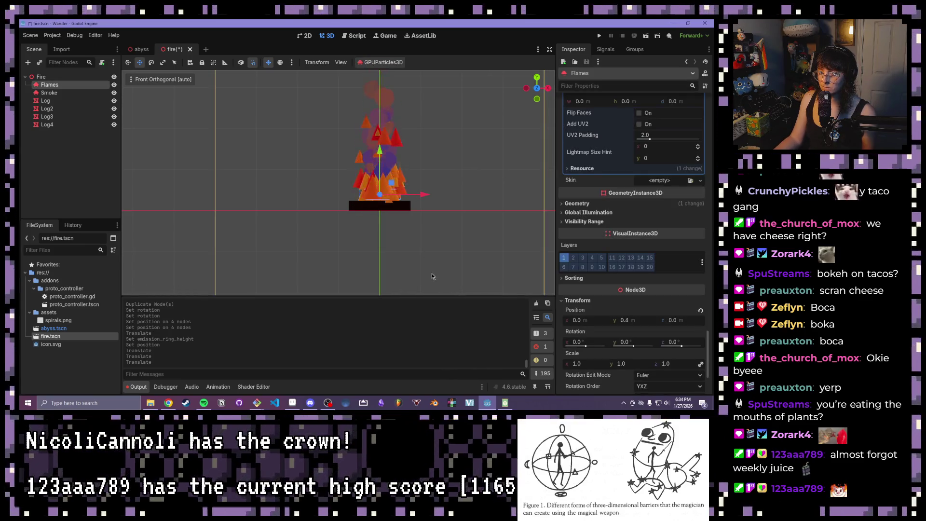
left_click(432, 279)
mouse_move(431, 280)
left_mouse_down()
mouse_move(318, 262)
mouse_move(386, 254)
mouse_move(382, 221)
left_mouse_up()
scroll(343, 261, "down", 2)
scroll(386, 255, "down", 1)
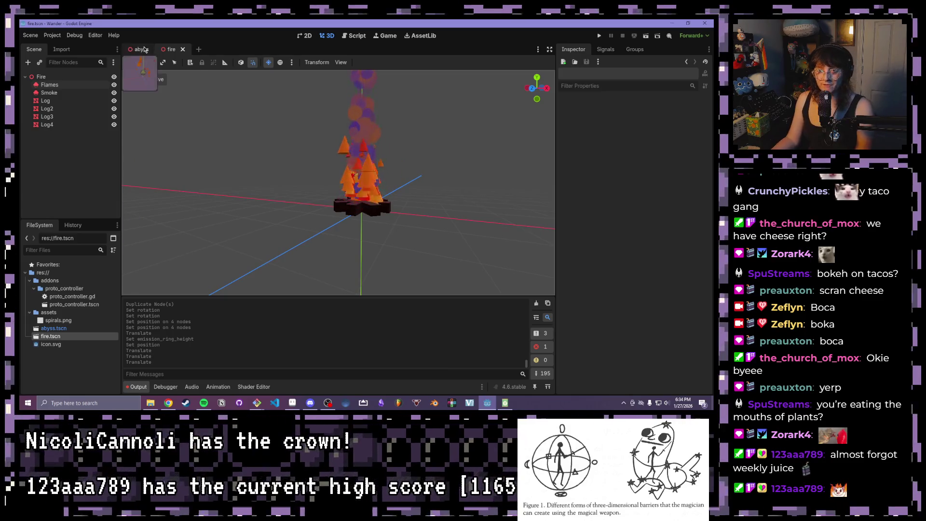
Step: In the abyss scene, move the Fire instance to a new spot on the floor
left_click(141, 49)
mouse_move(279, 162)
left_mouse_down()
mouse_move(304, 181)
mouse_move(279, 182)
left_mouse_up()
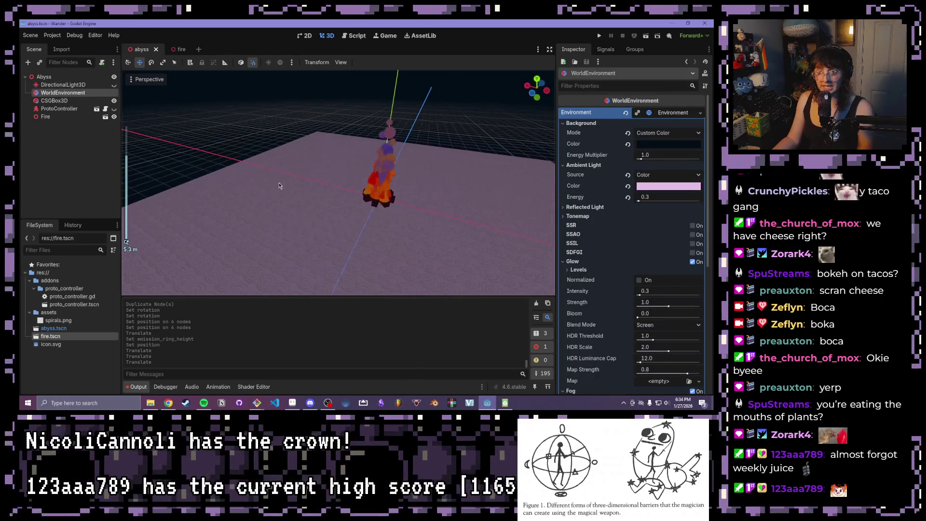
left_click(378, 190)
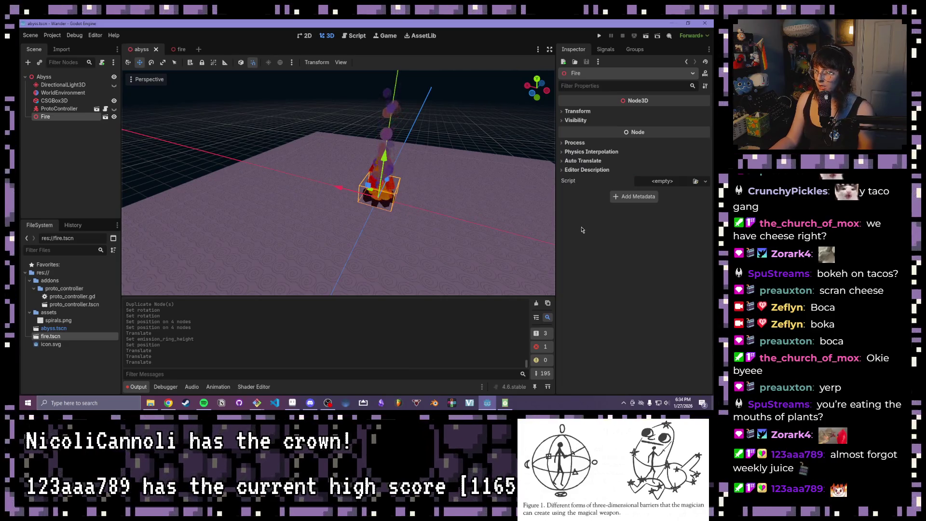
mouse_move(438, 233)
left_mouse_down()
mouse_move(367, 132)
mouse_move(288, 76)
left_mouse_up()
scroll(355, 136, "down", 5)
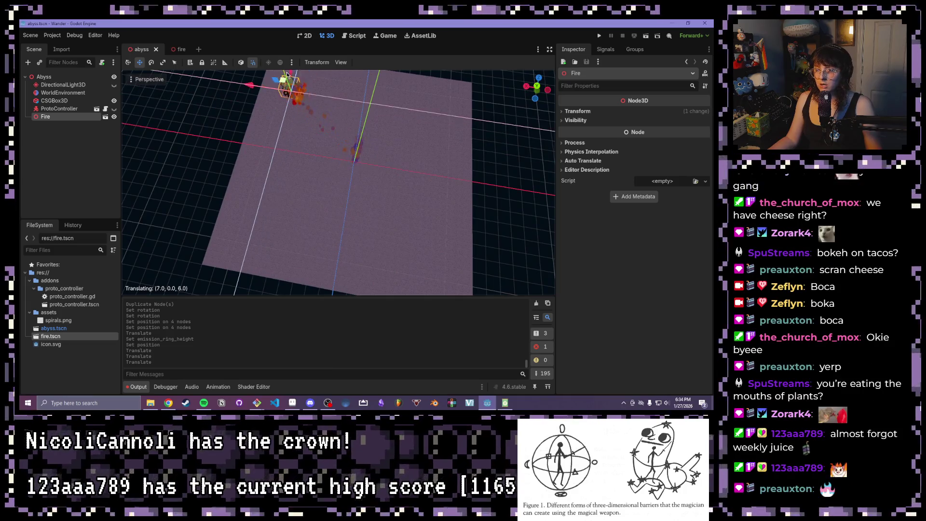
scroll(382, 192, "up", 3)
left_click_drag(534, 88, 539, 82)
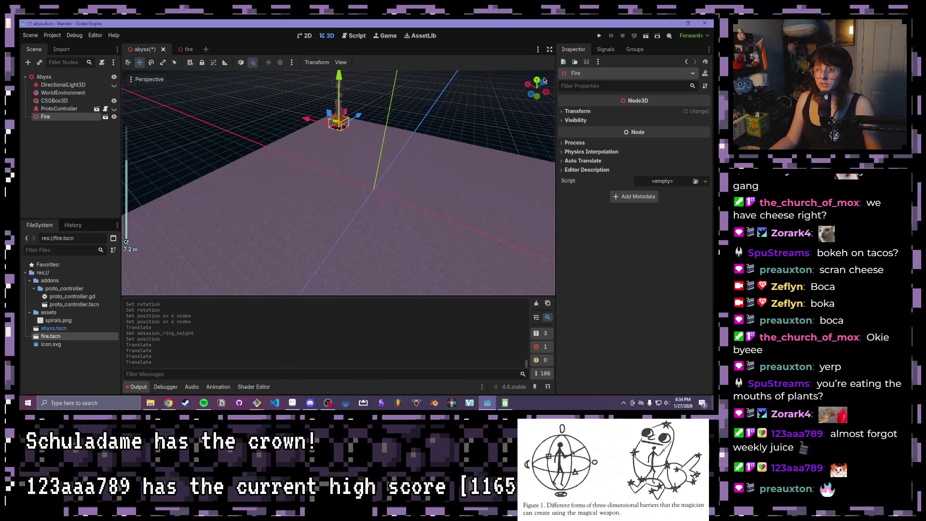
Step: Focus on the Fire instance and orbit to inspect its new position
key("f")
scroll(318, 151, "up", 3)
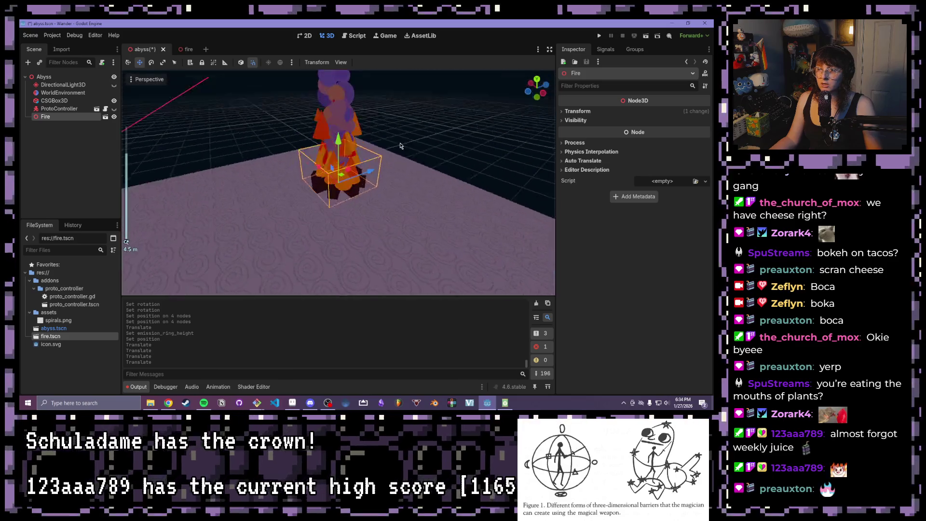
scroll(319, 151, "down", 3)
mouse_move(318, 150)
left_mouse_down()
mouse_move(426, 152)
mouse_move(407, 102)
mouse_move(357, 111)
mouse_move(328, 154)
mouse_move(253, 185)
left_mouse_up()
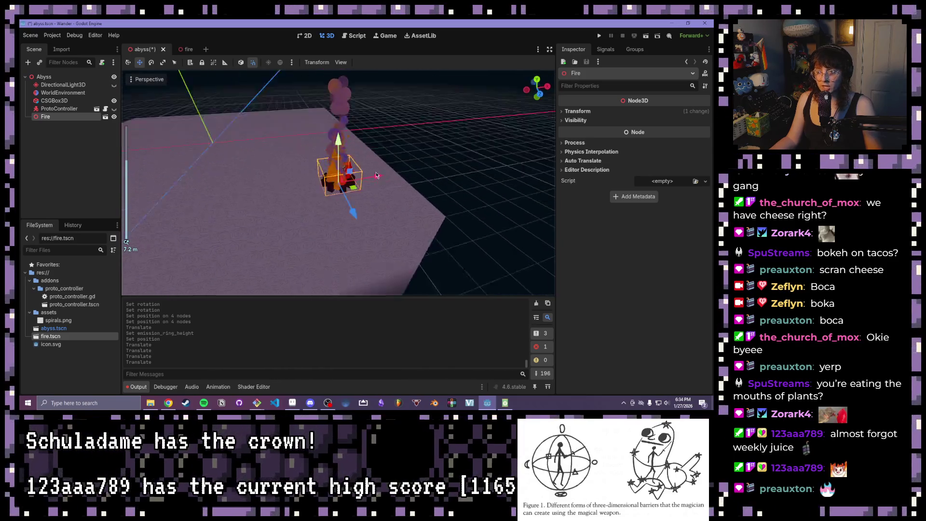
scroll(415, 126, "up", 2)
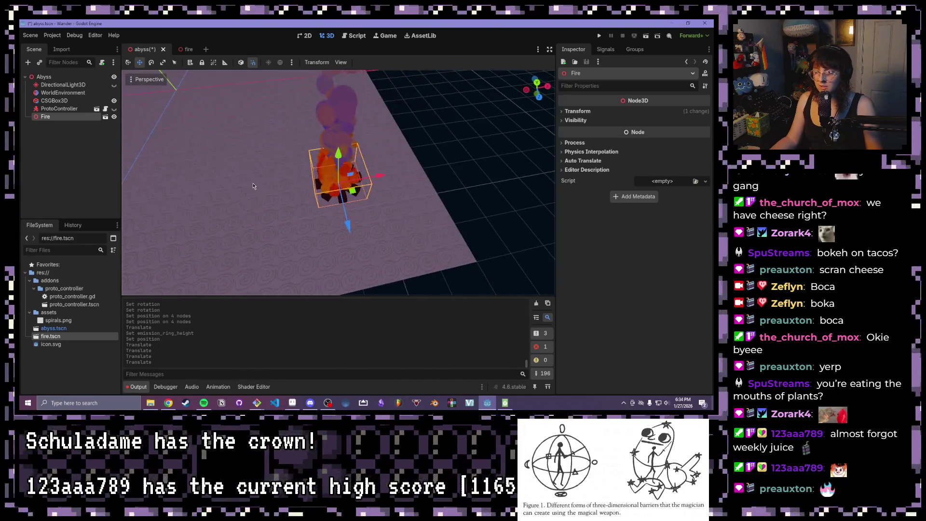
scroll(384, 163, "down", 2)
left_click_drag(384, 163, 362, 125)
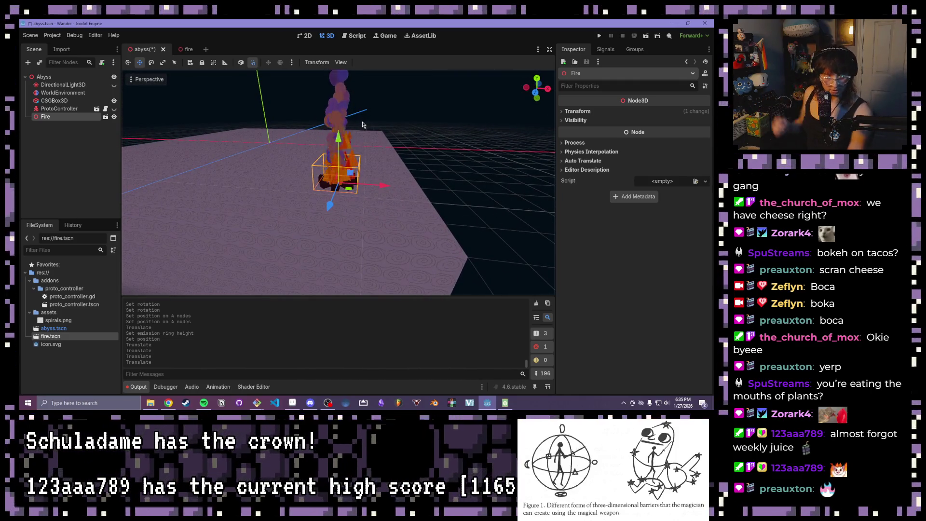
Step: Toggle DirectionalLight3D visibility on and off, then return to the fire scene
left_click(114, 85)
mouse_move(449, 158)
left_mouse_down()
mouse_move(280, 148)
mouse_move(241, 114)
mouse_move(131, 77)
left_mouse_up()
scroll(280, 148, "down", 2)
scroll(298, 132, "up", 2)
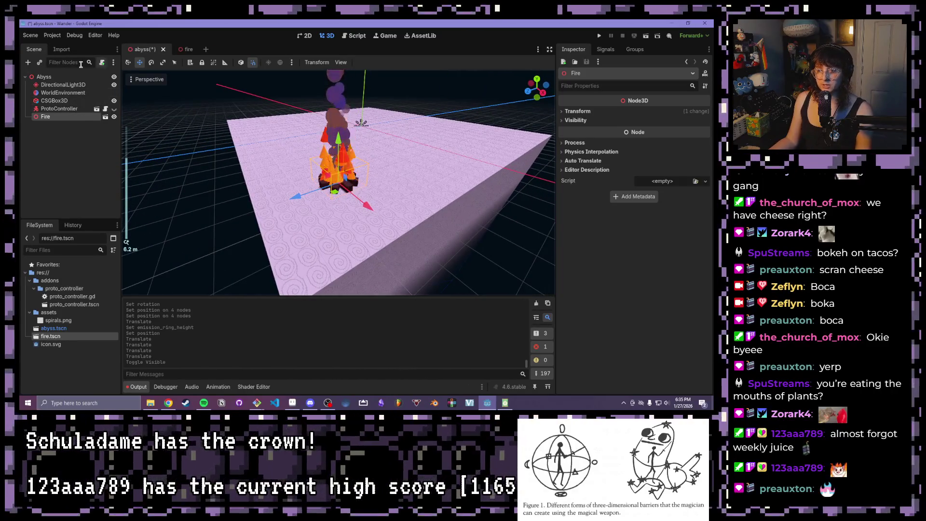
left_click(73, 85)
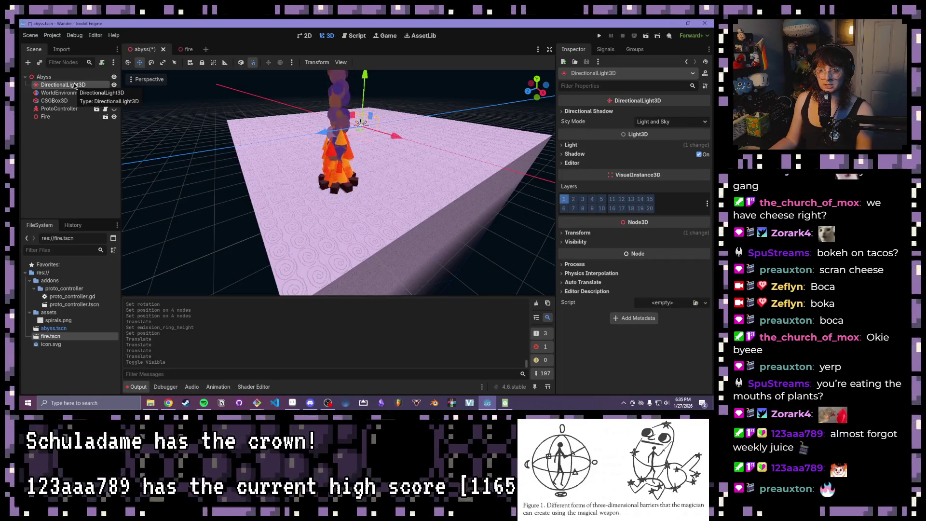
left_click(113, 84)
left_click(189, 50)
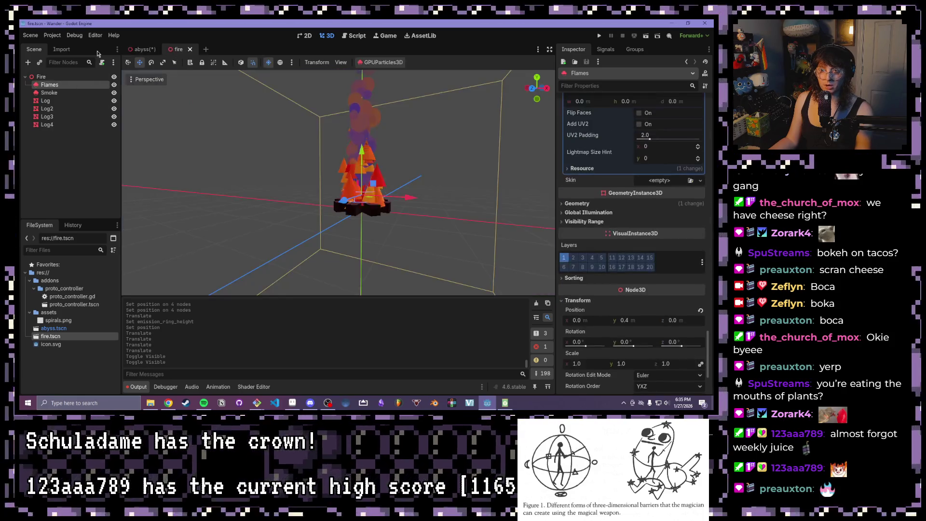
Step: Add an OmniLight3D child to the Fire root node, found by searching 'poi'
left_click(41, 77)
left_click(28, 62)
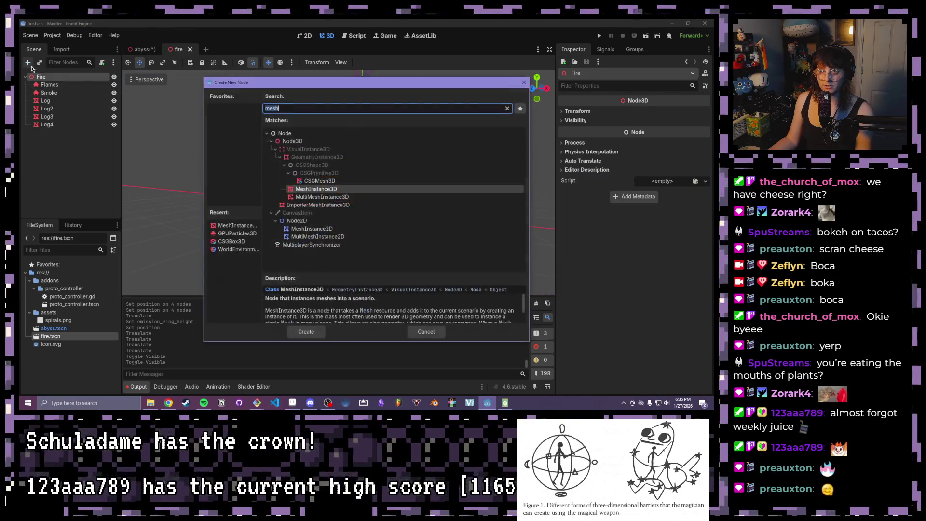
type("po")
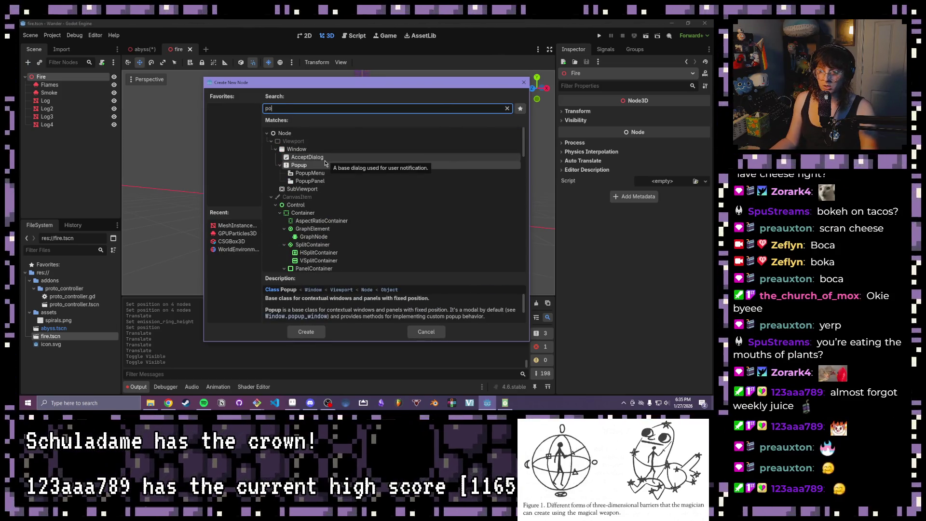
type("in")
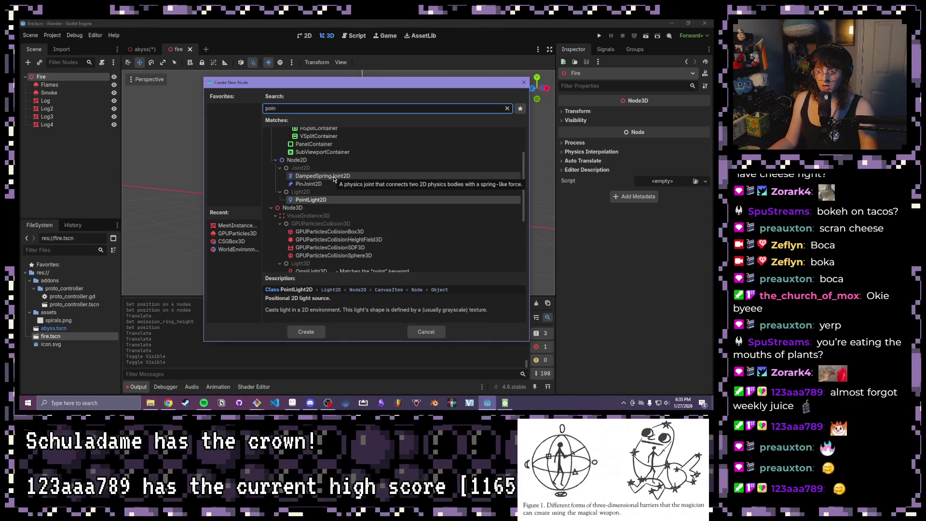
scroll(330, 176, "down", 2)
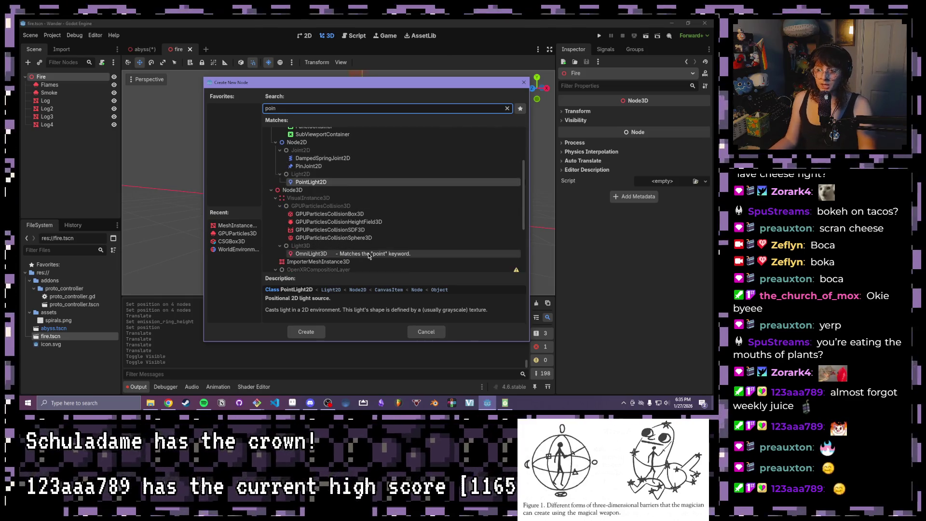
double_click(335, 234)
scroll(453, 222, "down", 2)
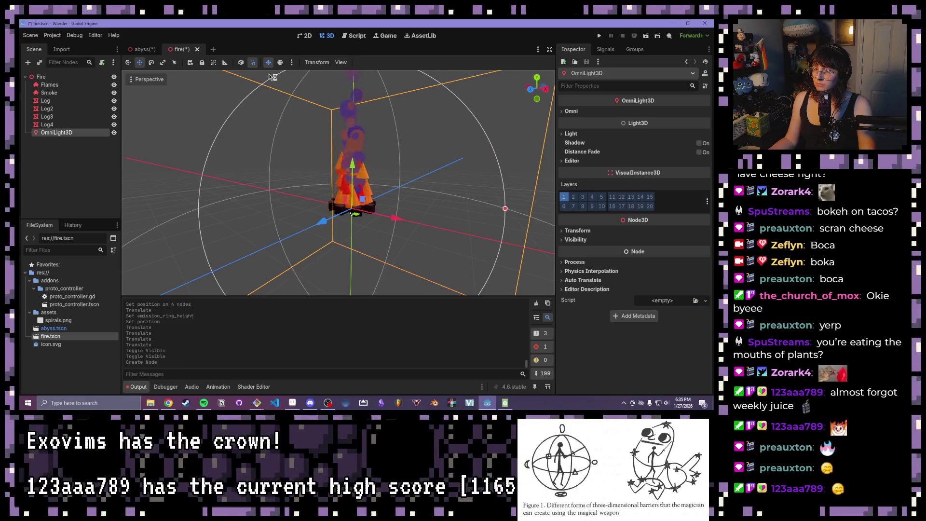
Step: Turn off the preview sun and environment and raise the OmniLight3D above the campfire
left_click(280, 62)
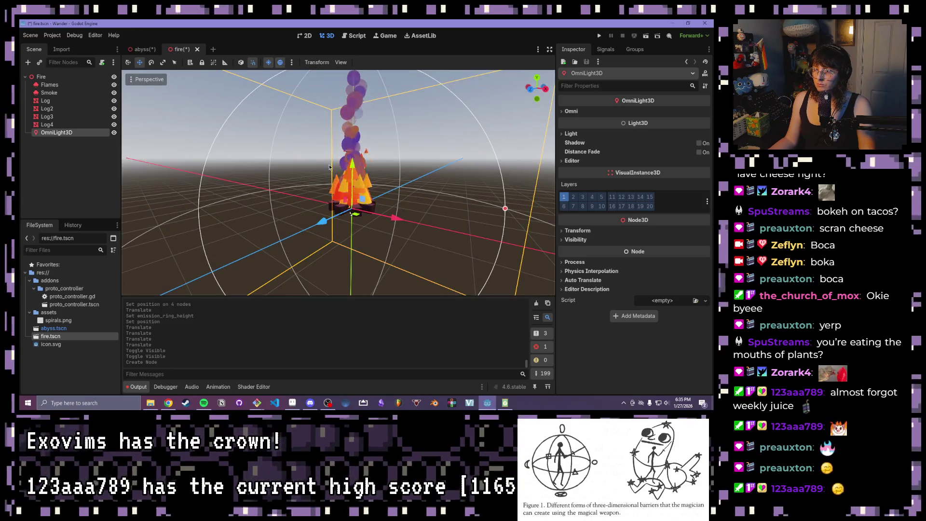
key("shift+alt+e")
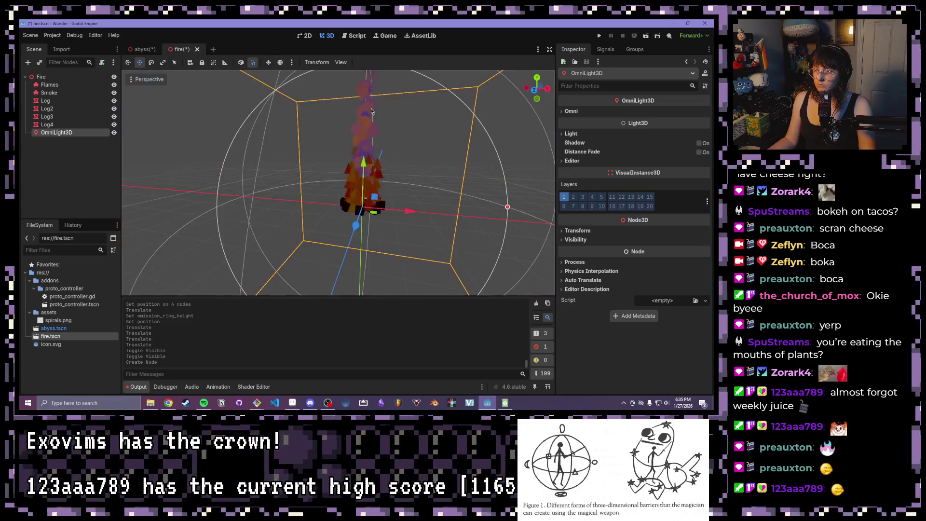
left_click_drag(363, 152, 363, 145)
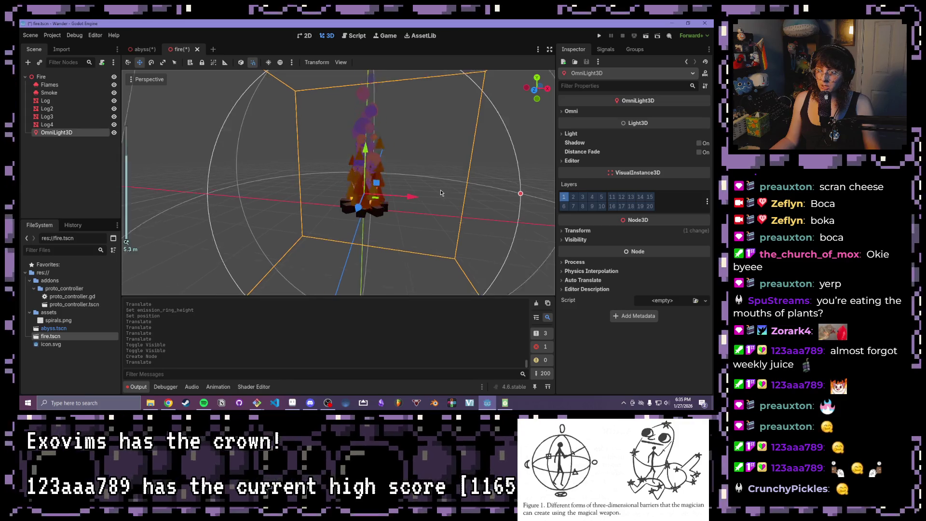
scroll(460, 216, "up", 5)
scroll(427, 223, "down", 4)
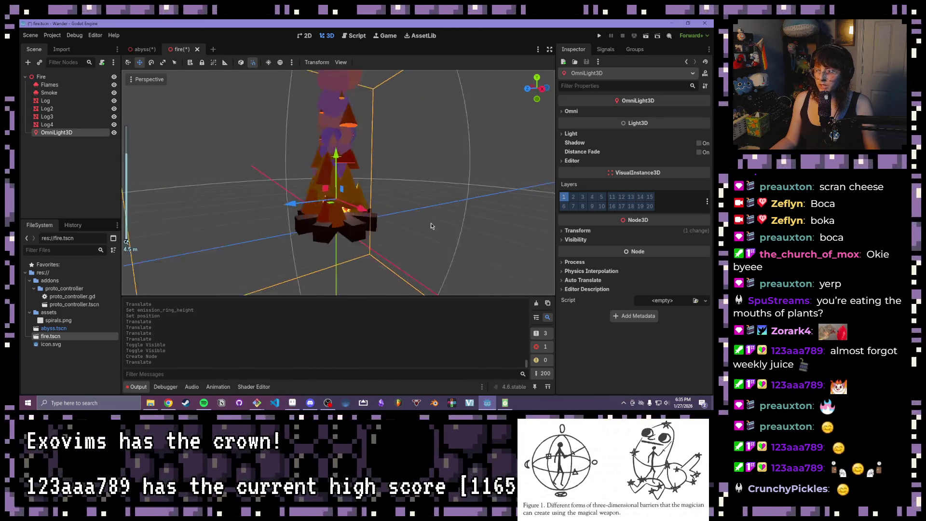
Step: Set the omni light's Range to 3.644 and review its Shadow Mode and Light settings
left_click(598, 111)
left_click_drag(653, 125, 650, 125)
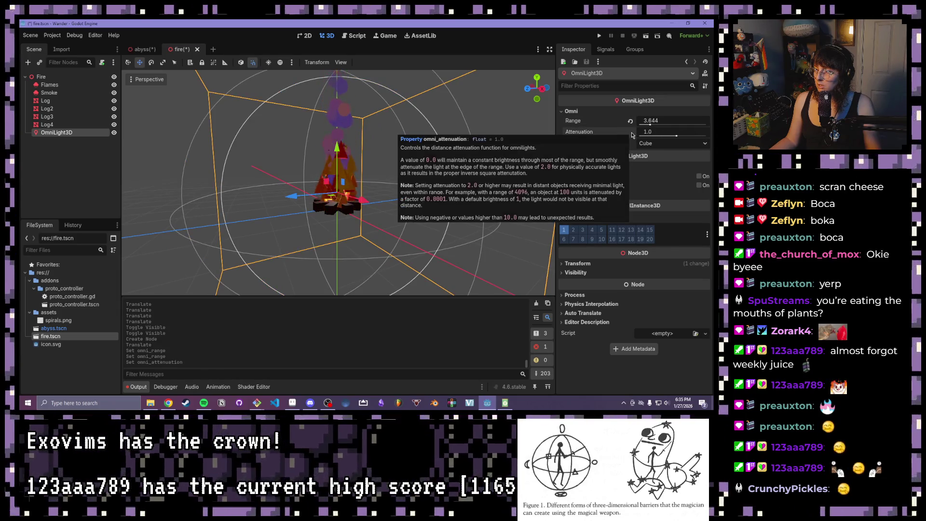
left_click(666, 145)
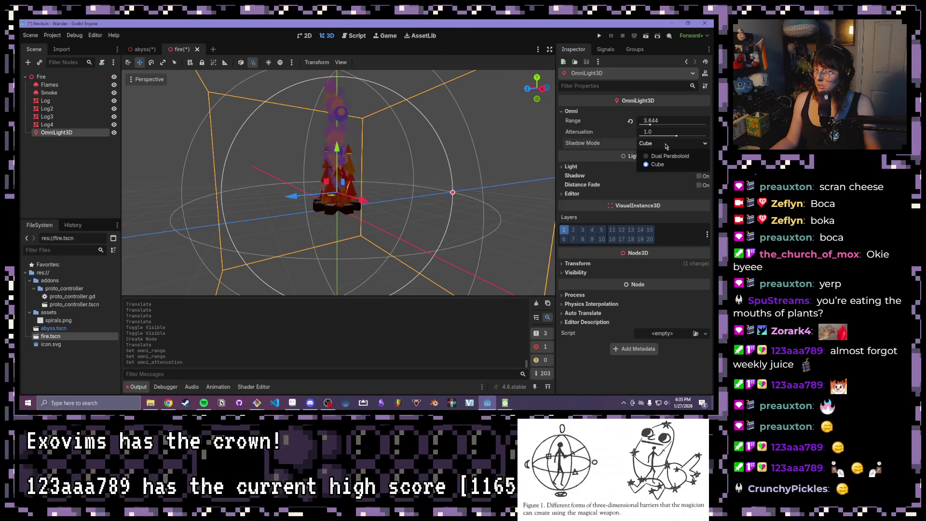
scroll(512, 152, "up", 5)
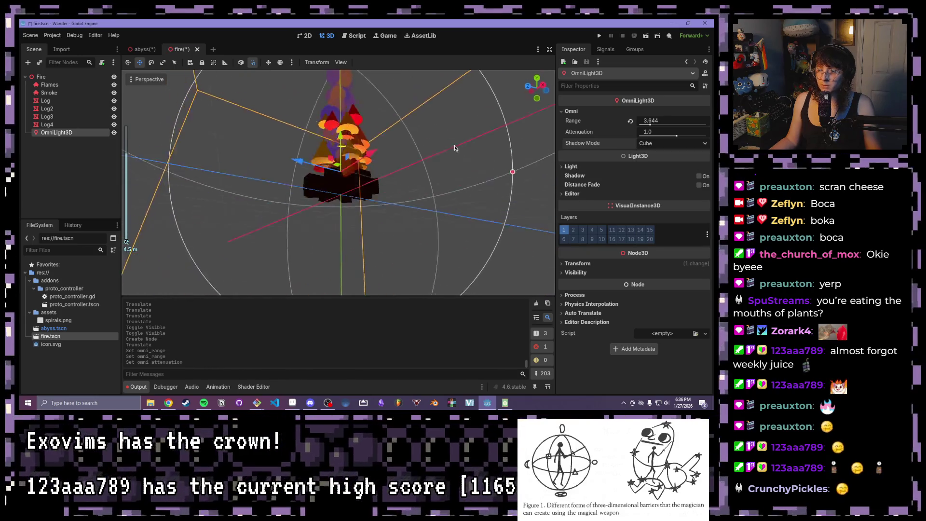
scroll(447, 174, "down", 4)
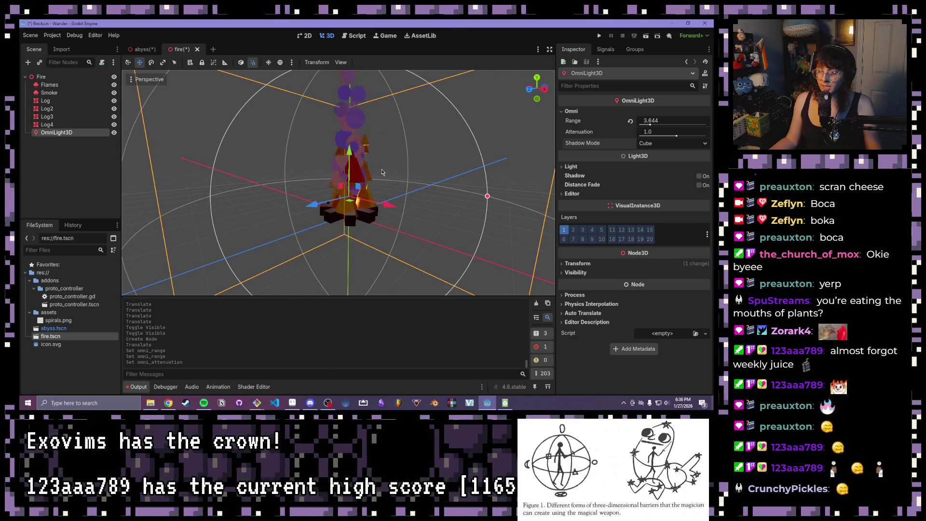
left_click(571, 167)
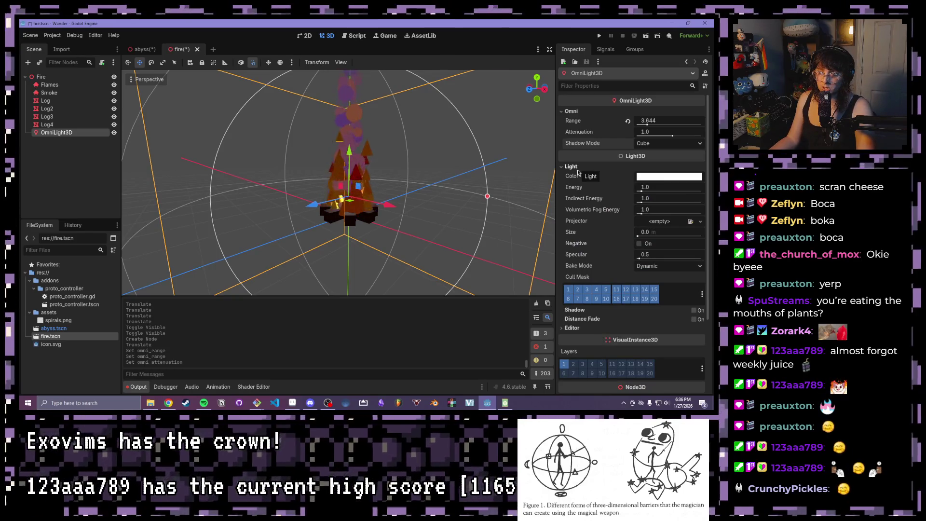
left_click(571, 167)
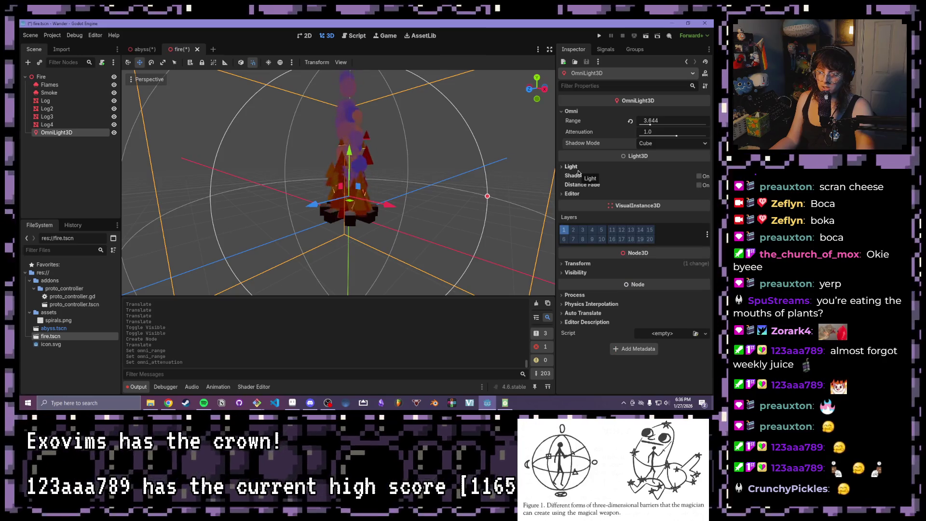
left_click(47, 94)
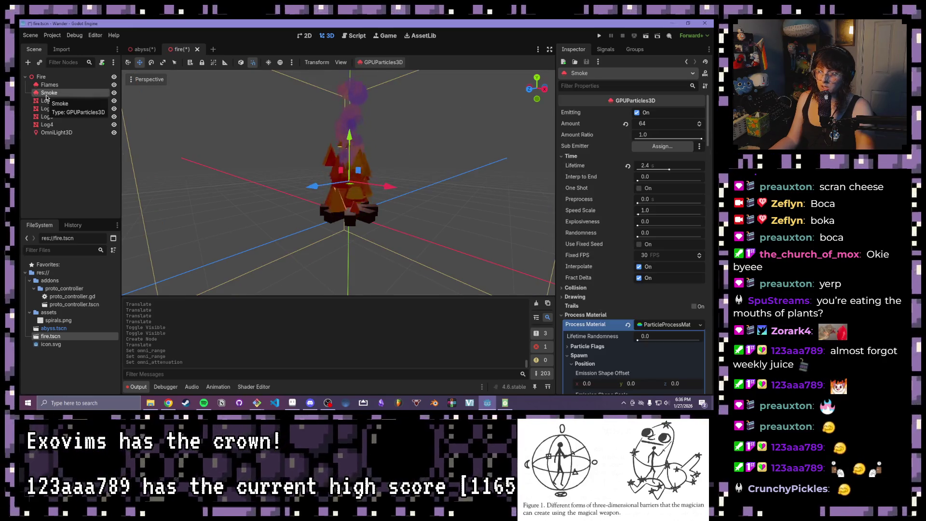
Step: Set the Flames draw-pass material's Shading Mode to Unshaded
left_click(49, 85)
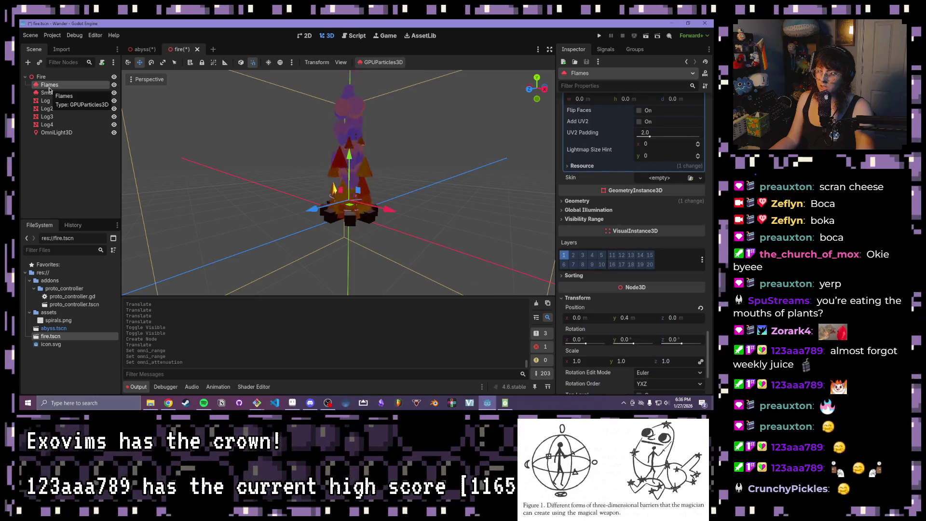
scroll(598, 212, "down", 4)
scroll(598, 211, "up", 12)
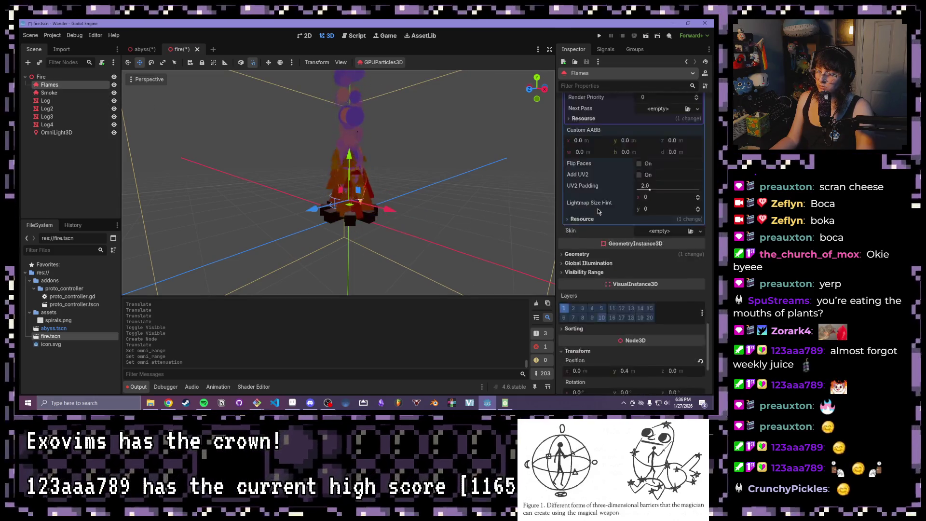
scroll(598, 211, "up", 10)
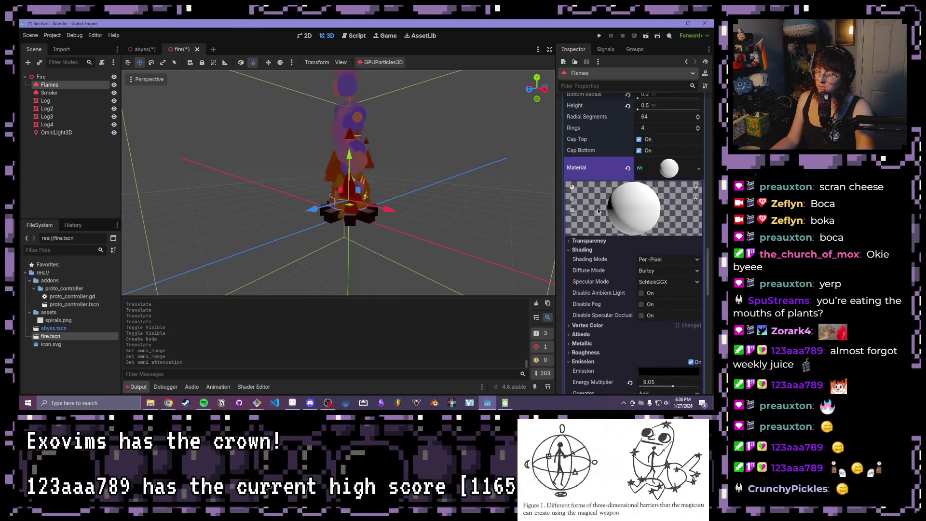
left_click(664, 274)
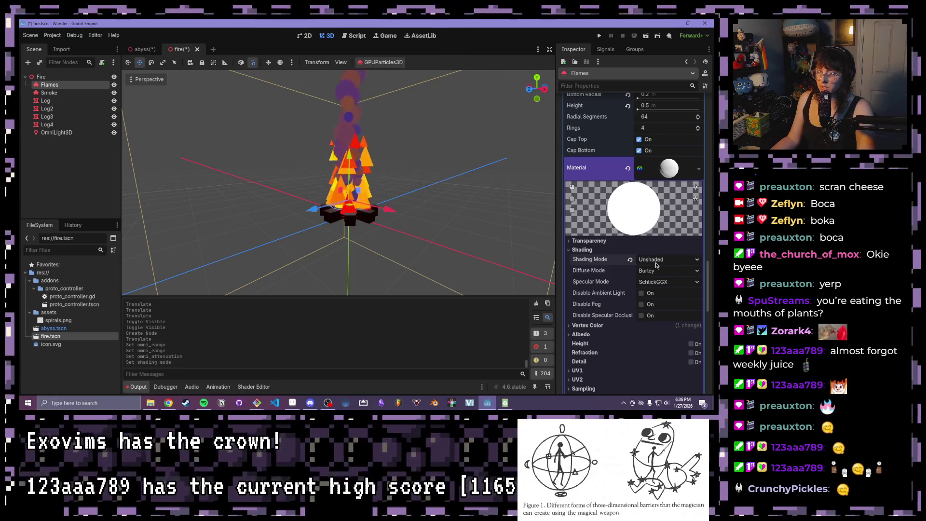
left_click(55, 93)
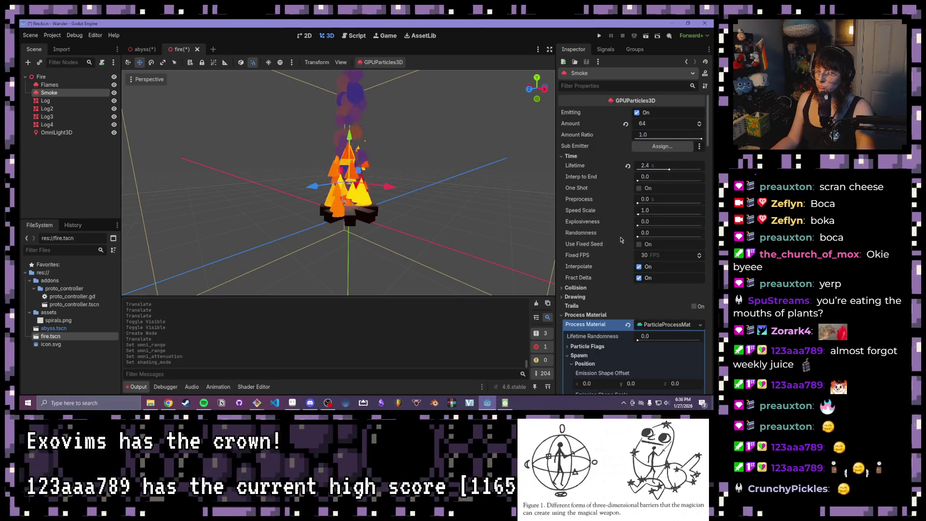
Step: Expand the Smoke material's Shading settings and make it Unshaded too
scroll(617, 239, "down", 6)
scroll(613, 239, "down", 10)
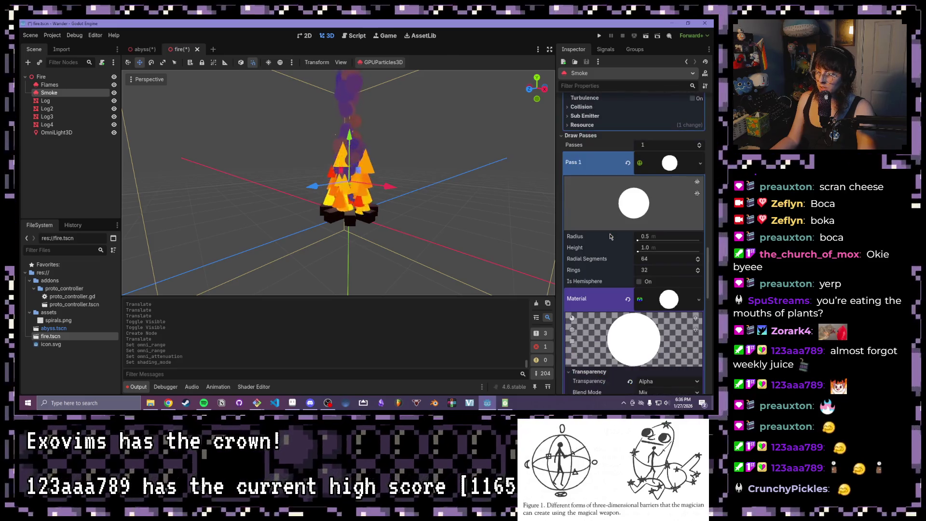
scroll(610, 236, "down", 2)
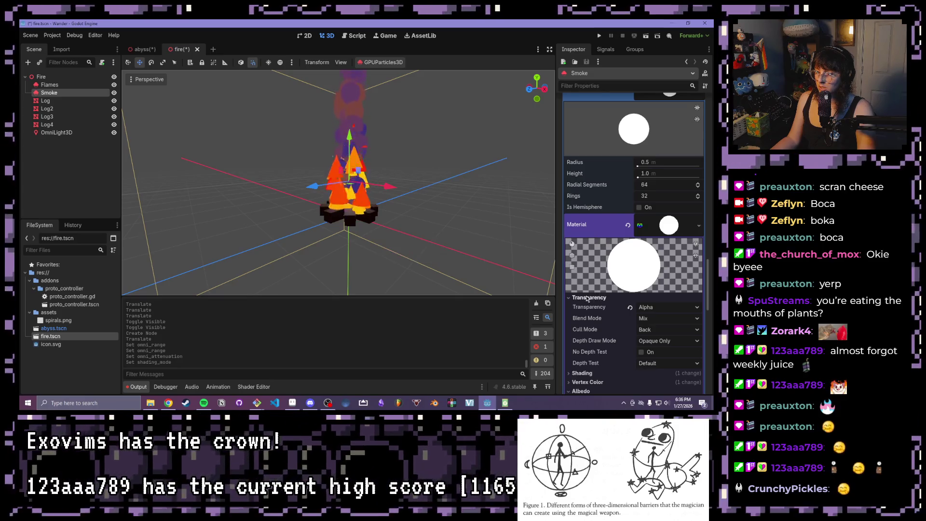
scroll(587, 301, "down", 1)
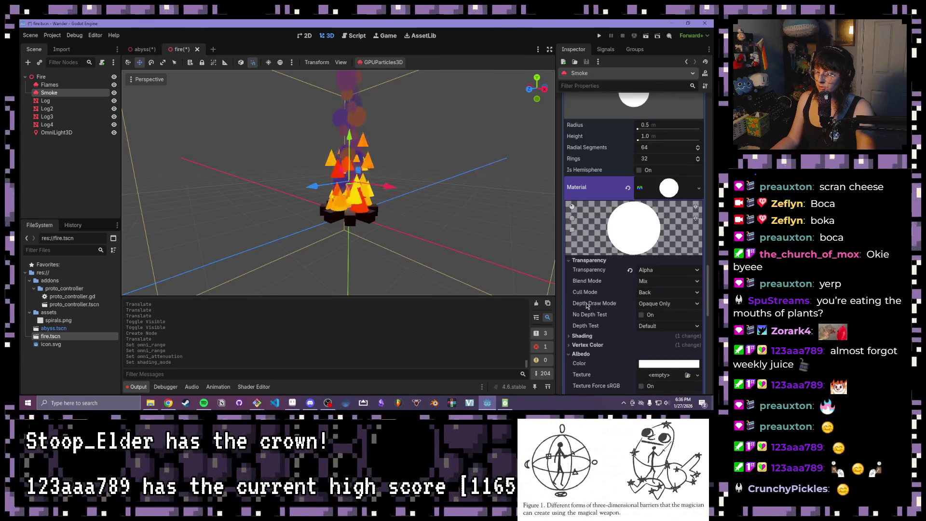
left_click(582, 336)
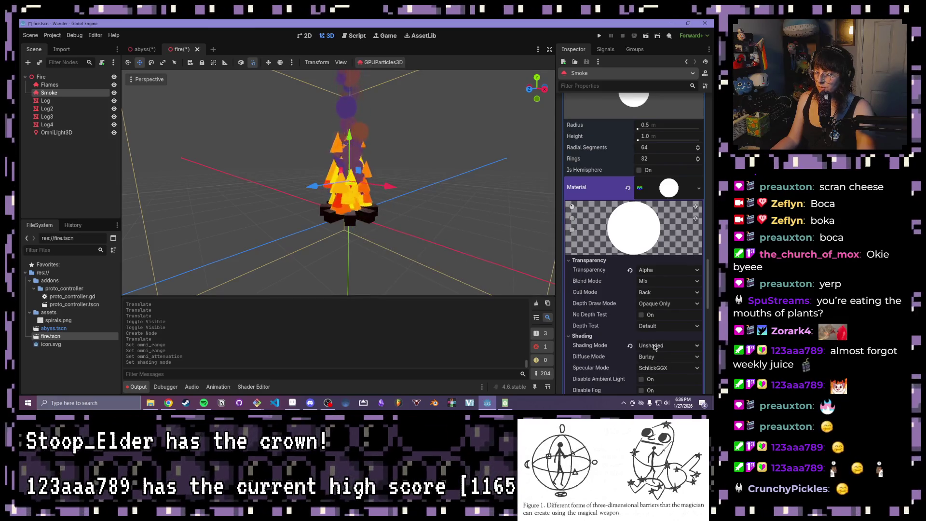
scroll(586, 336, "down", 1)
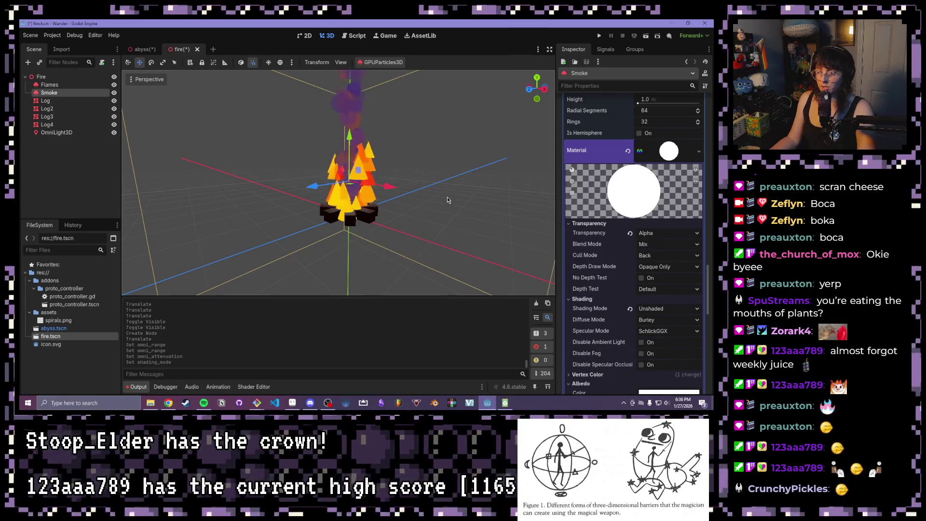
scroll(440, 189, "up", 3)
Step: Revert the campfire OmniLight3D's Range to its default 5.0
mouse_move(440, 189)
left_mouse_down()
mouse_move(366, 175)
mouse_move(317, 138)
mouse_move(413, 207)
mouse_move(459, 185)
left_mouse_up()
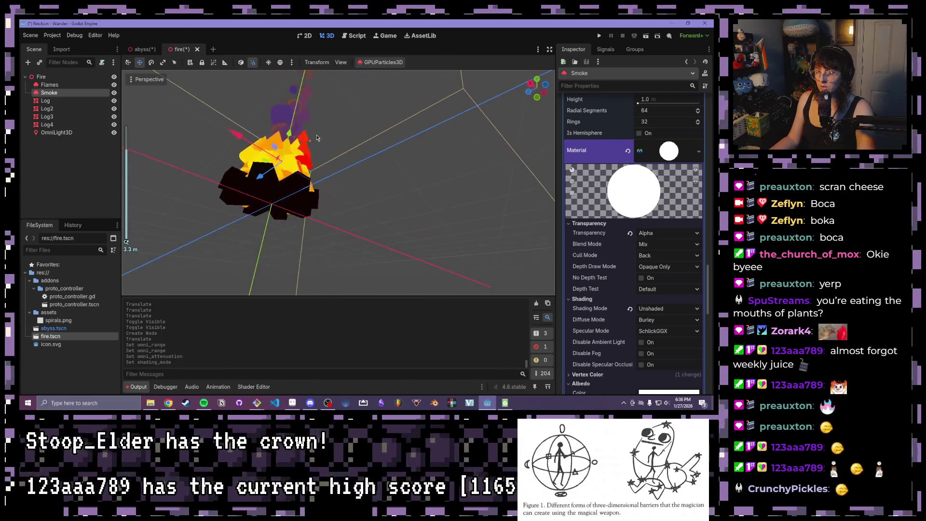
scroll(434, 201, "down", 3)
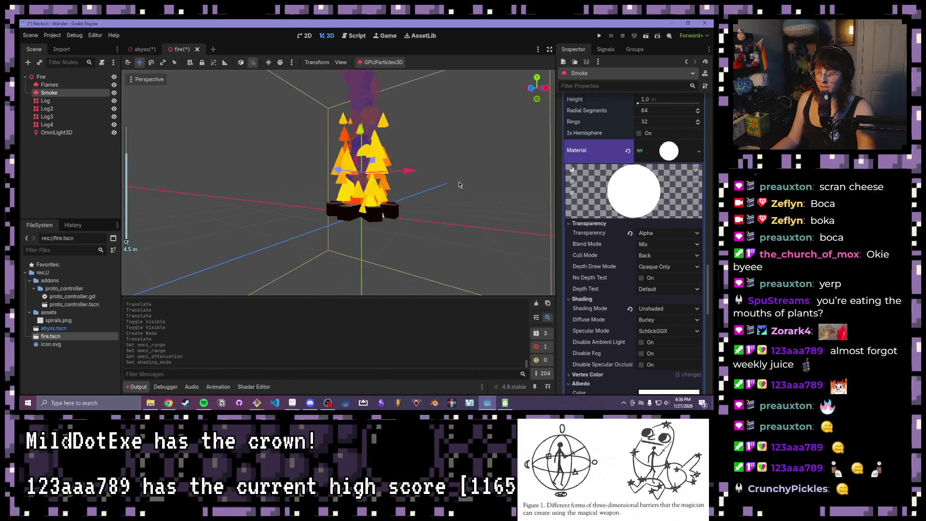
left_click(81, 133)
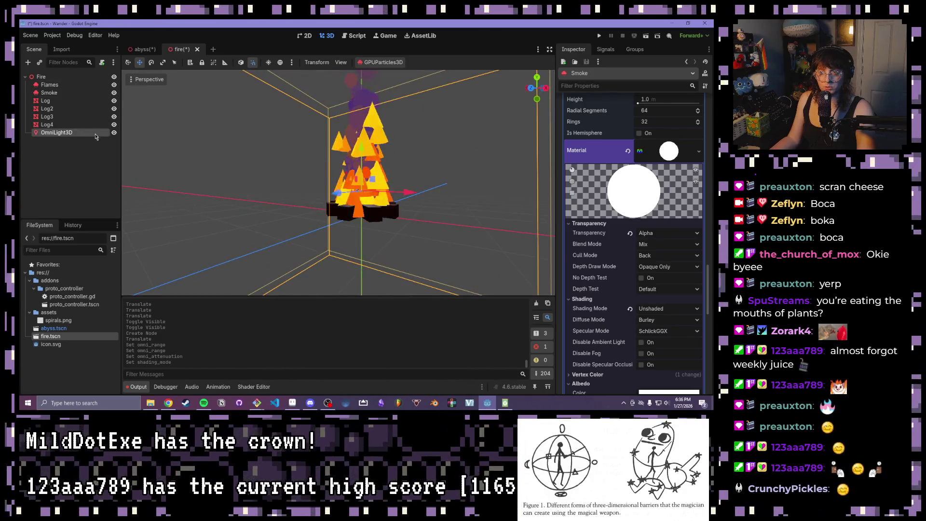
left_click(81, 133)
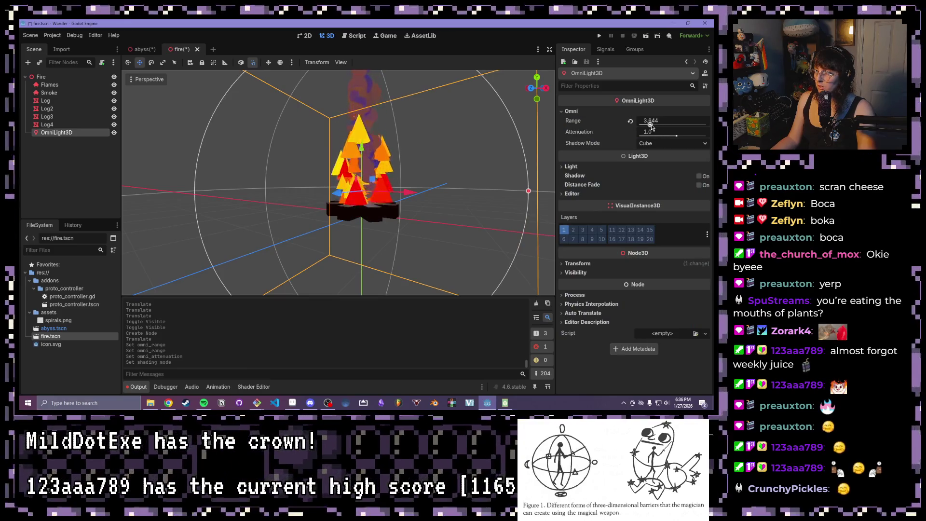
left_click(630, 121)
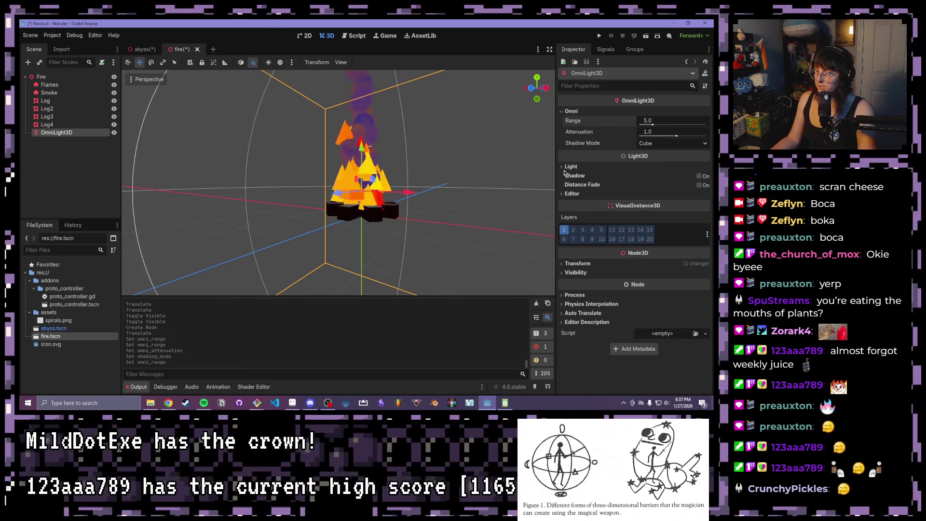
left_click(571, 167)
Step: Give the omni light energy 10.944 and the warm orange colour ff9861
left_click_drag(641, 191, 682, 194)
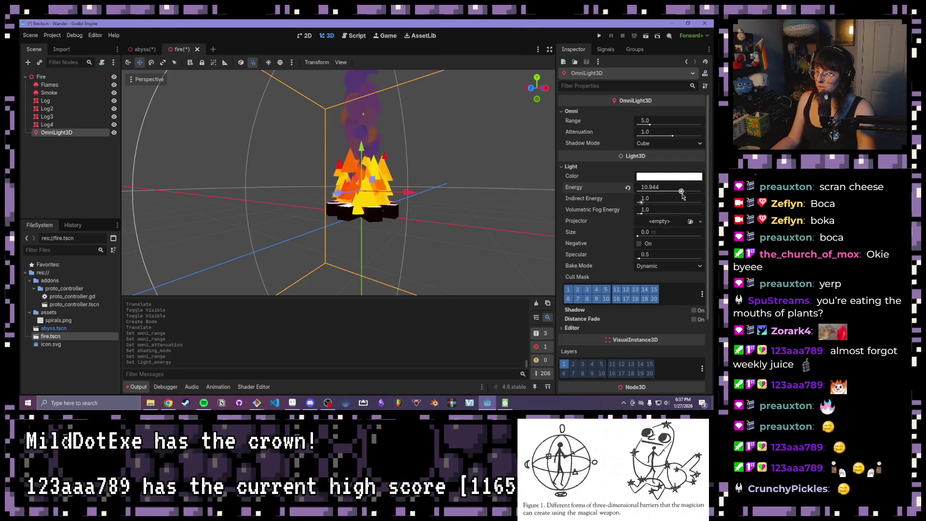
left_click(668, 177)
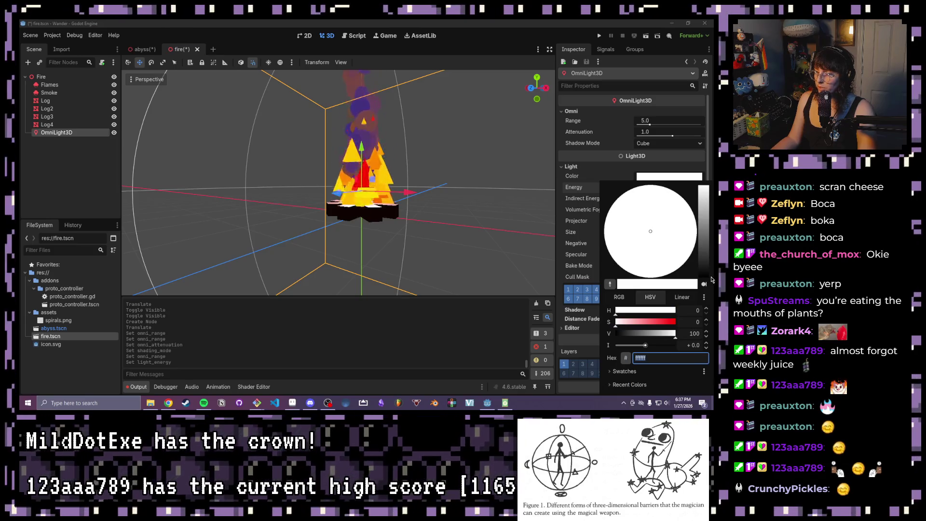
left_click(658, 256)
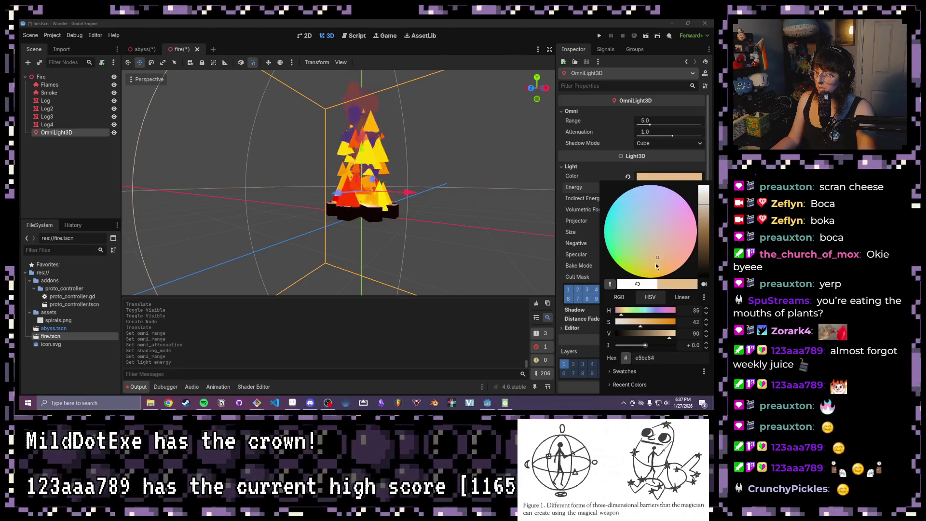
left_click_drag(676, 265, 674, 264)
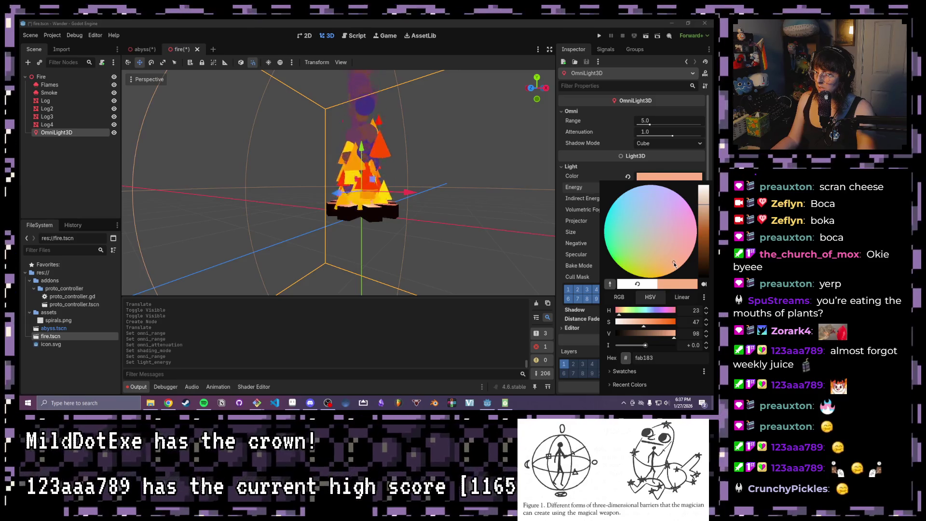
left_click(657, 321)
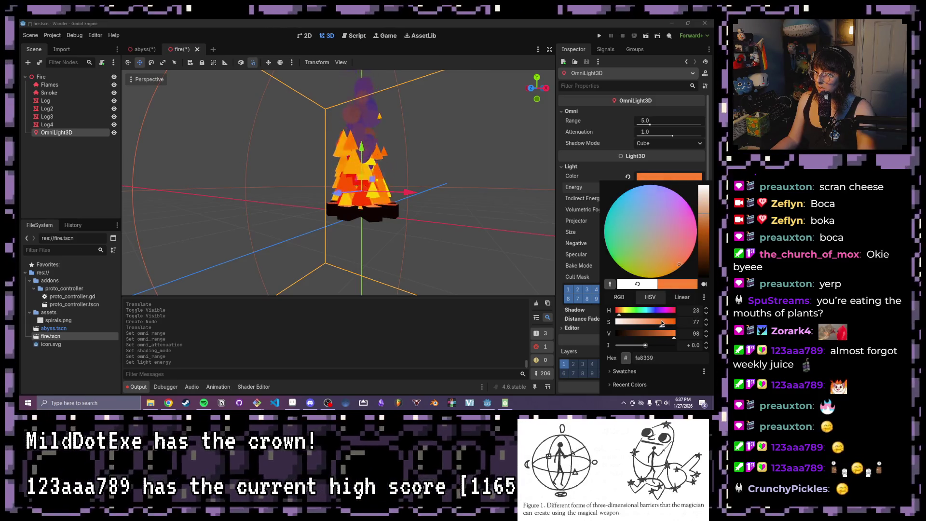
left_click(671, 255)
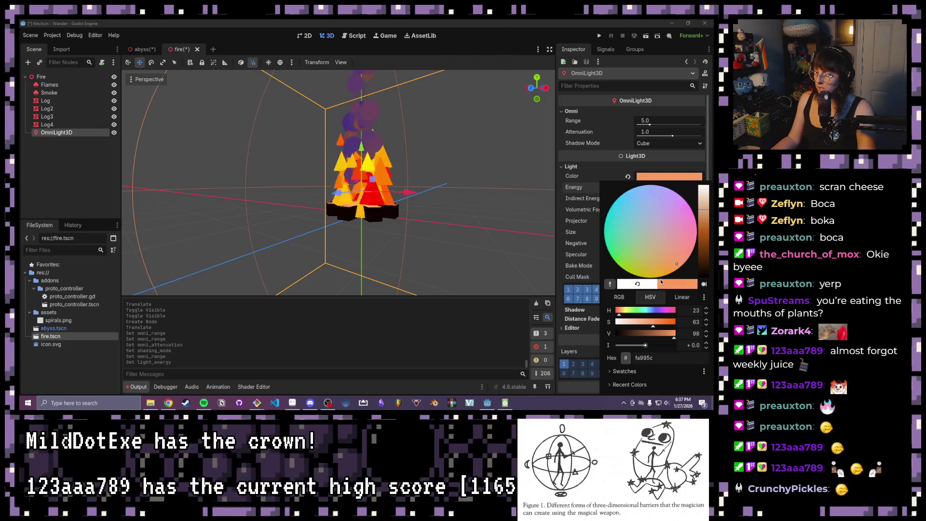
left_click(675, 259)
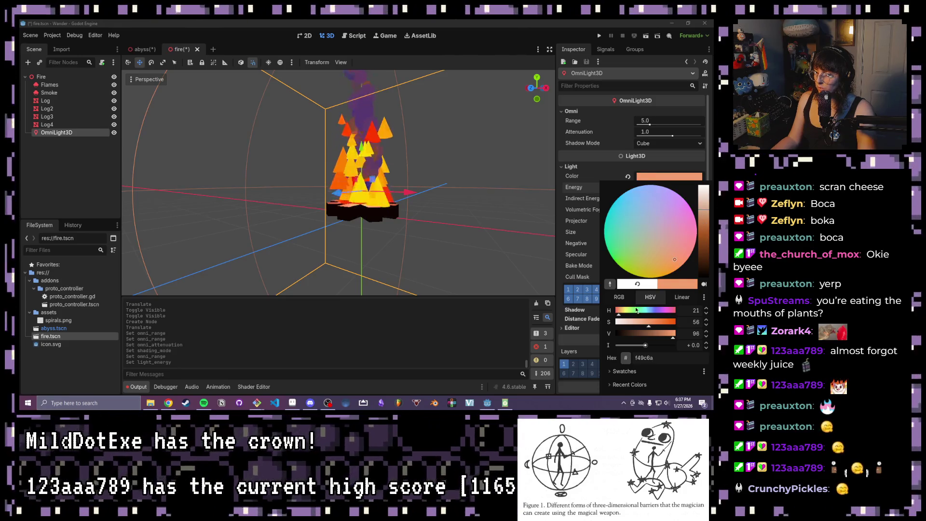
left_click(675, 332)
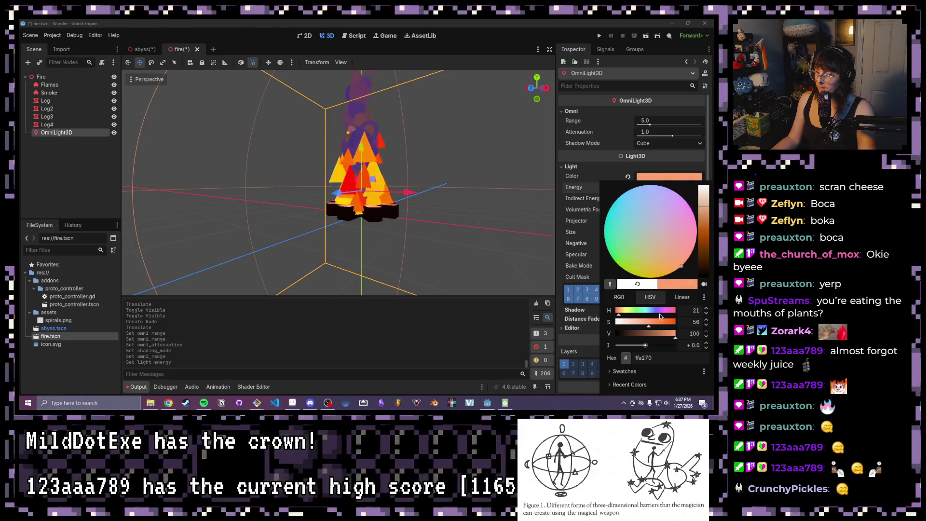
left_click(652, 321)
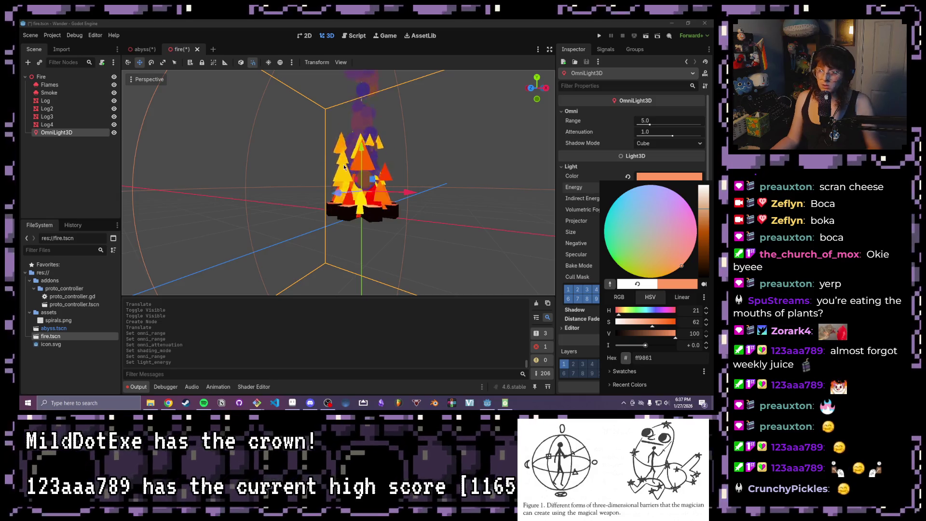
left_click(362, 151)
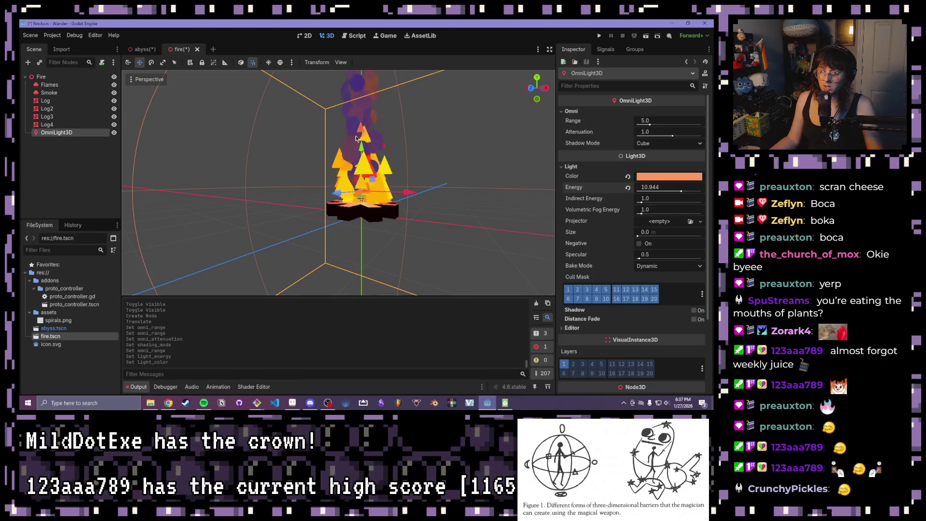
Step: Reposition the omni light over the fire in front view and save all scenes
left_click_drag(361, 151, 361, 140)
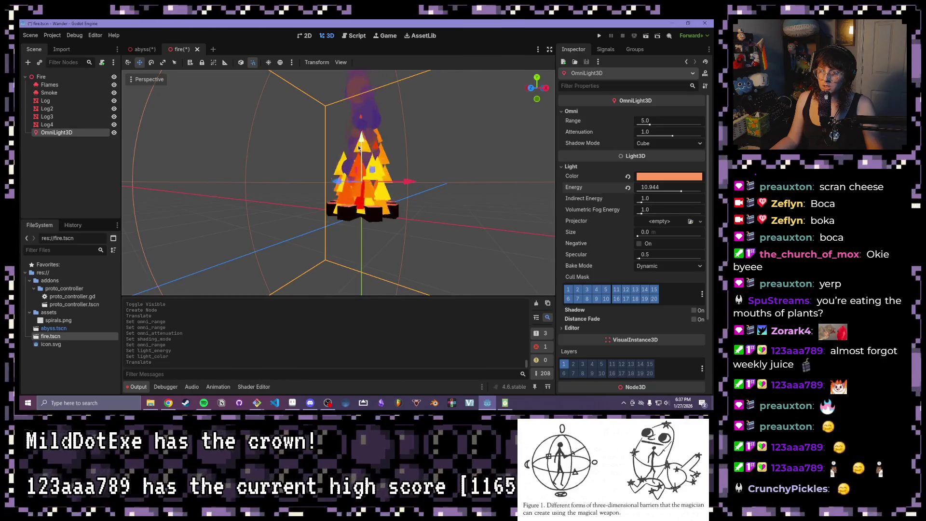
left_click(530, 87)
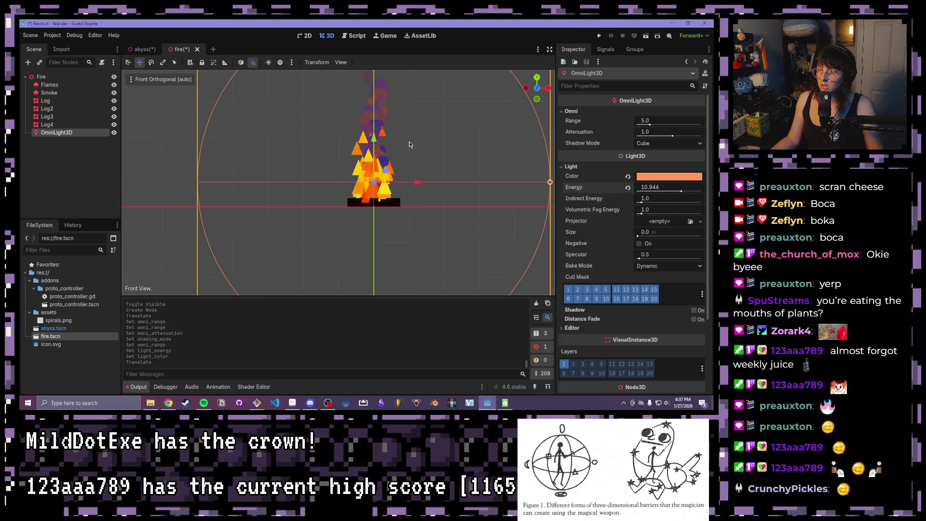
left_click_drag(372, 139, 378, 146)
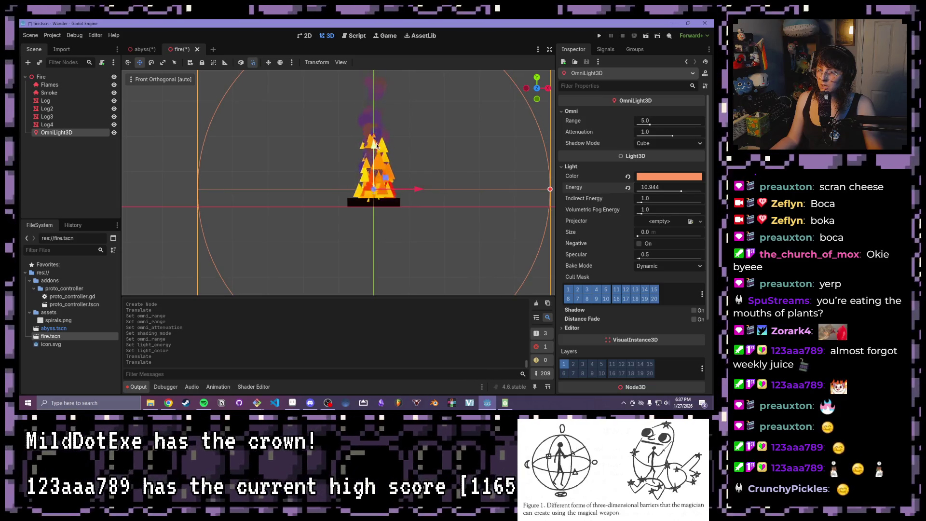
key("ctrl+shift+alt+s")
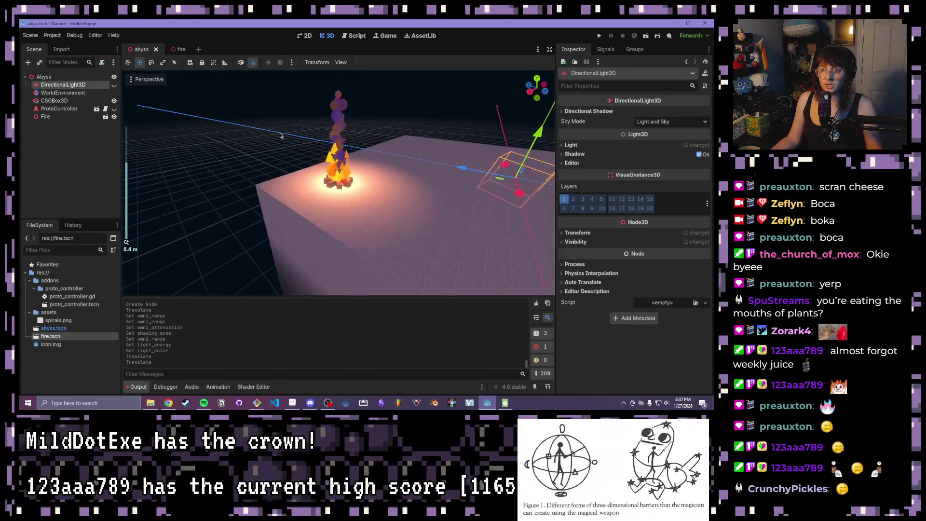
Step: Commit a light energy of 6.0 in the fire scene and save it
scroll(338, 184, "up", 3)
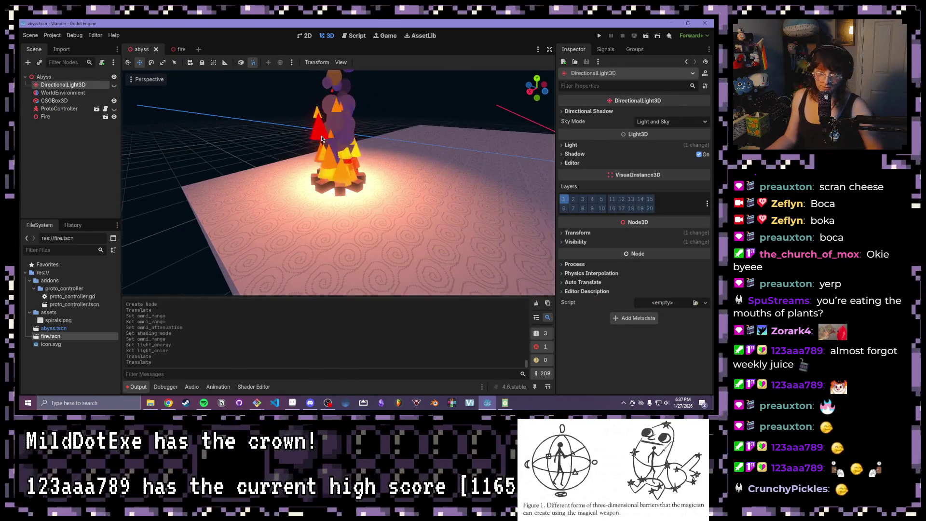
left_click(179, 49)
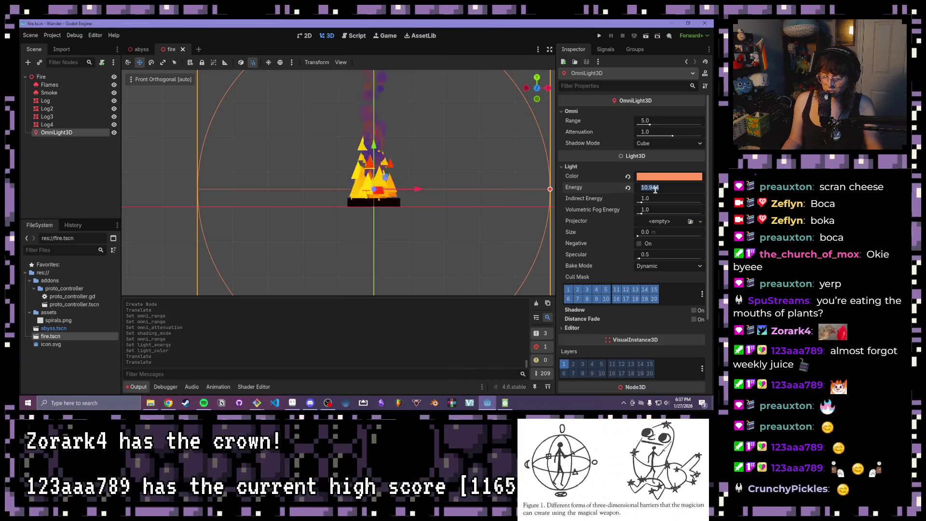
type("6")
key("Return")
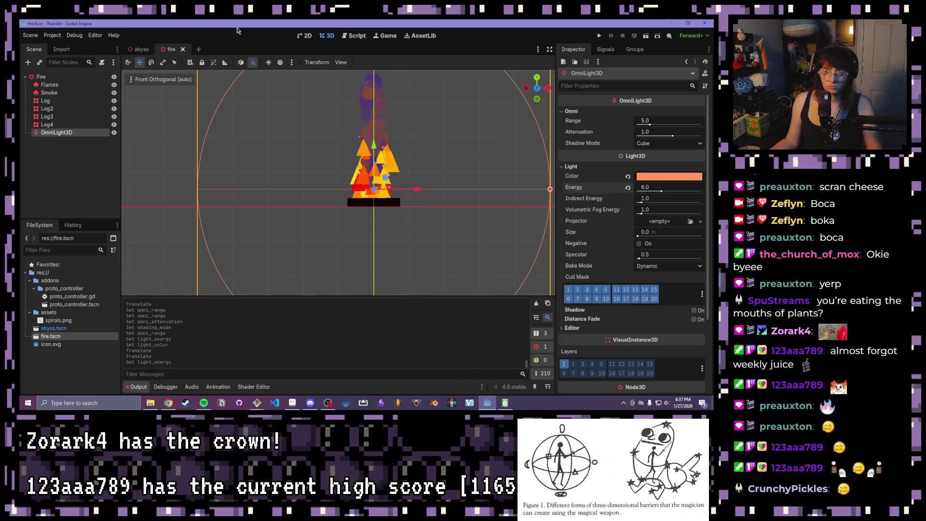
key("ctrl+s")
key("ctrl+Tab")
Step: Select the Fire instance in the abyss scene and compare it with the fire scene
scroll(338, 169, "down", 3)
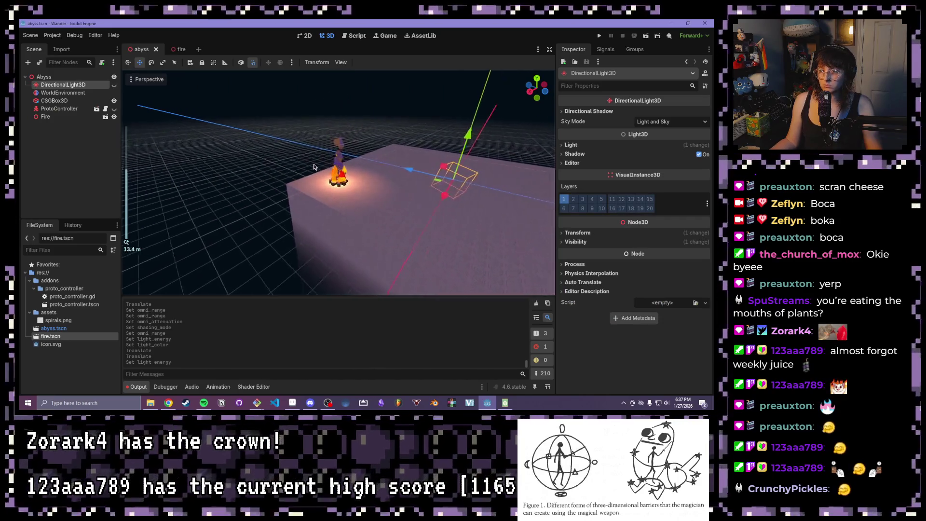
scroll(299, 169, "up", 2)
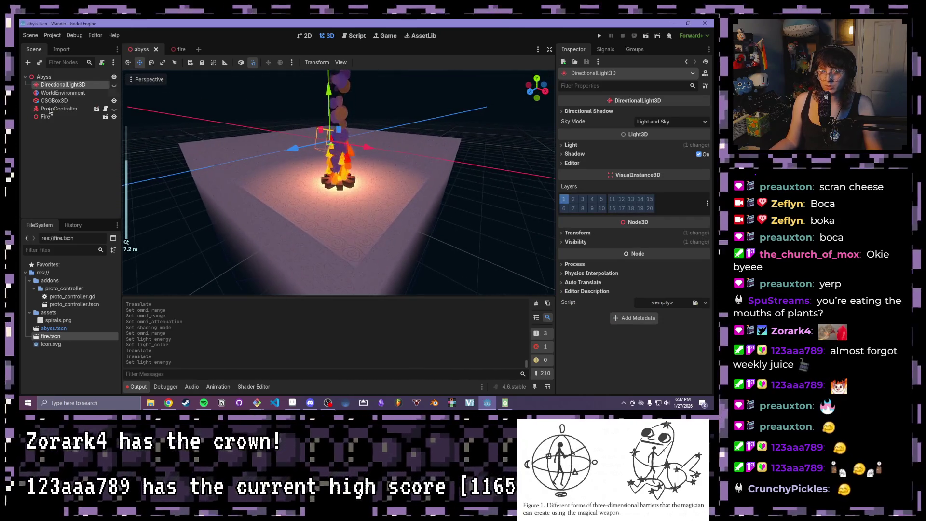
left_click(63, 119)
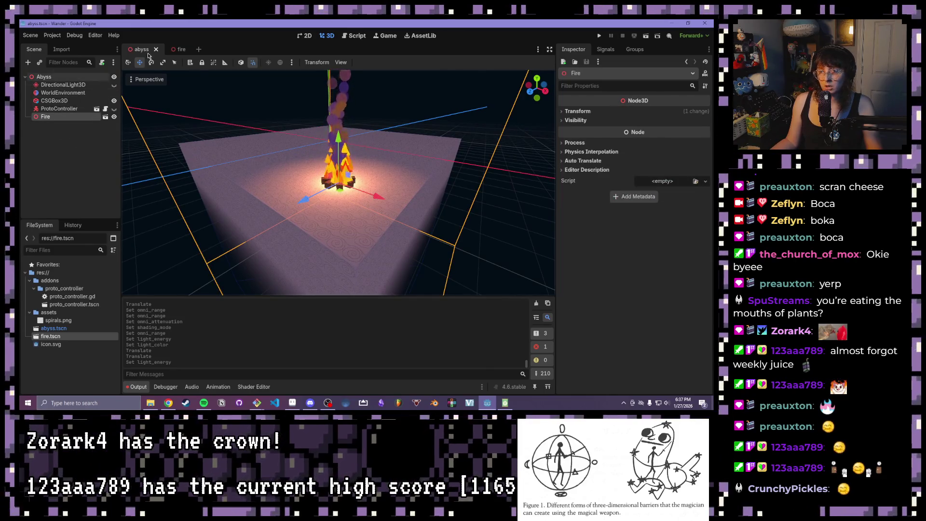
left_click(178, 49)
scroll(415, 154, "down", 3)
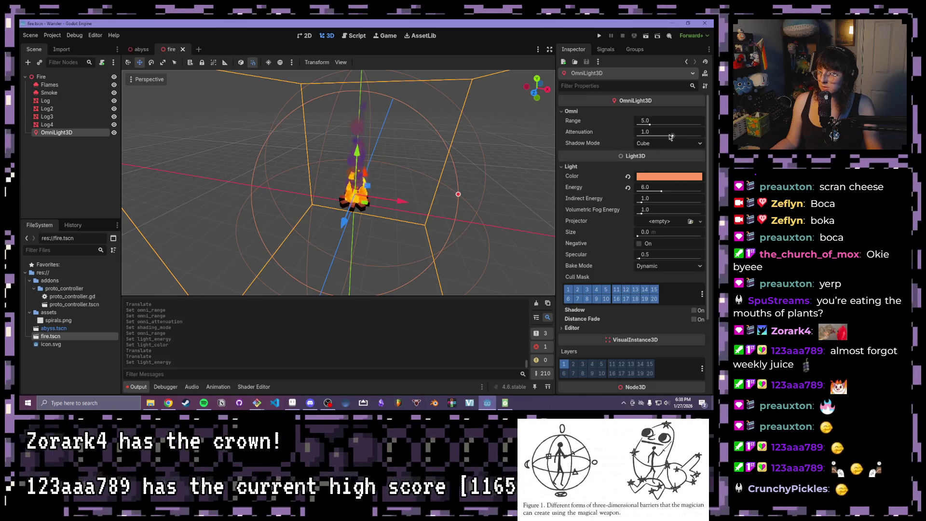
left_click(142, 48)
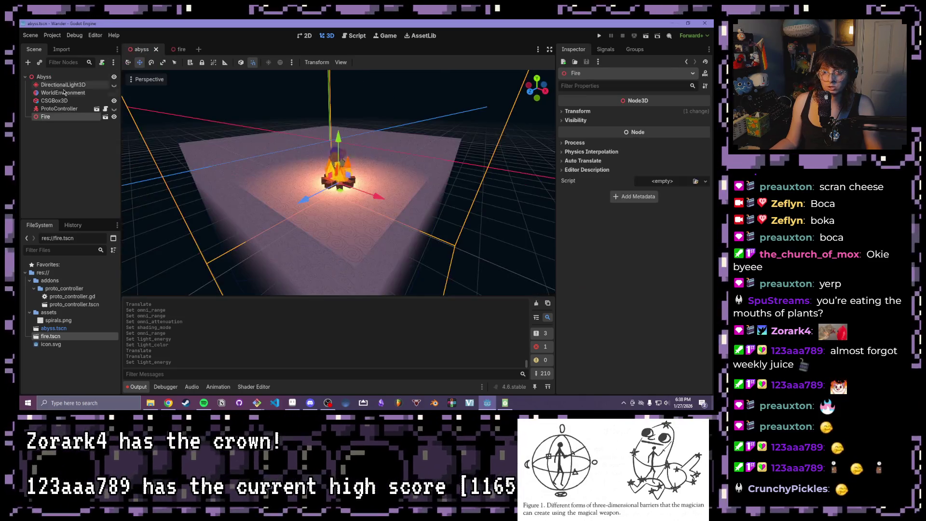
Step: Make the Fire instance's children editable and select its OmniLight3D
right_click(48, 117)
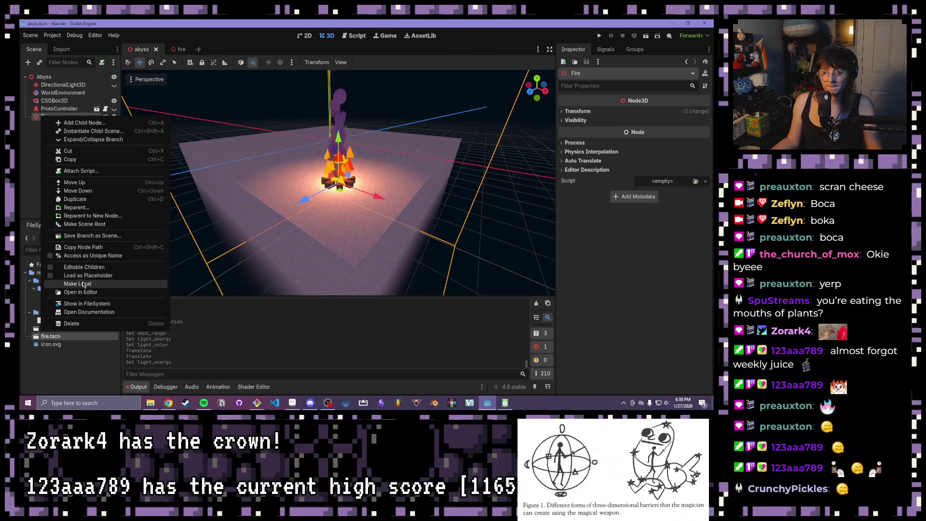
left_click(91, 268)
left_click(53, 172)
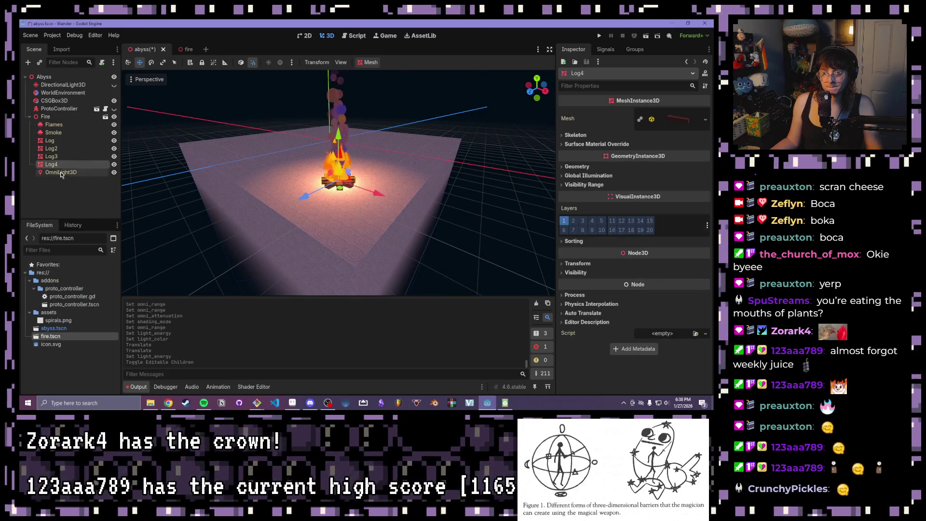
left_click(571, 111)
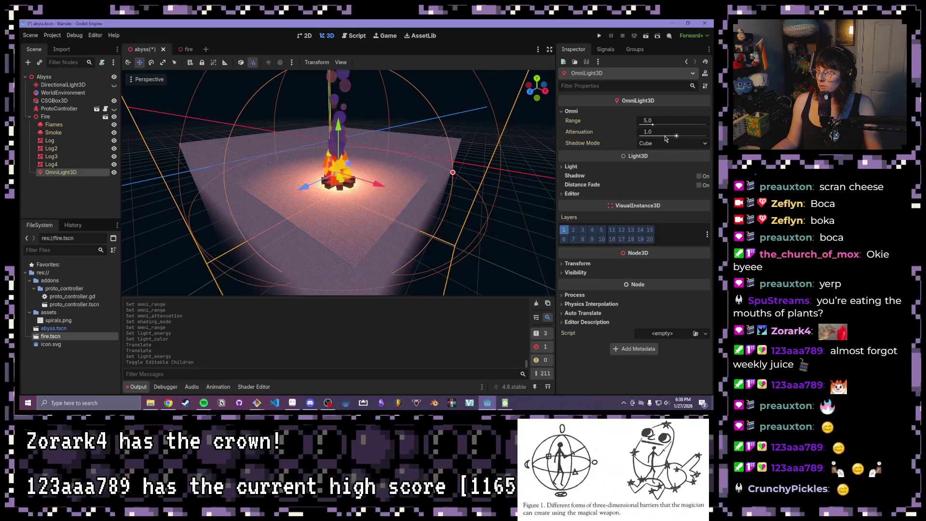
Step: Raise the omni light's attenuation to 2.625, then save and run the scene
mouse_move(673, 137)
left_mouse_down()
mouse_move(655, 137)
mouse_move(677, 137)
left_mouse_up()
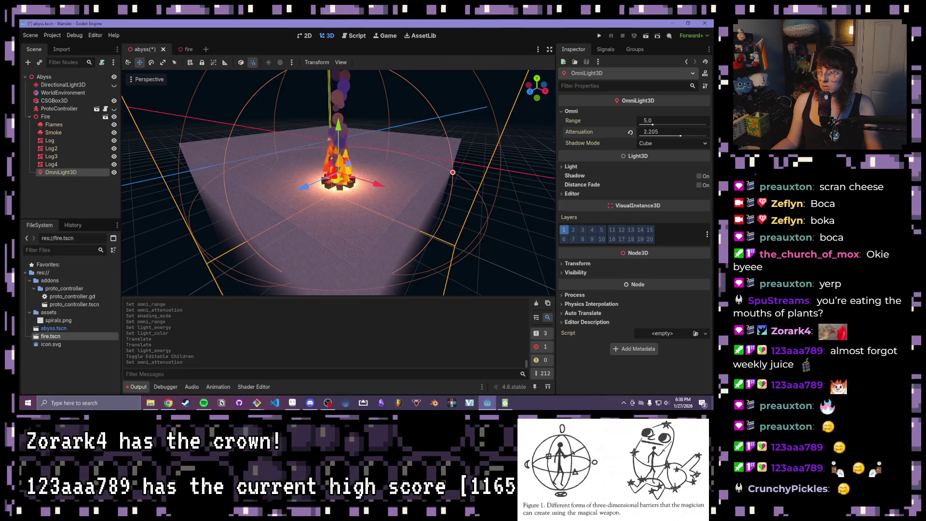
mouse_move(680, 135)
left_mouse_down()
mouse_move(641, 136)
mouse_move(681, 135)
left_mouse_up()
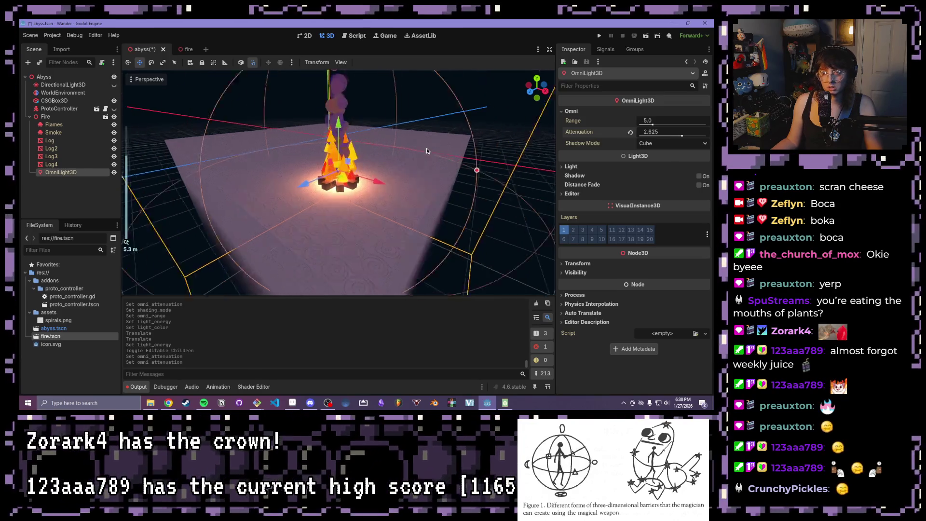
scroll(426, 148, "up", 5)
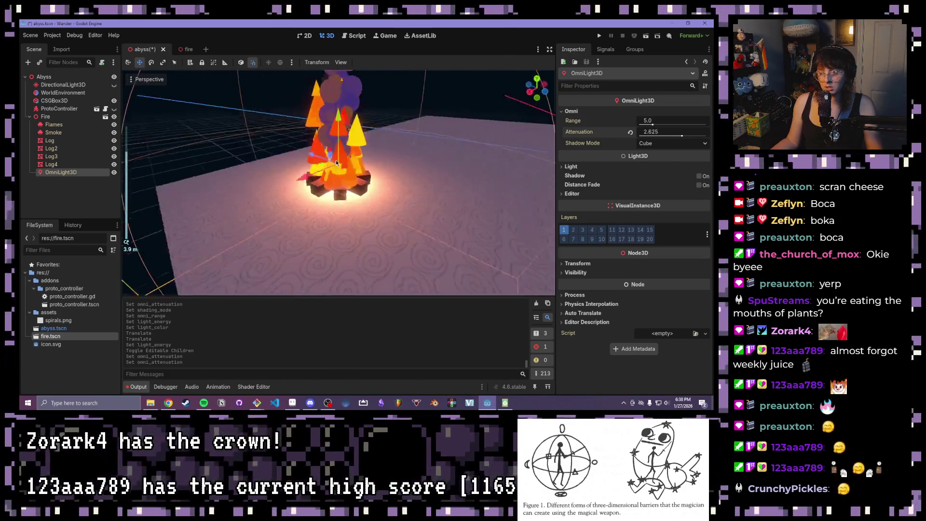
scroll(336, 163, "down", 5)
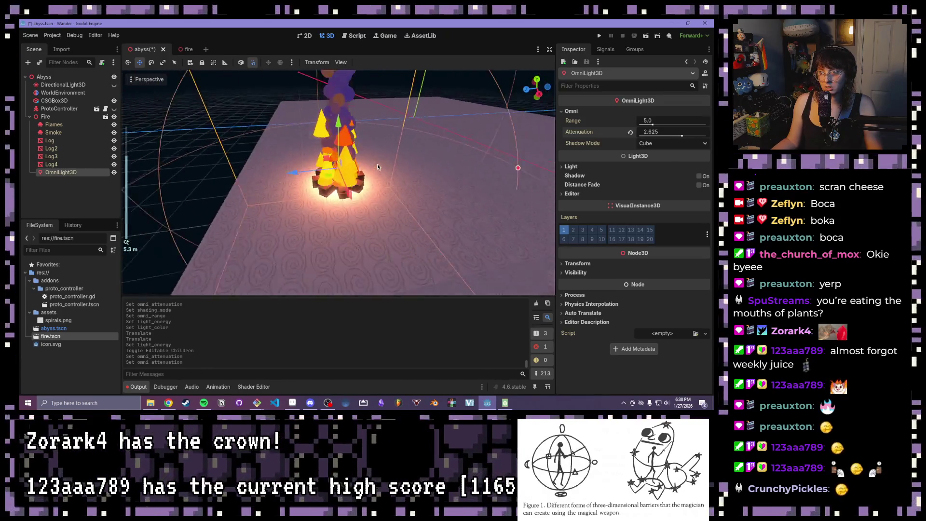
left_click(406, 149)
scroll(446, 169, "down", 4)
left_click(332, 94)
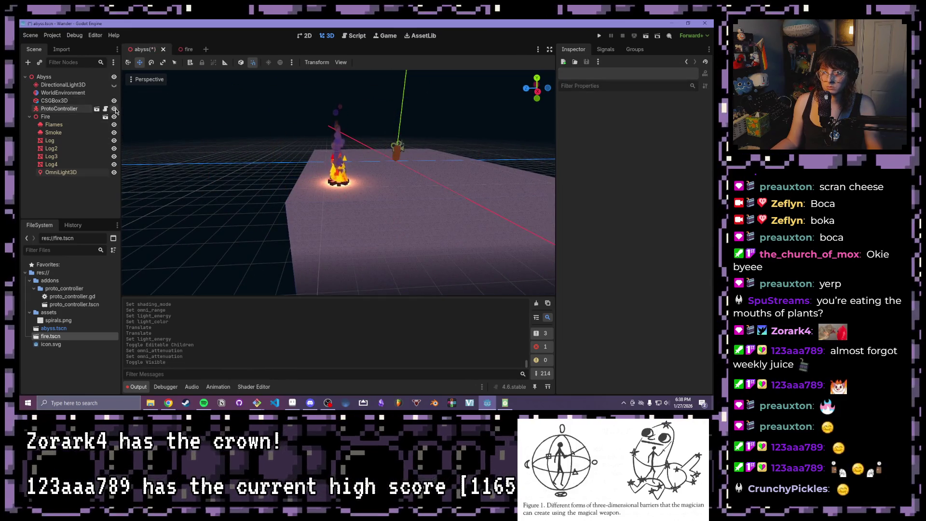
left_click(646, 36)
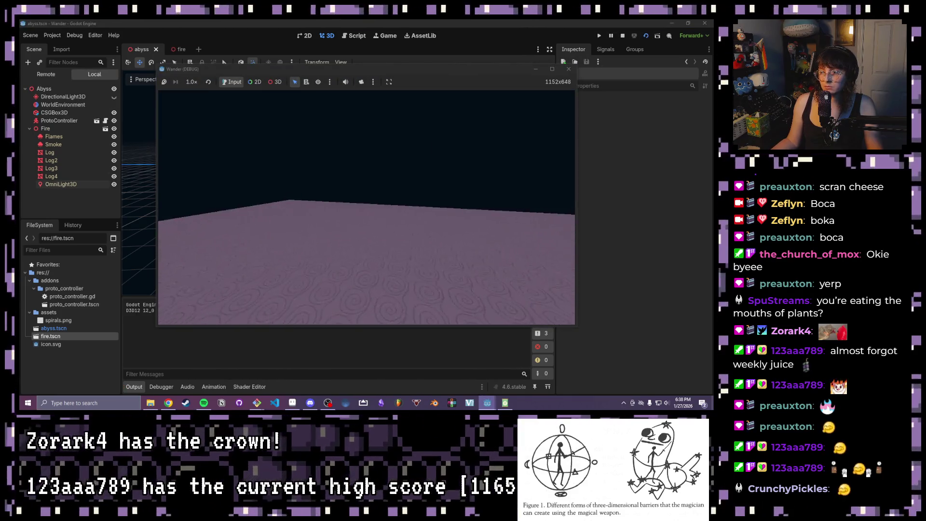
Step: Walk toward and back from the campfire in the test run, then stop the game
key("w")
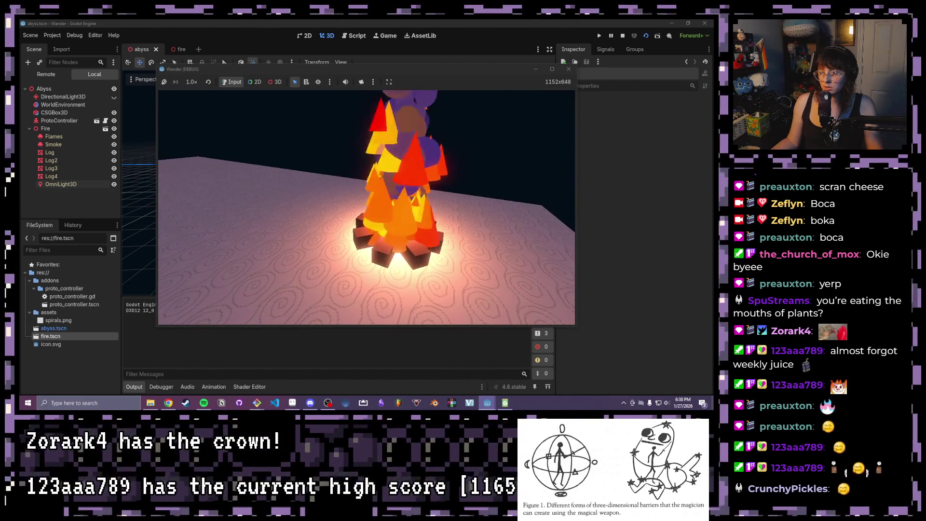
key("s")
key("s")
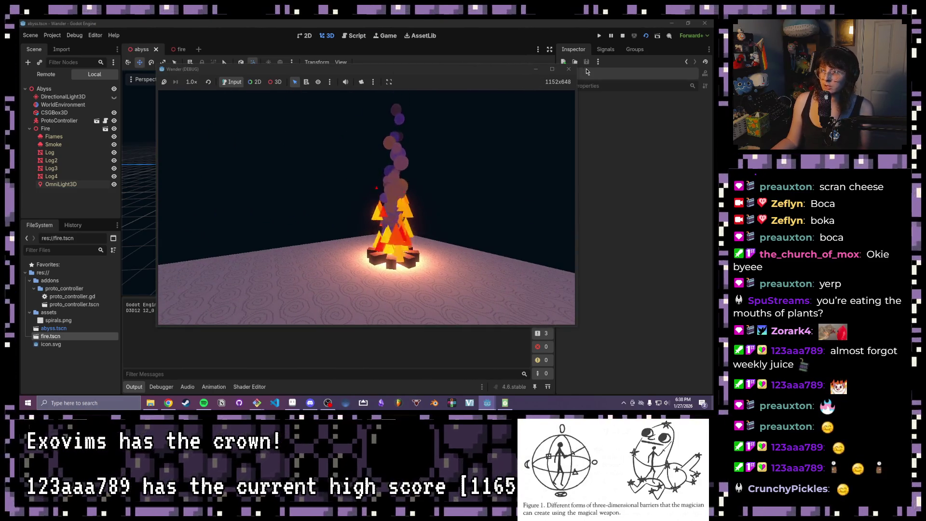
left_click(569, 69)
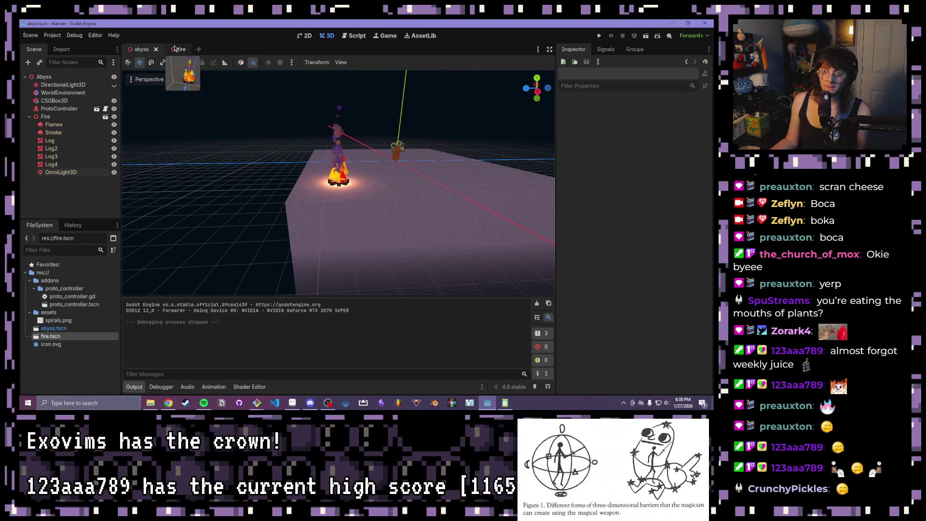
Step: Set the Flames particle cone mesh's bottom radius to 0.125 in the fire scene
left_click(180, 50)
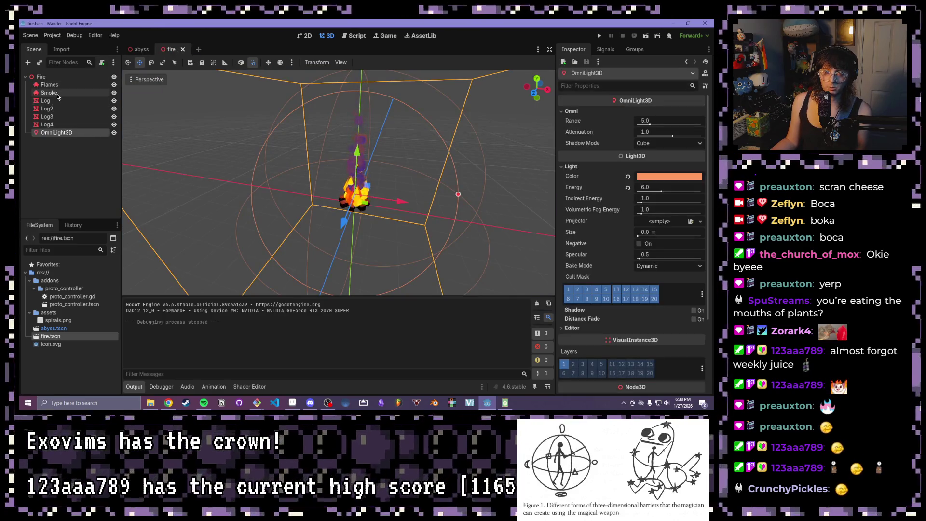
left_click(50, 85)
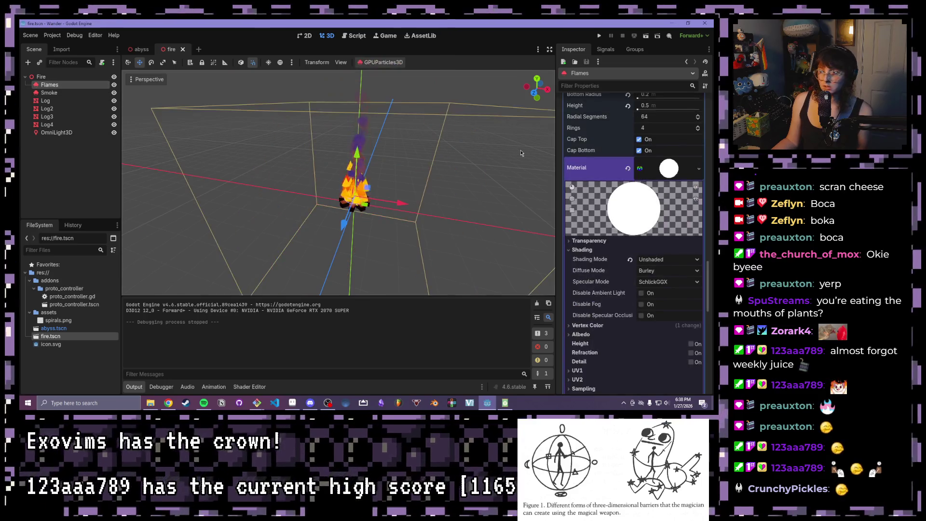
scroll(609, 258, "down", 2)
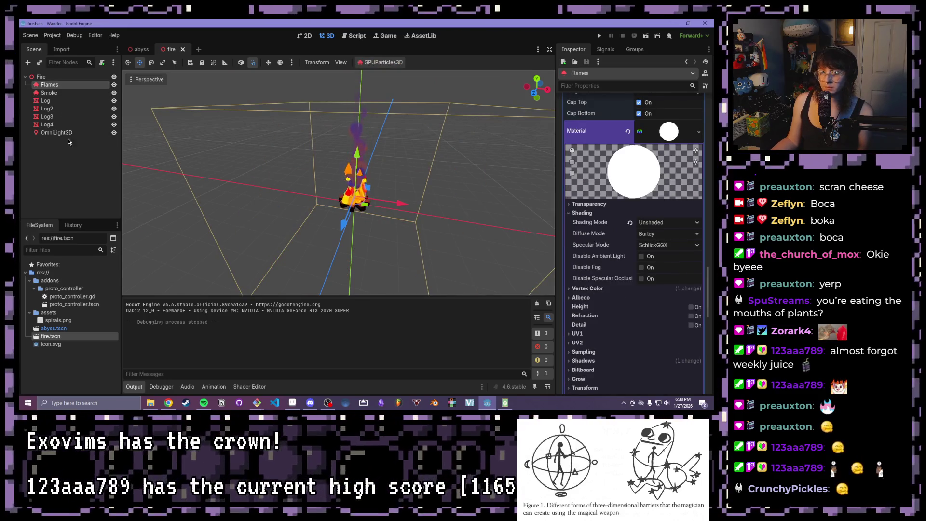
scroll(607, 276, "up", 5)
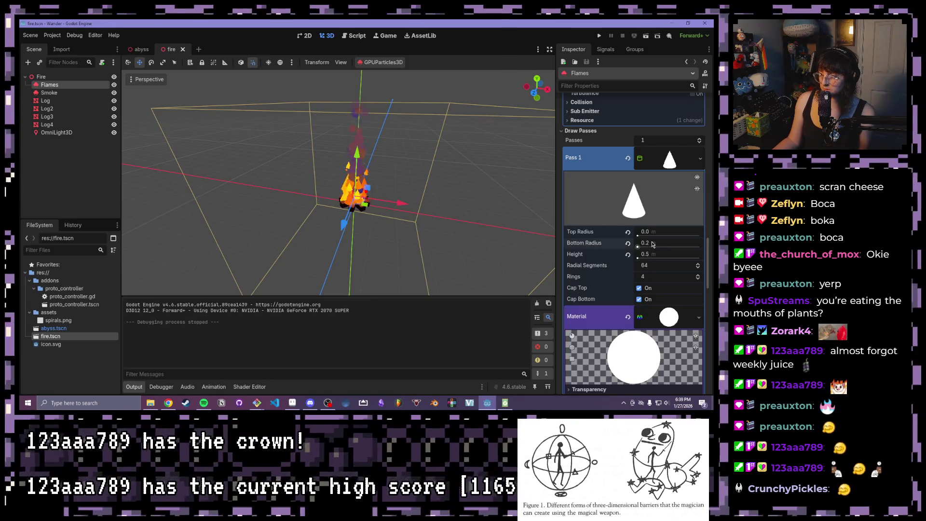
type(".125")
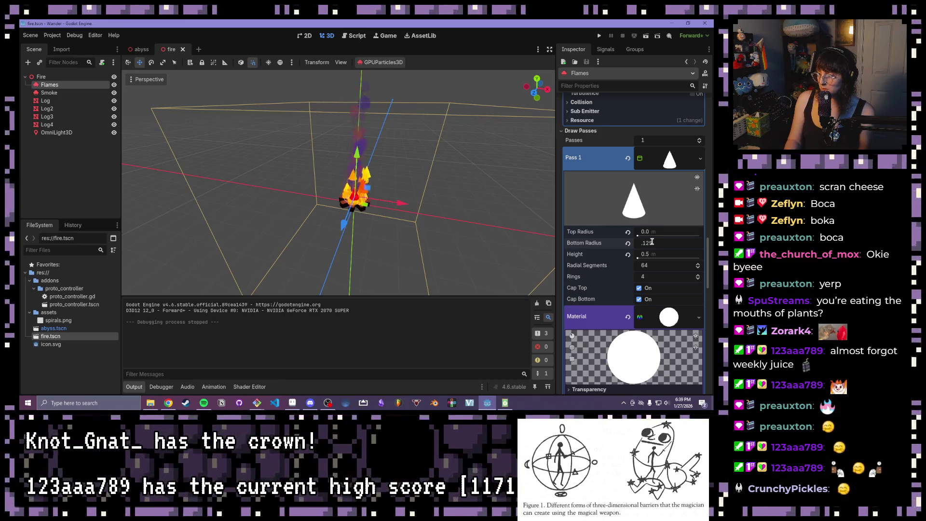
key("Return")
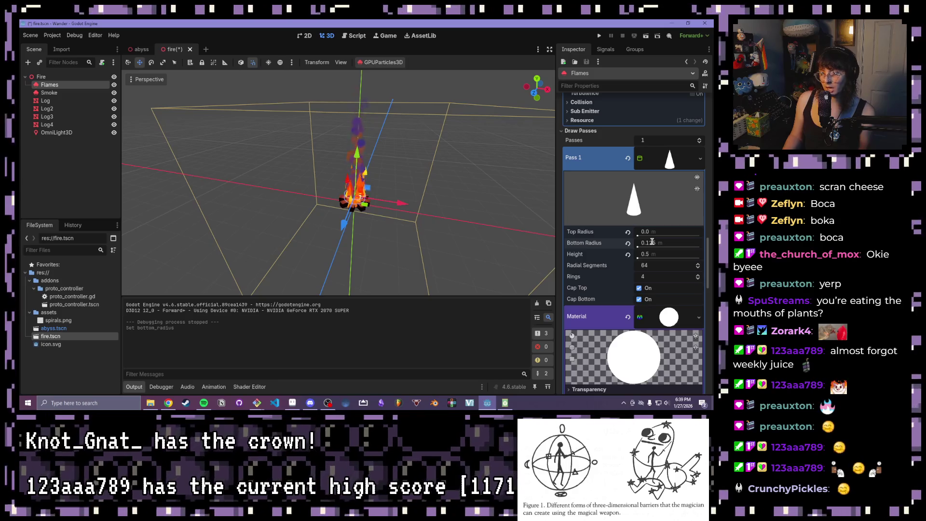
Step: Save the fire scene with the thinner flames
mouse_move(525, 204)
left_mouse_down()
mouse_move(481, 245)
mouse_move(411, 199)
mouse_move(465, 224)
mouse_move(448, 217)
left_mouse_up()
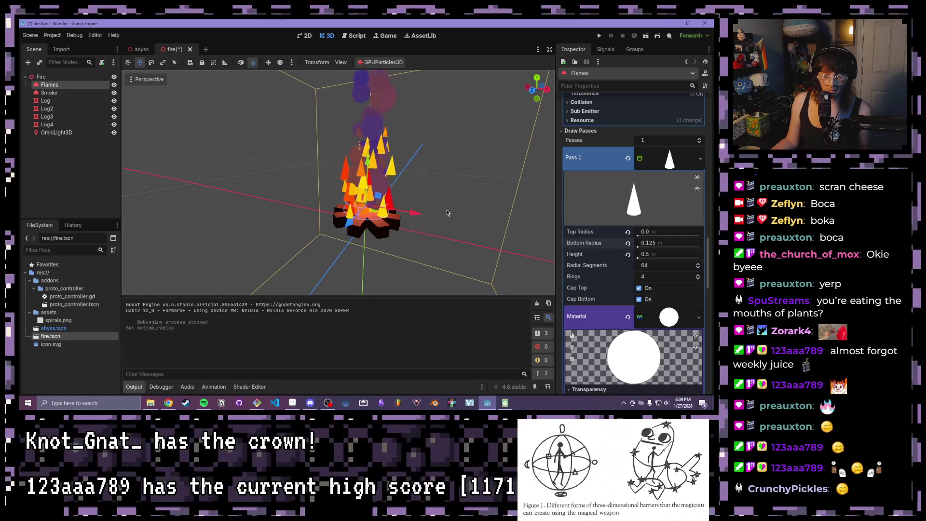
key("ctrl+s")
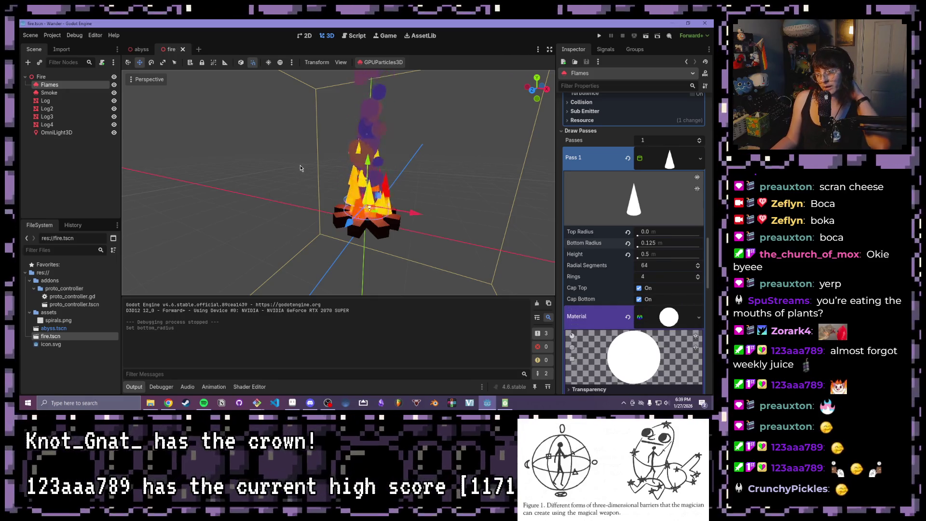
scroll(300, 166, "down", 3)
left_click(137, 50)
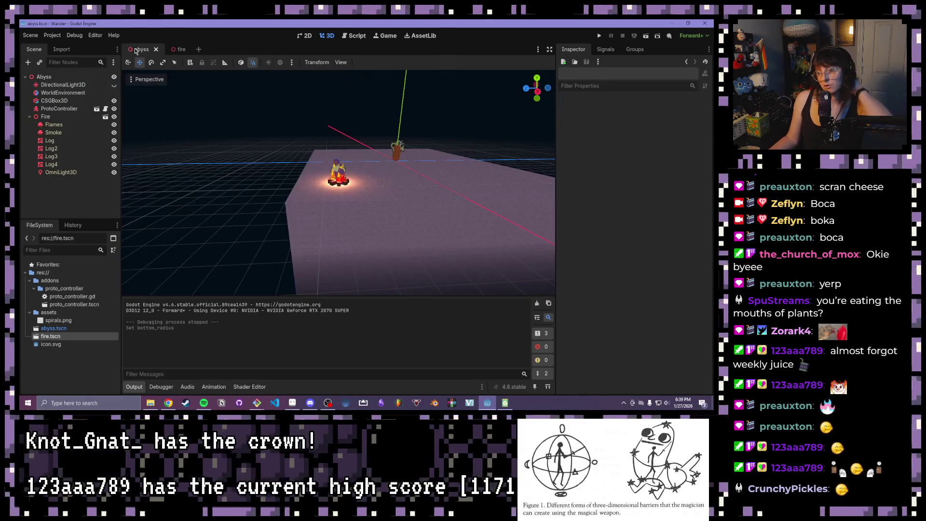
Step: Unhide the DirectionalLight3D and lower its energy to 0.3
left_click(114, 84)
left_click(87, 84)
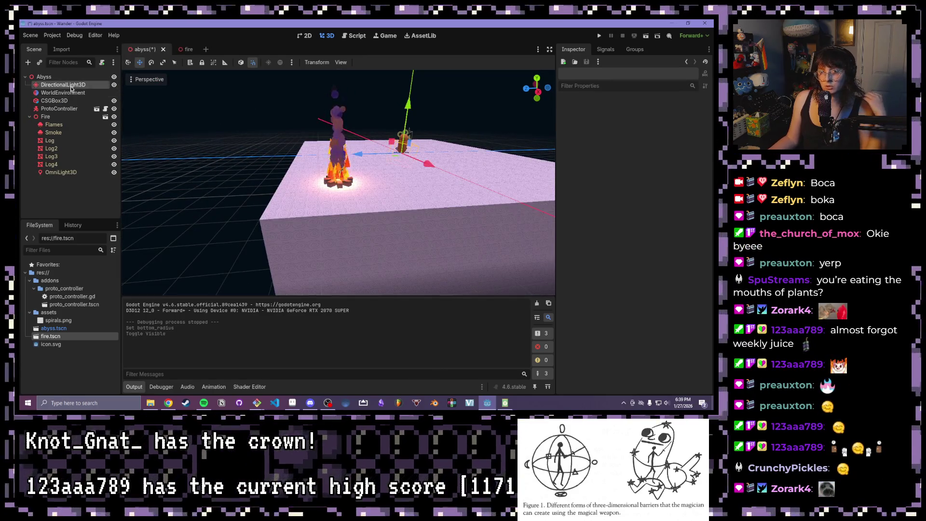
left_click(659, 165)
type(".2")
key("Return")
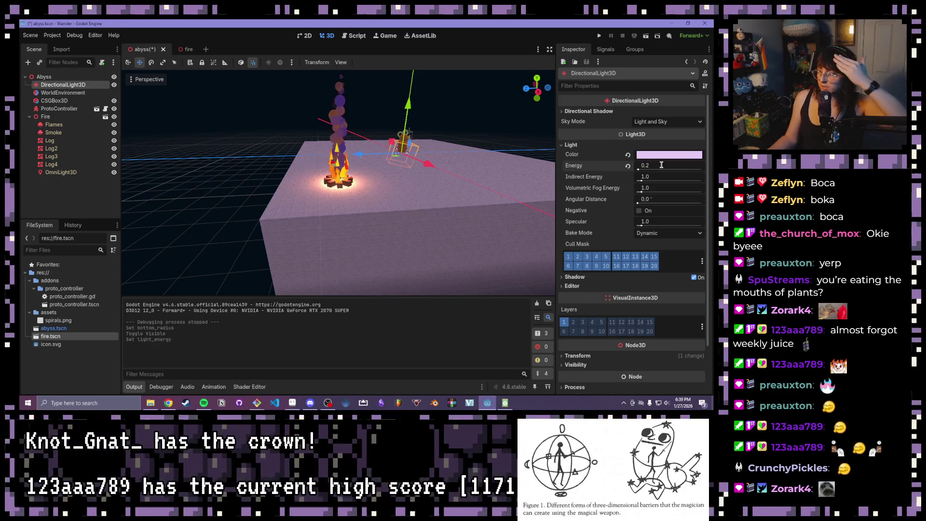
left_click(661, 165)
type(".3")
key("Return")
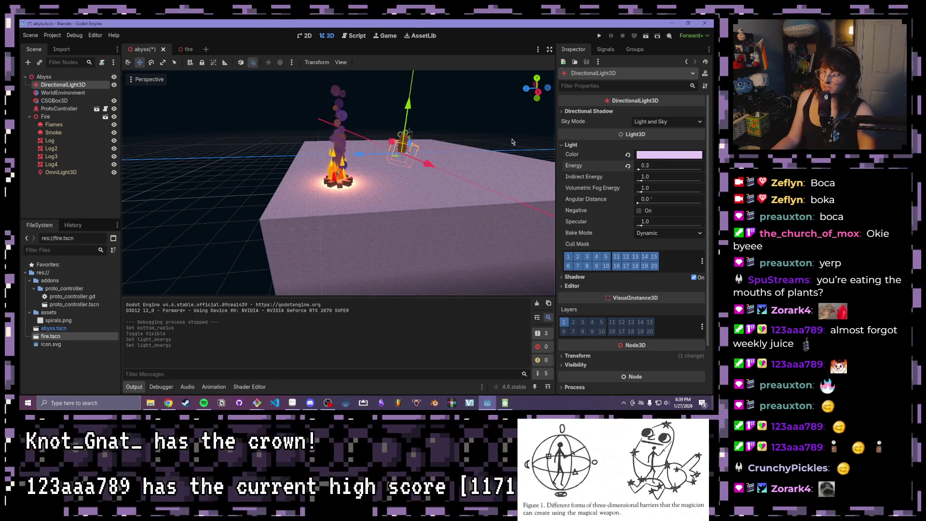
scroll(367, 139, "down", 2)
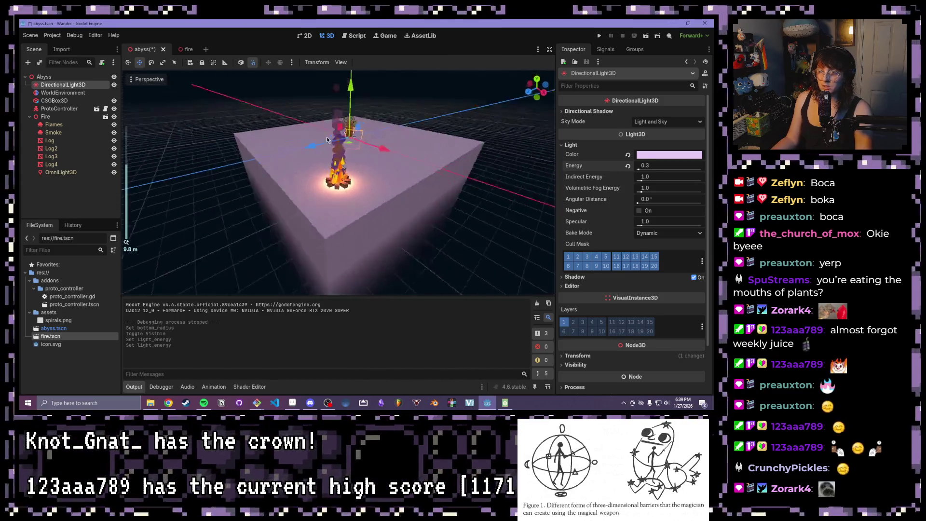
left_click_drag(326, 137, 327, 137)
Step: Set the WorldEnvironment's ambient light energy to 0.25, passing through 1.0
left_click(62, 92)
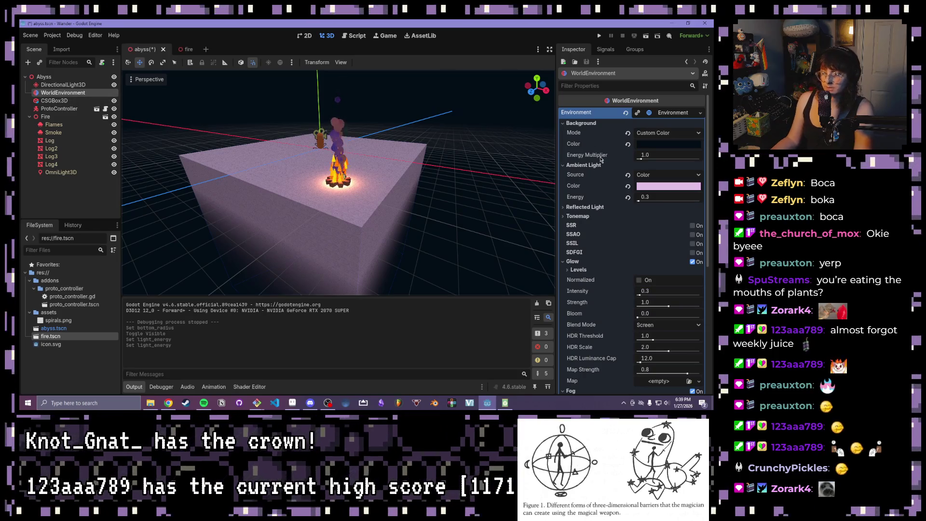
mouse_move(644, 197)
left_mouse_down()
mouse_move(700, 199)
mouse_move(638, 199)
left_mouse_up()
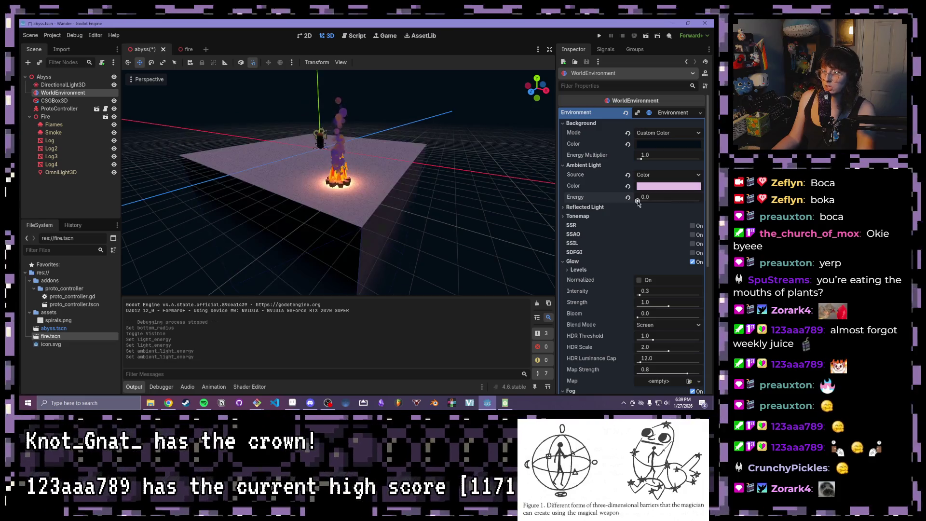
left_click(647, 199)
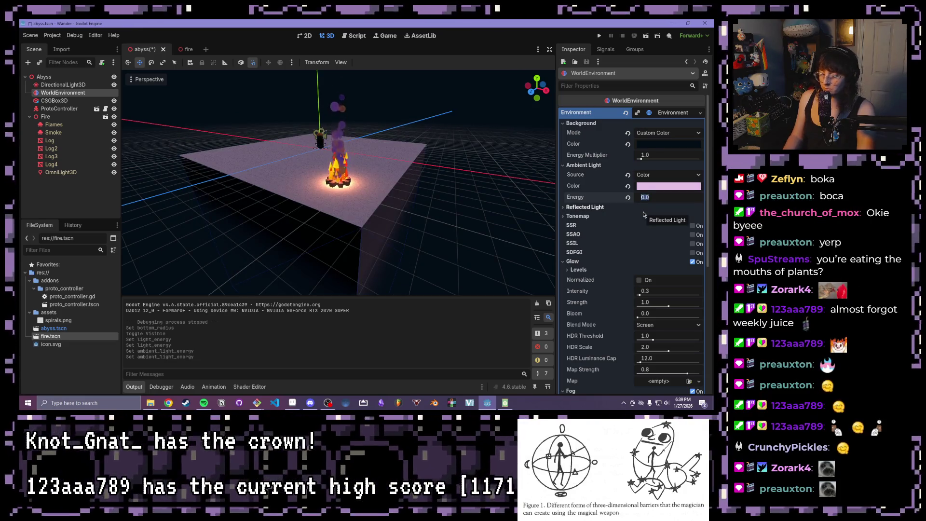
type("1")
key("Return")
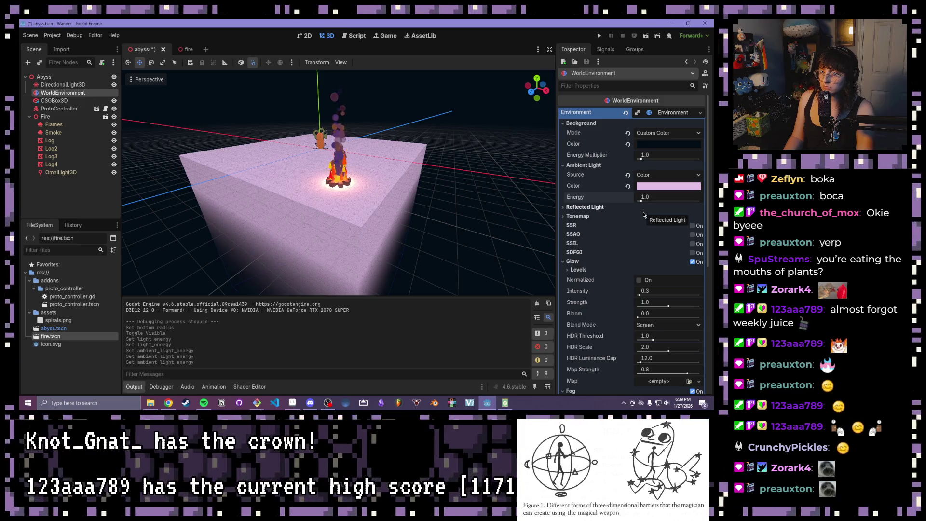
left_click(645, 196)
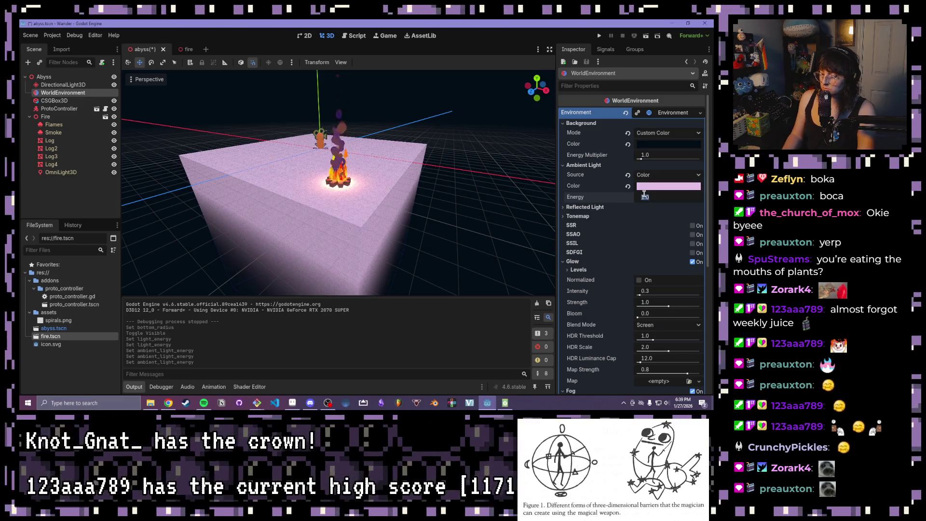
key("Return")
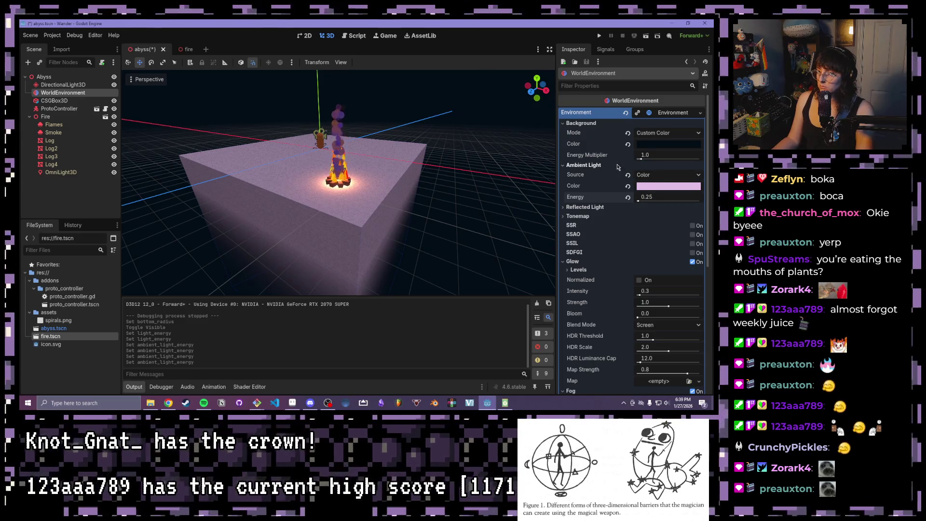
Step: Collapse the Glow section and the Fire node, orbiting to inspect the dimmed box
scroll(611, 168, "down", 2)
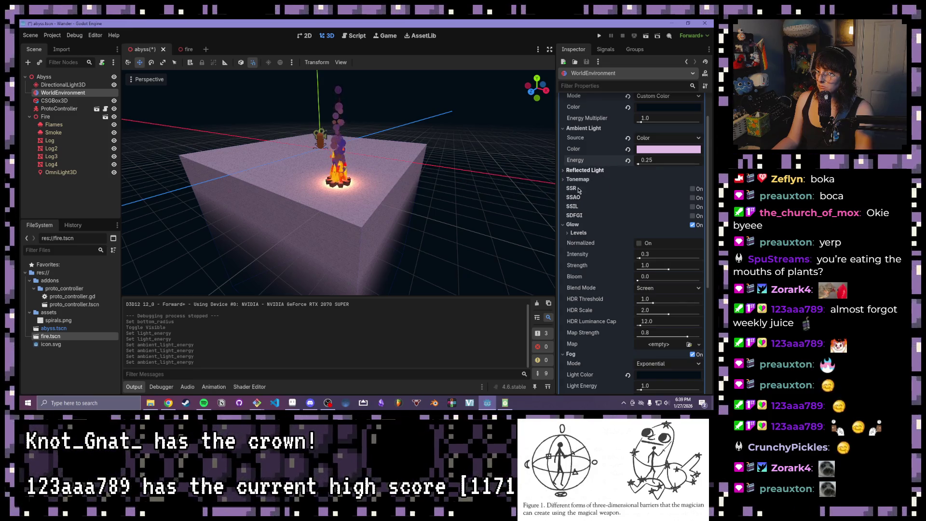
left_click(571, 224)
left_click_drag(446, 171, 386, 143)
scroll(386, 143, "down", 3)
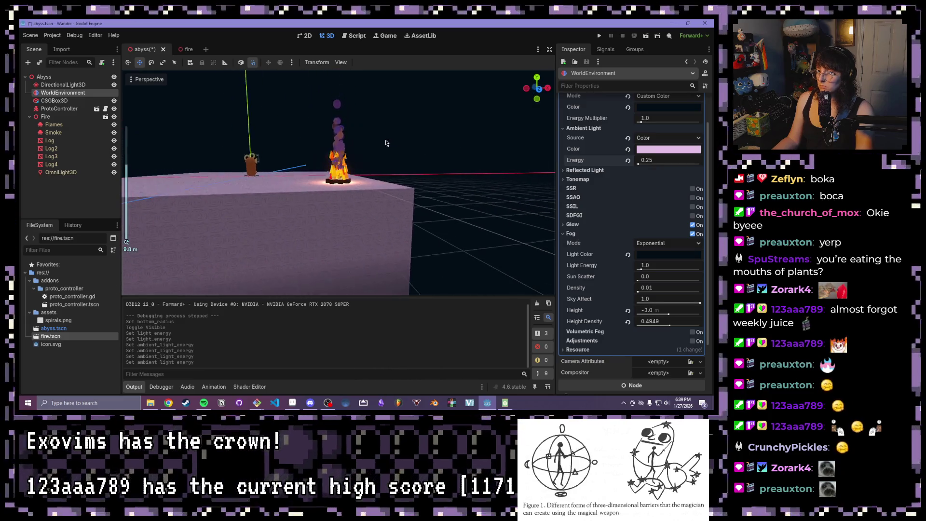
scroll(381, 144, "up", 6)
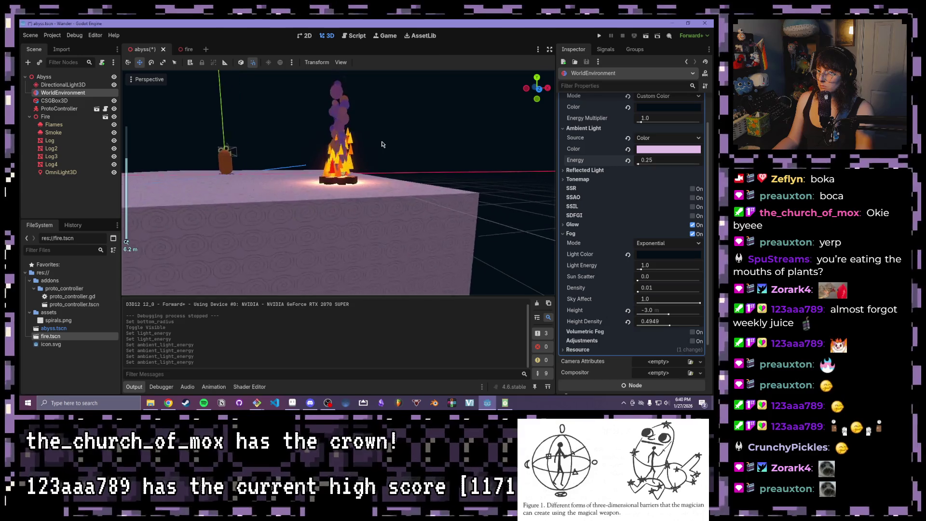
scroll(380, 163, "down", 3)
left_click_drag(379, 164, 380, 194)
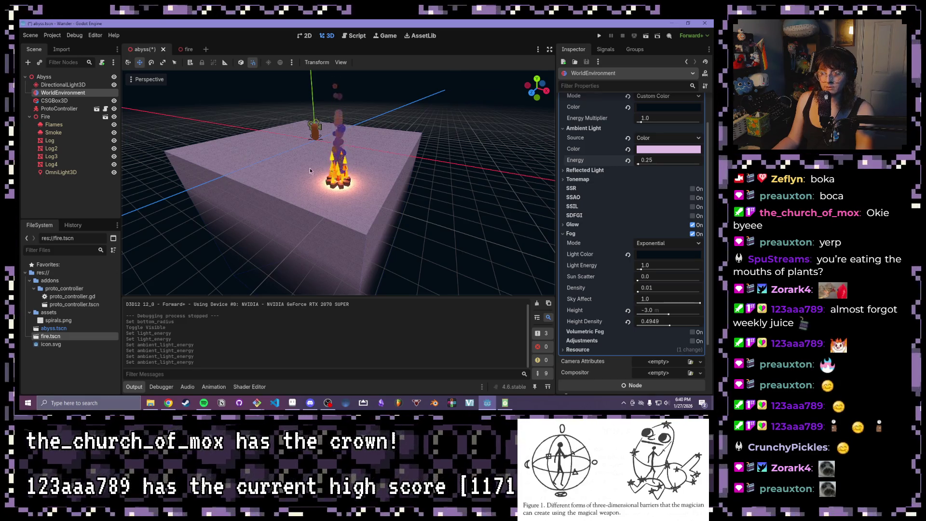
left_click_drag(310, 168, 271, 175)
left_click(30, 117)
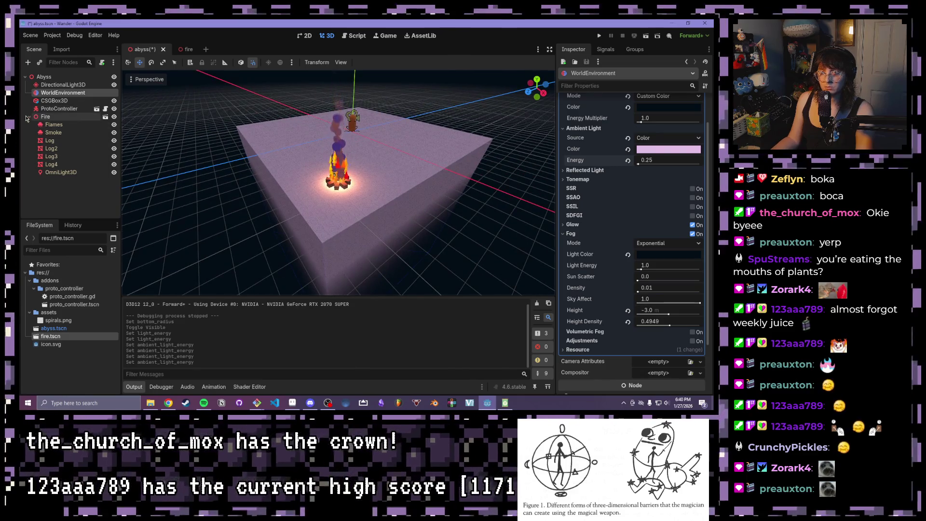
Step: Add a SpotLight3D node under the Abyss root
left_click(40, 76)
key("ctrl+a")
type("poin")
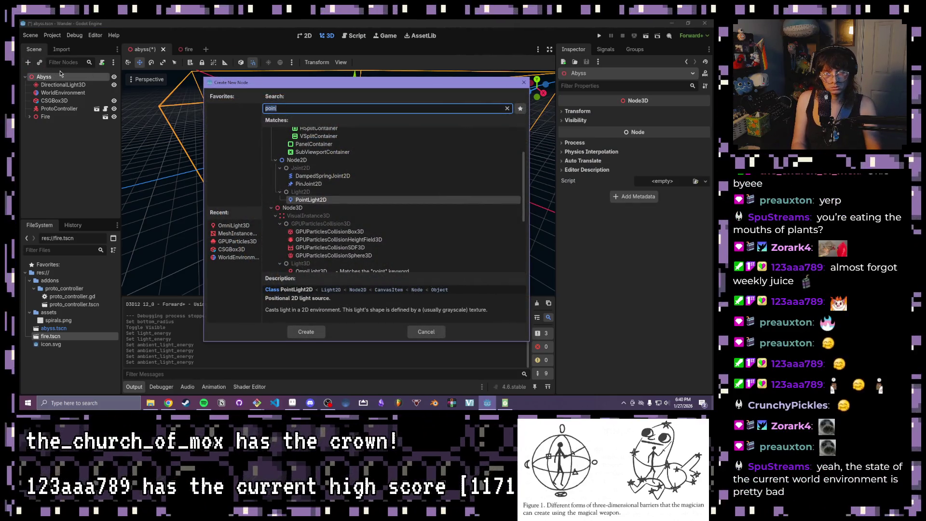
type("li")
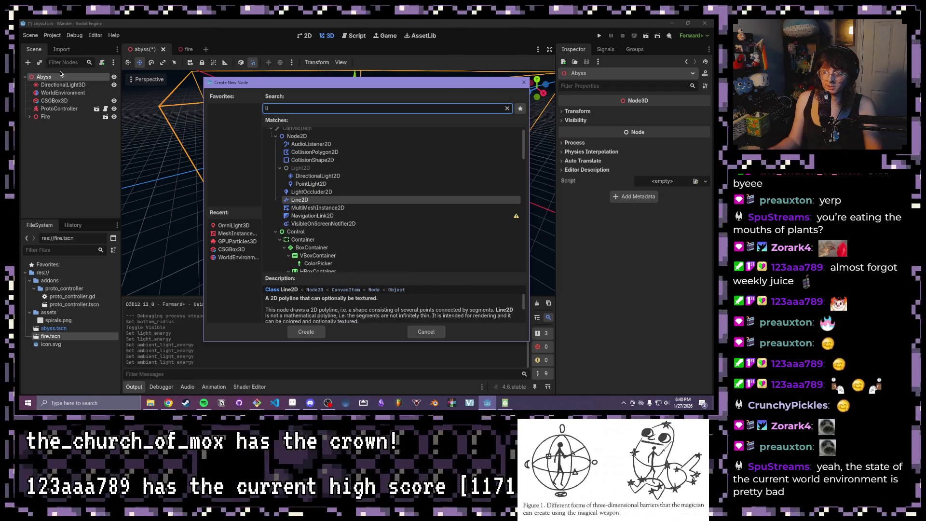
type("ght")
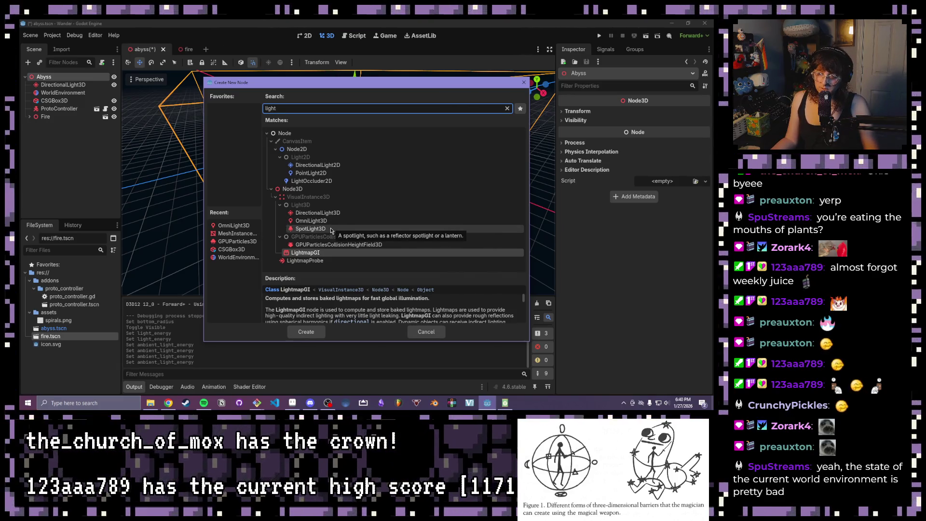
left_click(330, 230)
double_click(331, 231)
Step: Move the spotlight to the floor box's left edge
mouse_move(312, 200)
left_mouse_down()
mouse_move(360, 192)
mouse_move(346, 193)
left_mouse_up()
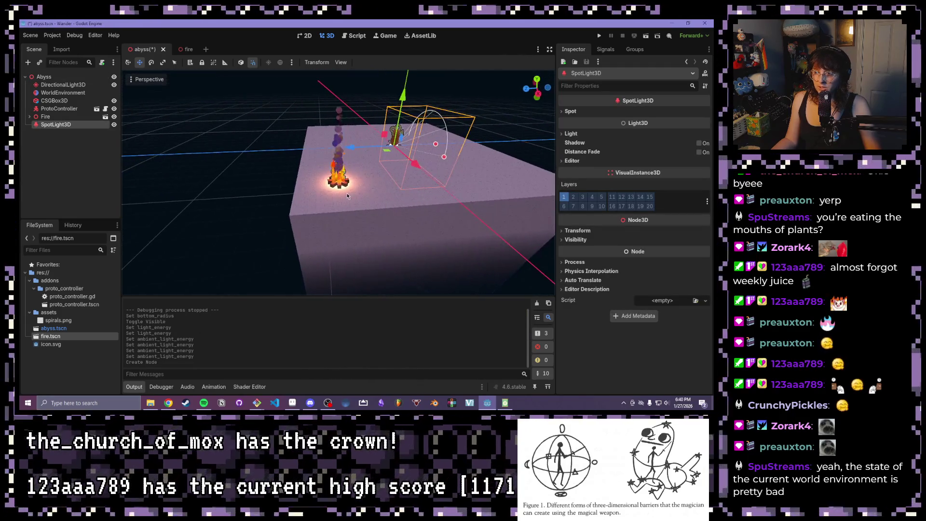
left_click_drag(351, 146, 192, 161)
left_click_drag(322, 170, 381, 165)
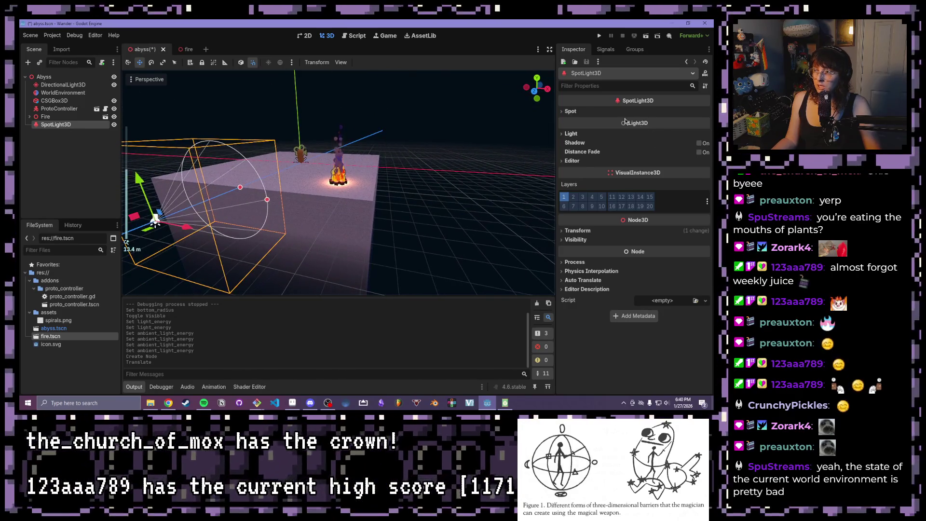
Step: Expand the spotlight's Spot and Light sections and adjust its Energy
left_click(579, 111)
scroll(494, 166, "down", 3)
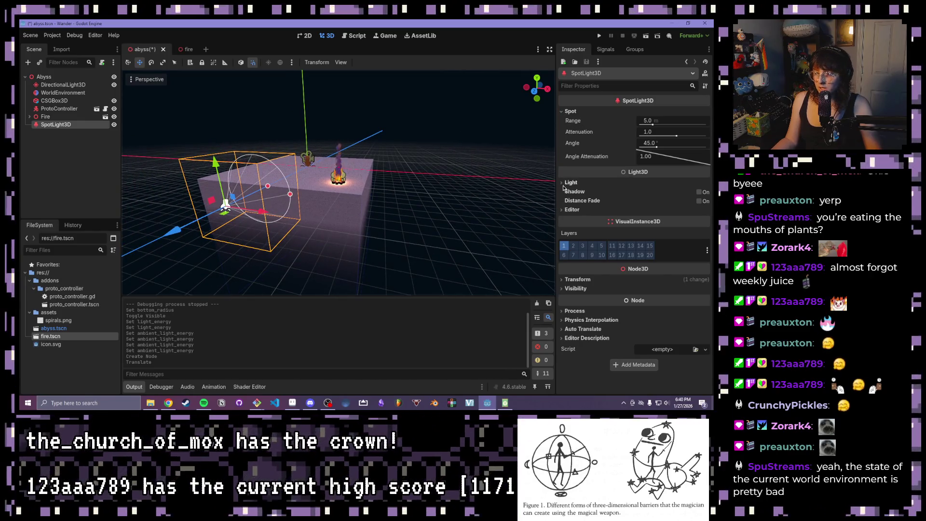
left_click(566, 183)
left_click(566, 184)
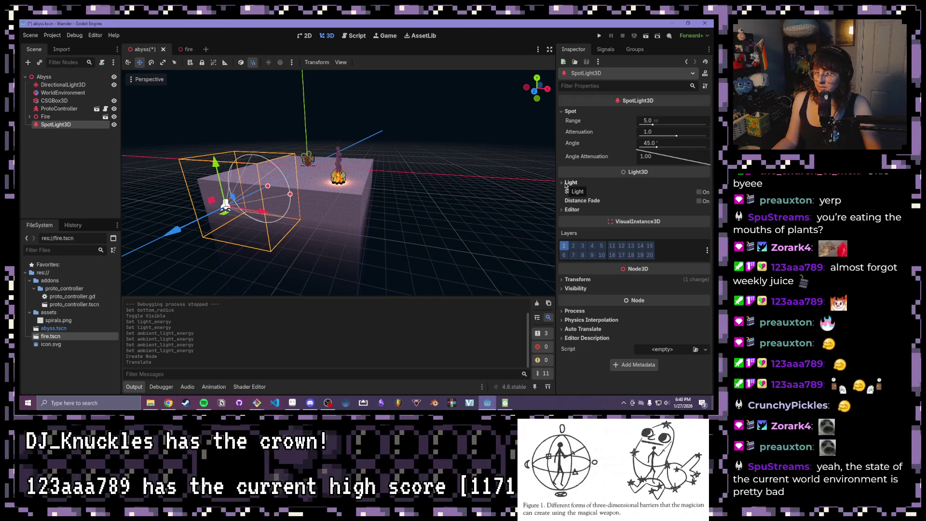
left_click(566, 184)
left_click_drag(645, 208, 651, 207)
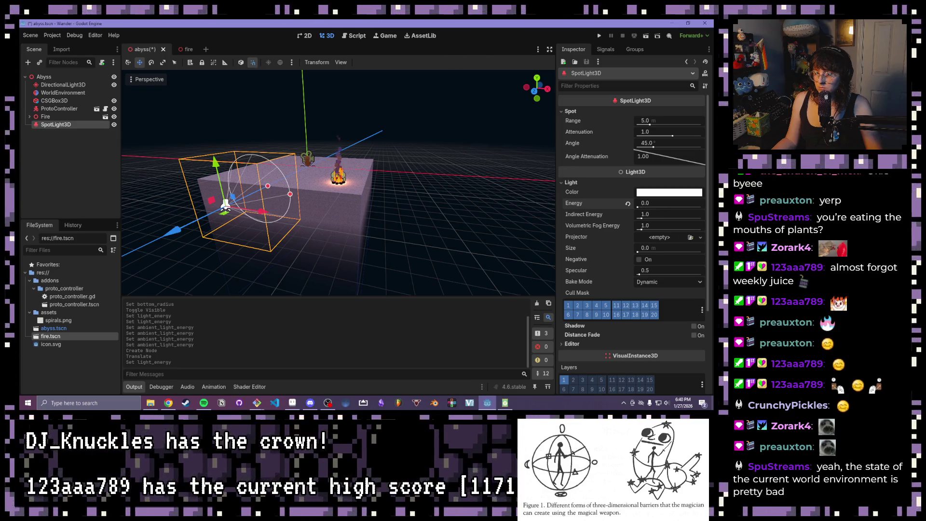
Step: Switch the spotlight gizmo to rotate mode and view box, fire and spotlight
scroll(212, 189, "down", 3)
mouse_move(212, 189)
left_mouse_down()
mouse_move(268, 126)
mouse_move(285, 150)
mouse_move(343, 155)
mouse_move(242, 103)
left_mouse_up()
key("q")
scroll(234, 149, "up", 3)
left_click_drag(224, 149, 409, 189)
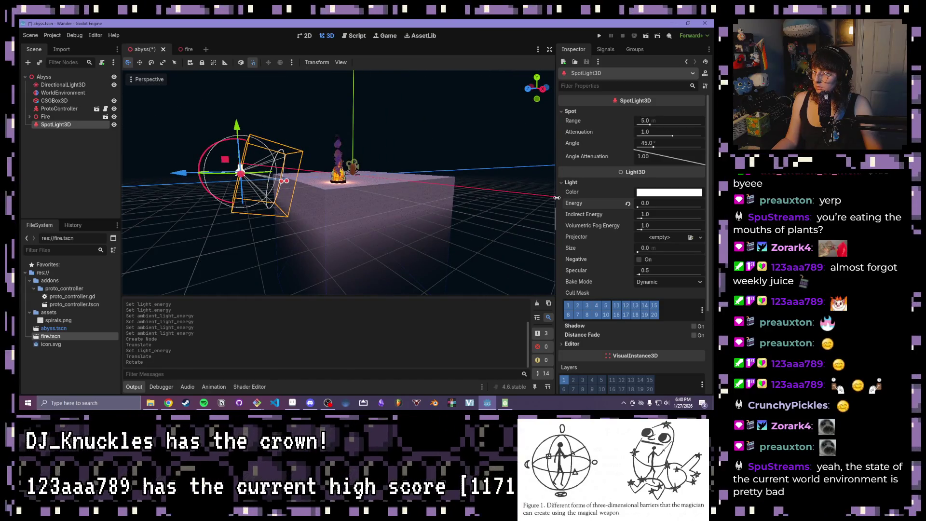
Step: Set the spotlight's colour to light grey
left_click(644, 194)
mouse_move(702, 191)
left_mouse_down()
mouse_move(701, 241)
mouse_move(700, 193)
left_mouse_up()
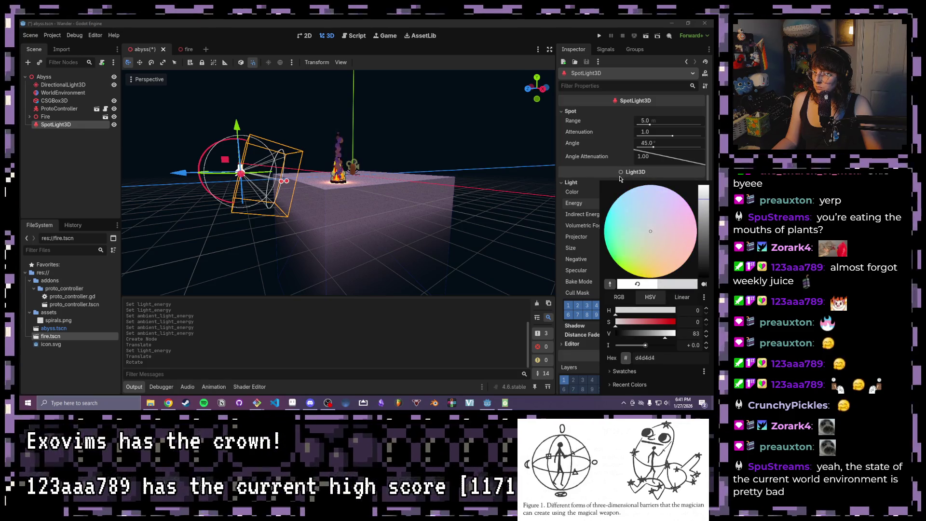
left_click(615, 181)
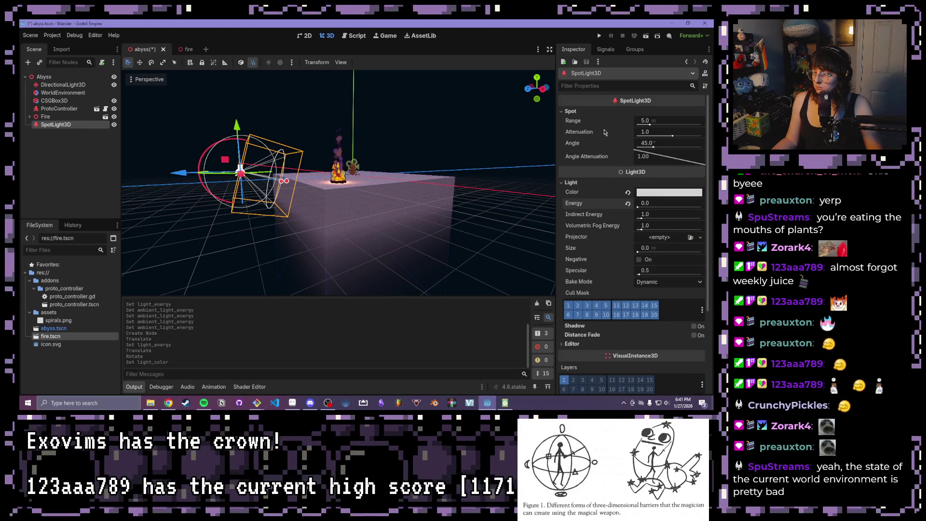
Step: Push the spotlight's attenuation and range out, comparing with directional light and spotlight toggled
mouse_move(672, 135)
left_mouse_down()
mouse_move(629, 136)
mouse_move(696, 127)
mouse_move(658, 126)
left_mouse_up()
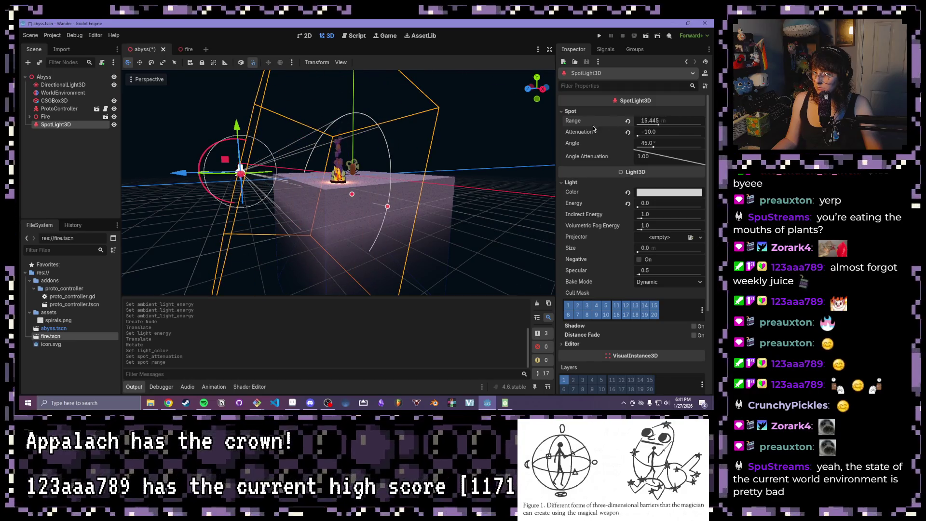
scroll(466, 139, "up", 2)
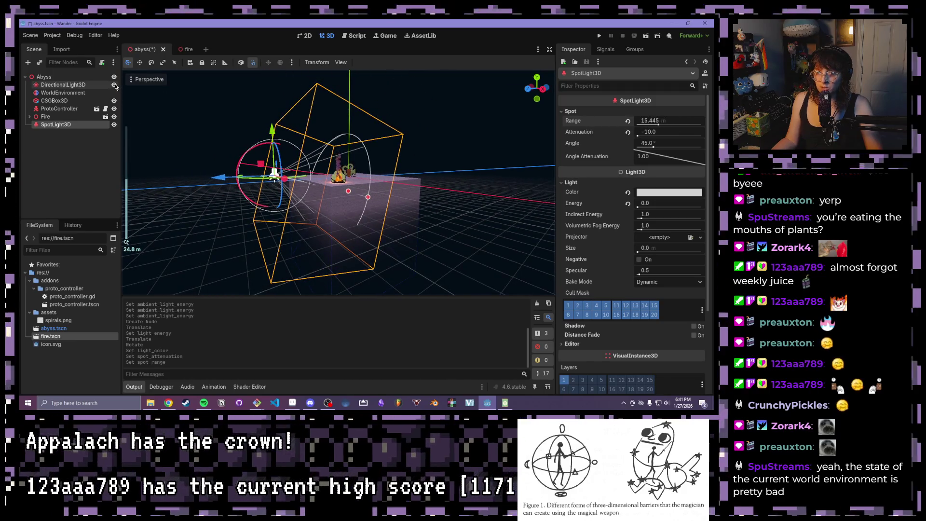
left_click(113, 85)
left_click(114, 85)
left_click(114, 85)
left_click(114, 85)
left_click(114, 84)
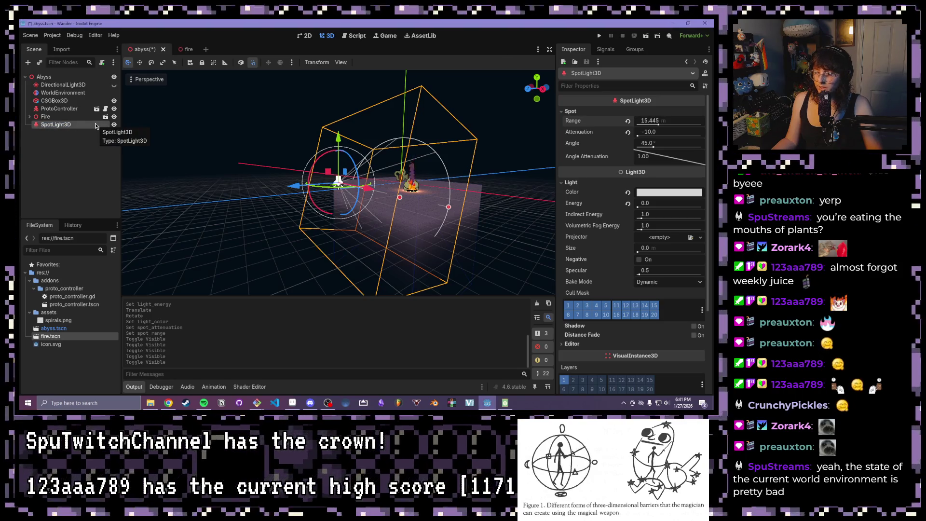
left_click(114, 125)
left_click(114, 125)
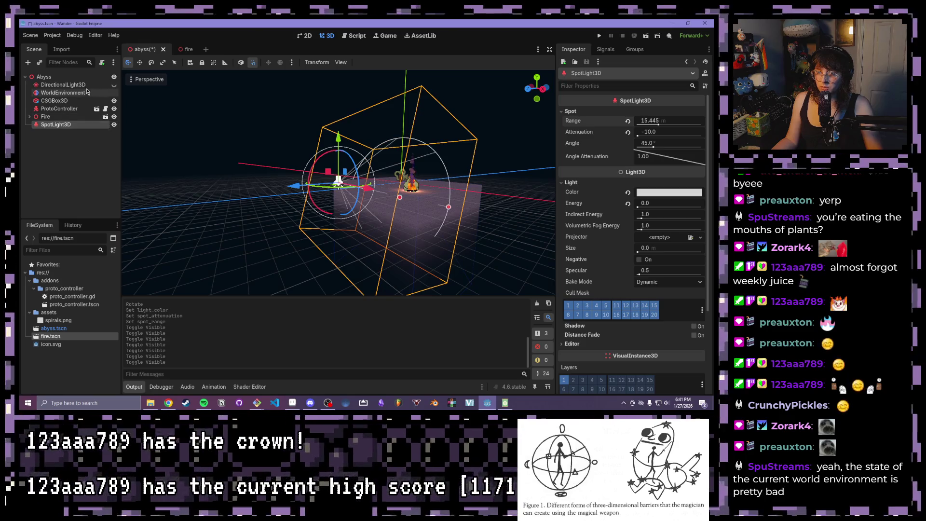
left_click(114, 85)
Step: Reset the spotlight's attenuation to 1.0 and range to 5.0
scroll(400, 182, "up", 4)
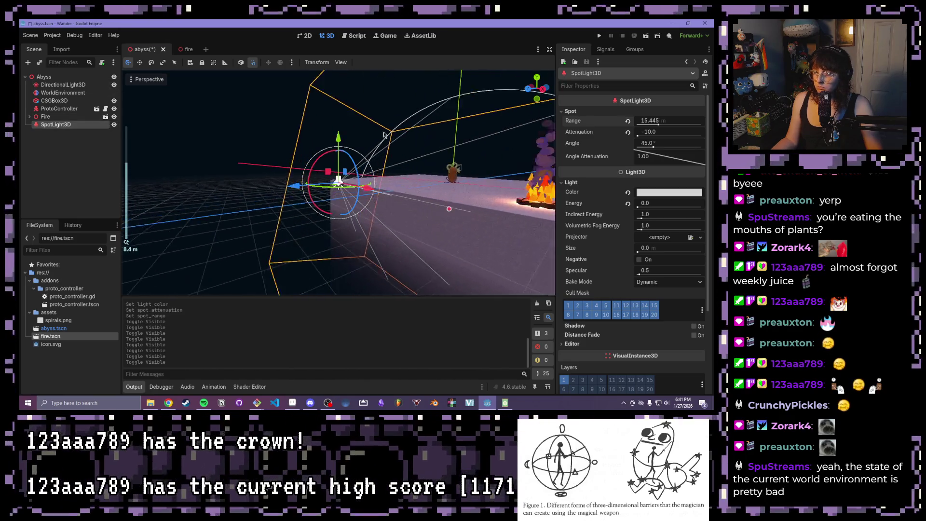
scroll(399, 182, "up", 3)
left_click_drag(399, 182, 465, 139)
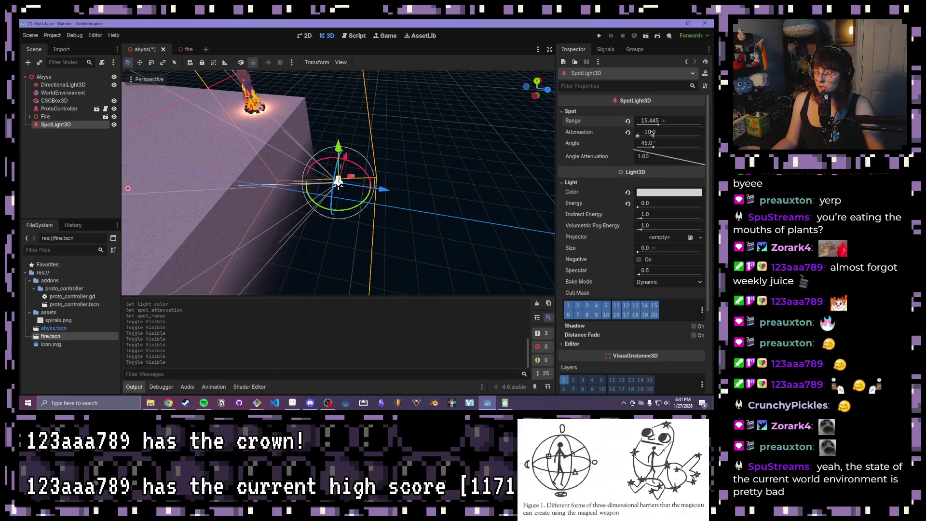
left_click(627, 132)
left_click(627, 121)
Step: Toggle the directional light off and back on, then open its properties
scroll(372, 127, "down", 4)
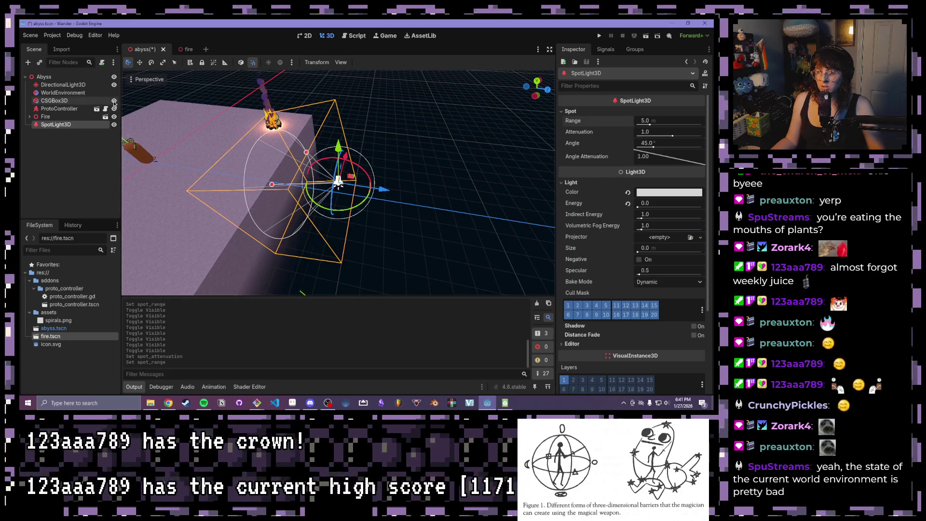
left_click(113, 85)
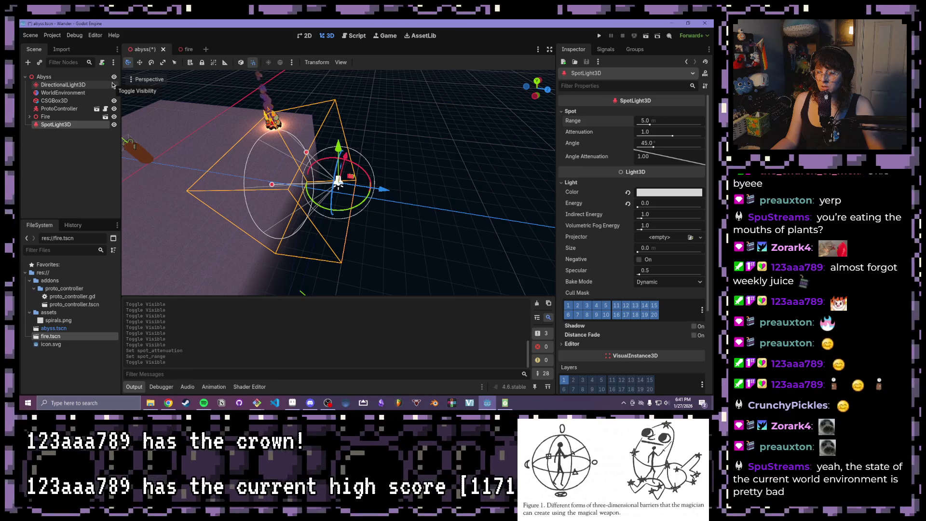
left_click(113, 85)
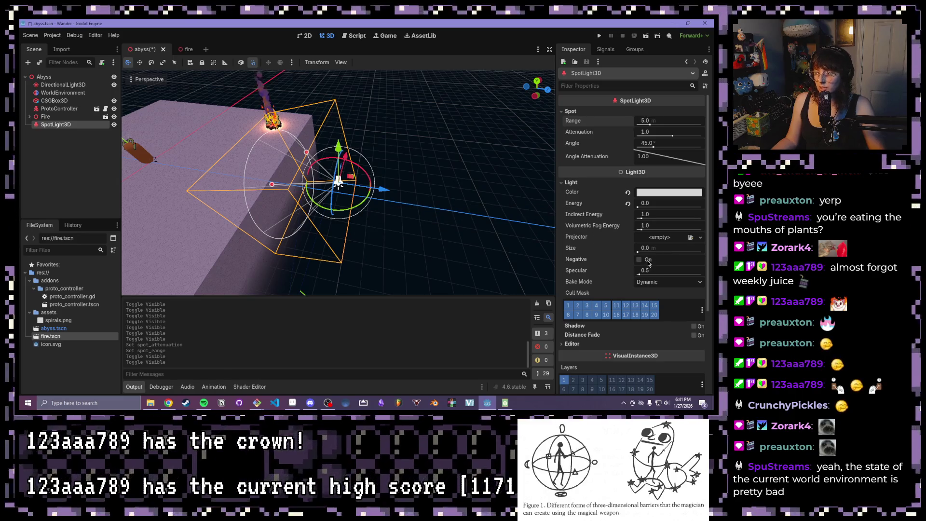
double_click(63, 85)
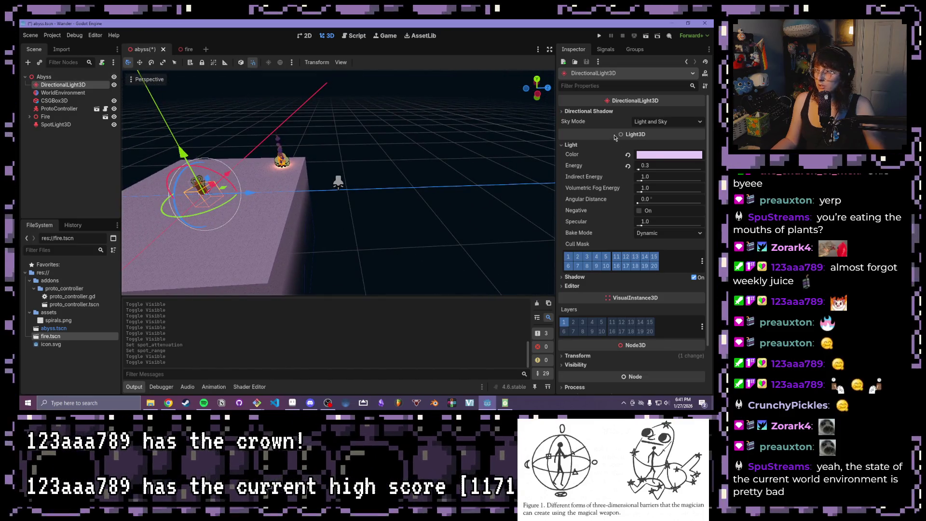
Step: Check the directional shadow settings, keep sky mode Light and Sky, then collapse them
left_click(584, 111)
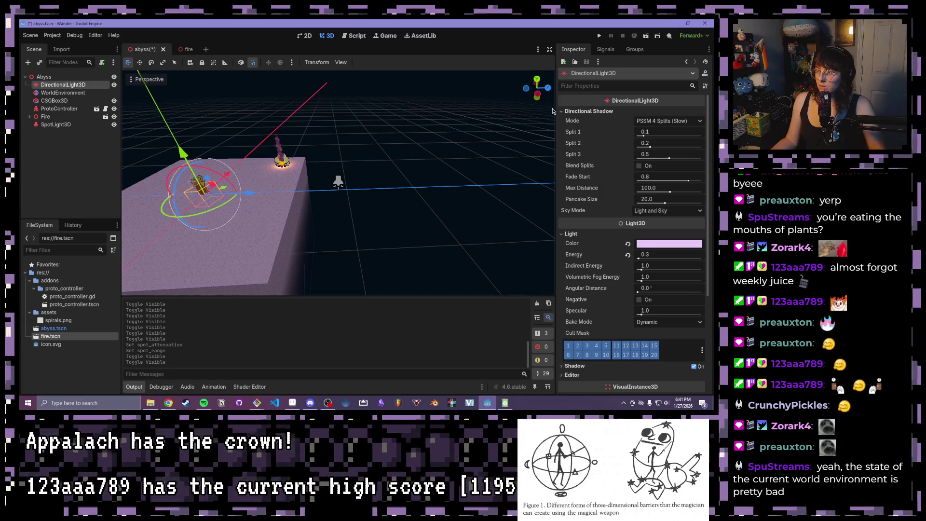
left_click(567, 112)
left_click(568, 112)
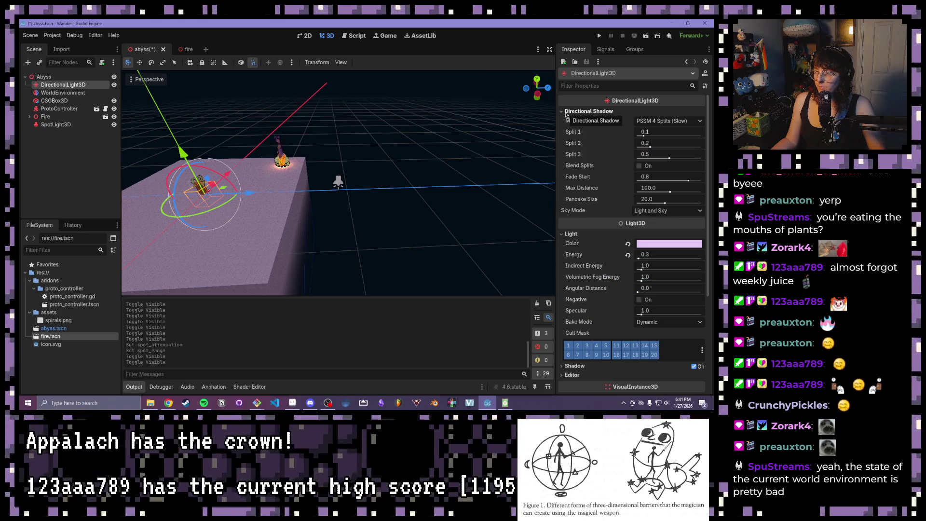
left_click(647, 208)
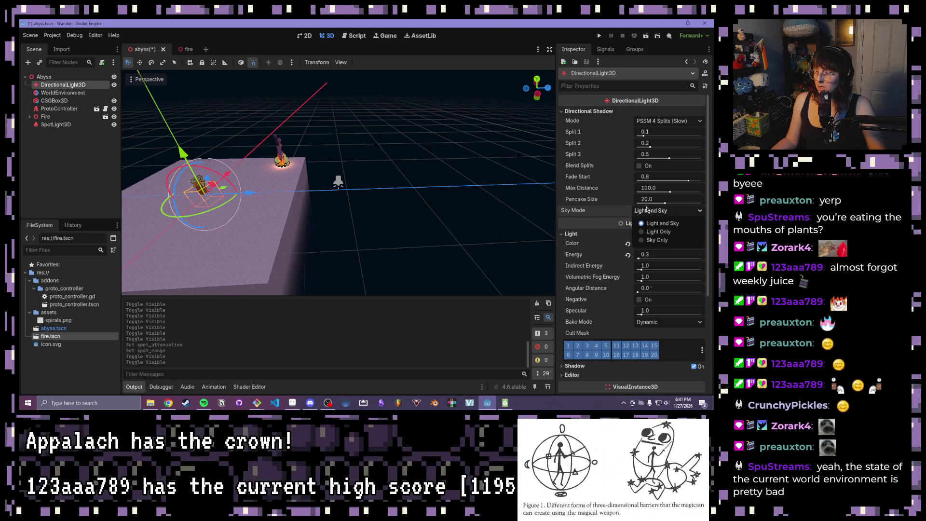
left_click(648, 209)
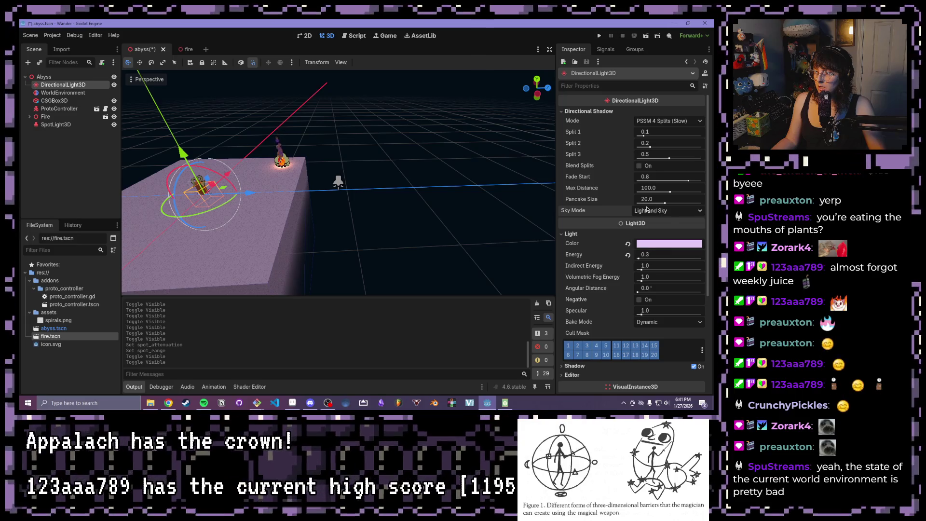
left_click(563, 111)
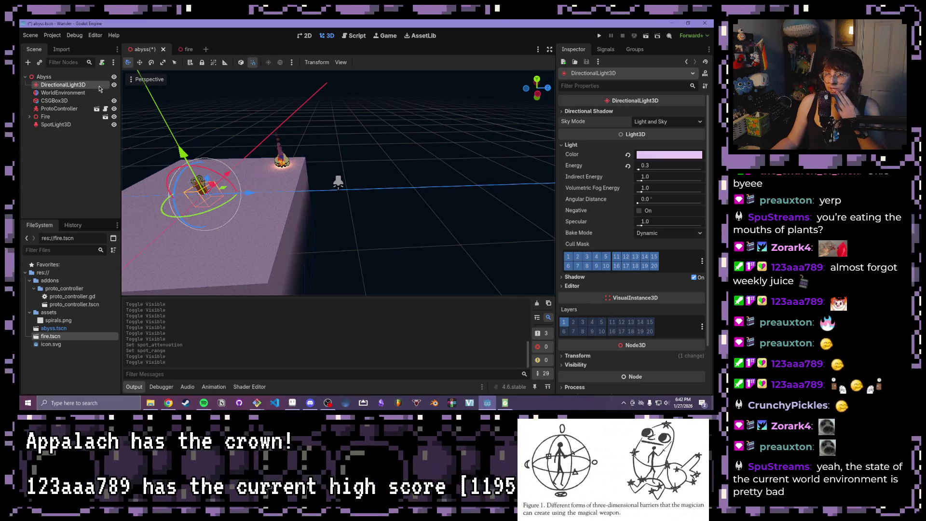
Step: Focus on the DirectionalLight3D and rotate it to a new angle above the box
key("f")
scroll(289, 150, "down", 2)
scroll(285, 157, "up", 5)
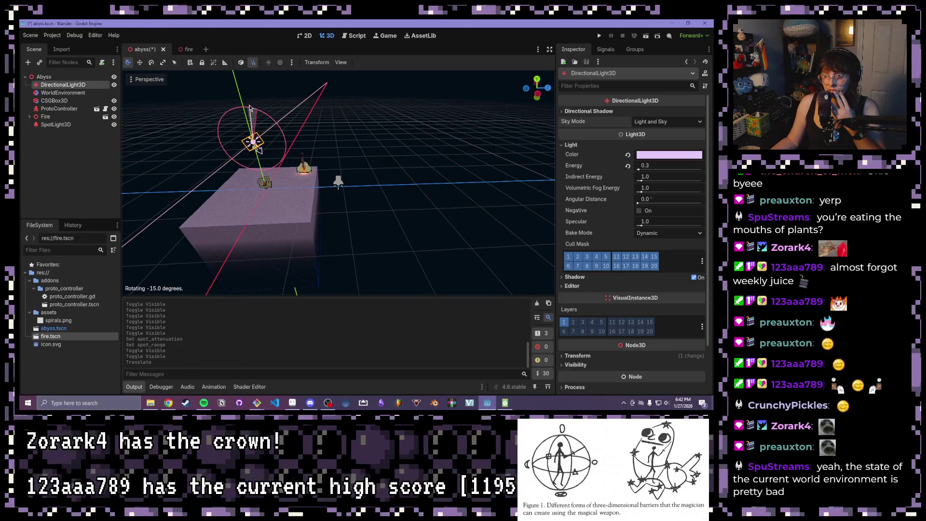
mouse_move(250, 106)
left_mouse_down()
mouse_move(320, 193)
mouse_move(280, 123)
mouse_move(224, 149)
mouse_move(207, 197)
mouse_move(231, 166)
left_mouse_up()
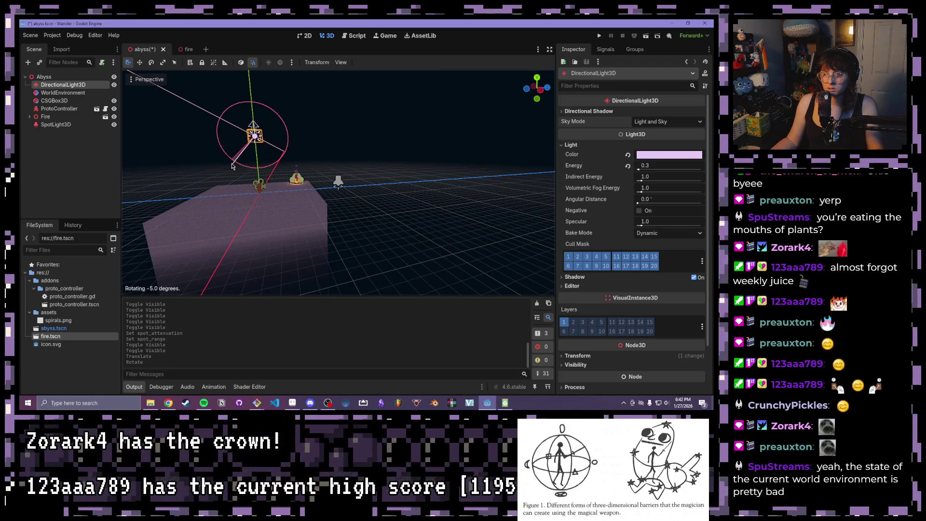
mouse_move(296, 176)
left_mouse_down()
mouse_move(480, 139)
mouse_move(380, 150)
left_mouse_up()
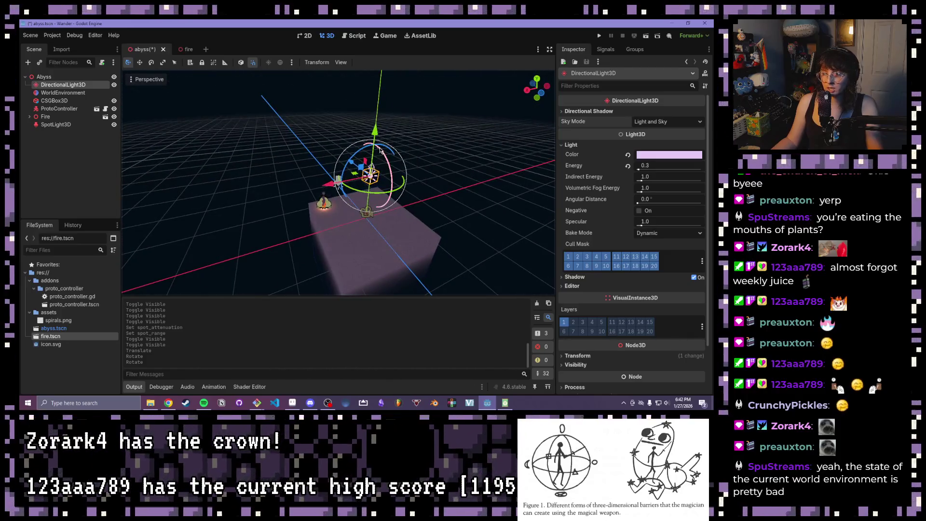
mouse_move(439, 165)
left_mouse_down()
mouse_move(326, 190)
mouse_move(332, 186)
left_mouse_up()
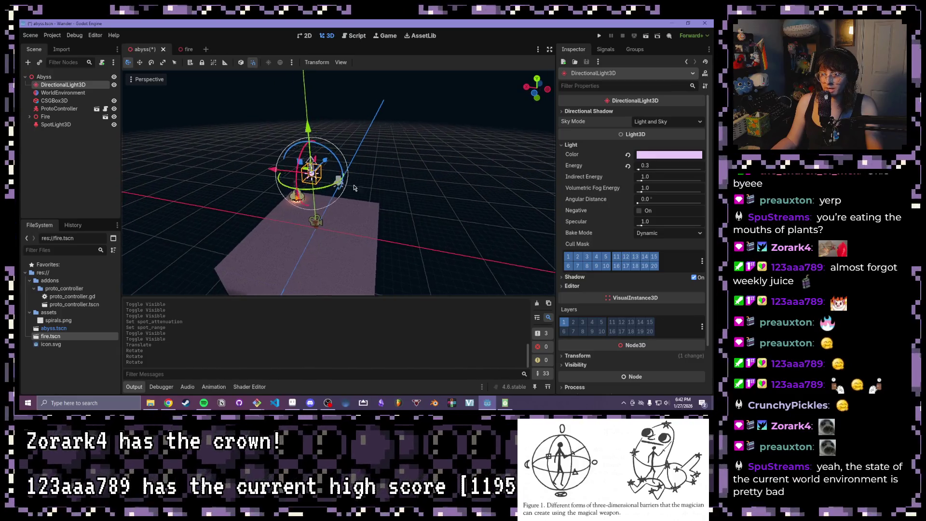
left_click(337, 184)
key("f")
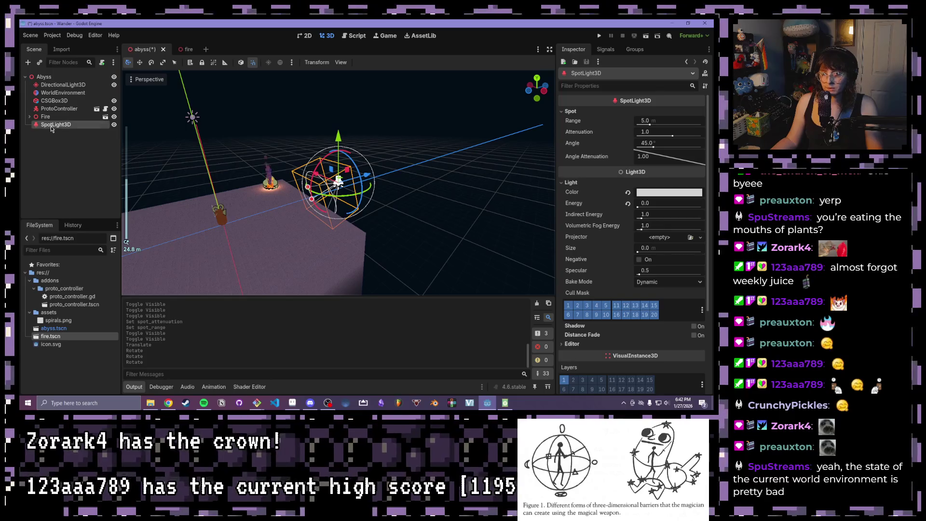
Step: Make the spotlight negative with energy 16.0 and a pale yellow-green colour (cddd9b)
left_click(639, 260)
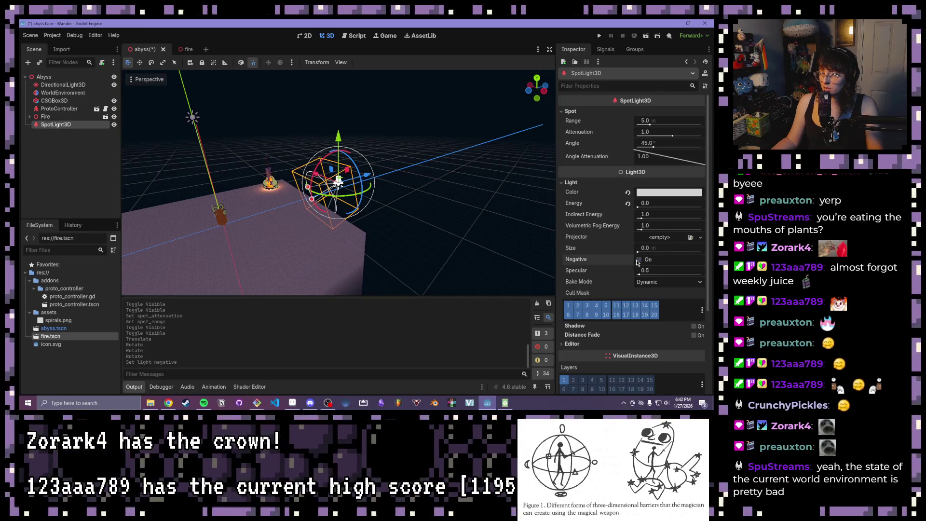
scroll(337, 188, "up", 4)
mouse_move(337, 188)
left_mouse_down()
mouse_move(368, 185)
mouse_move(359, 184)
left_mouse_up()
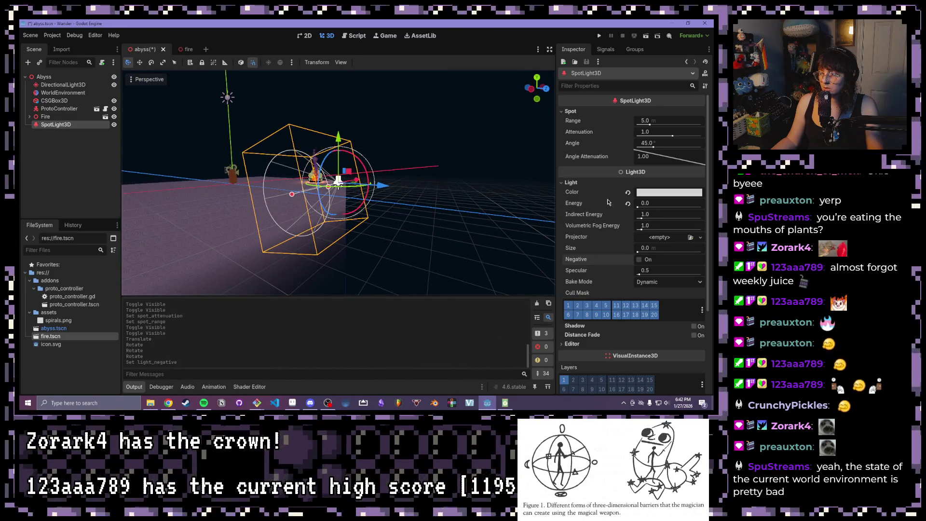
left_click_drag(639, 208, 649, 210)
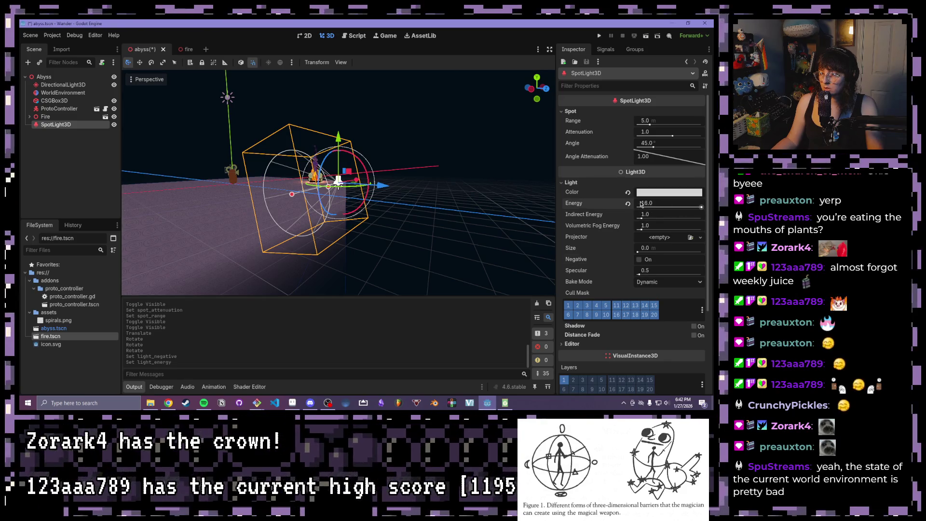
left_click(658, 195)
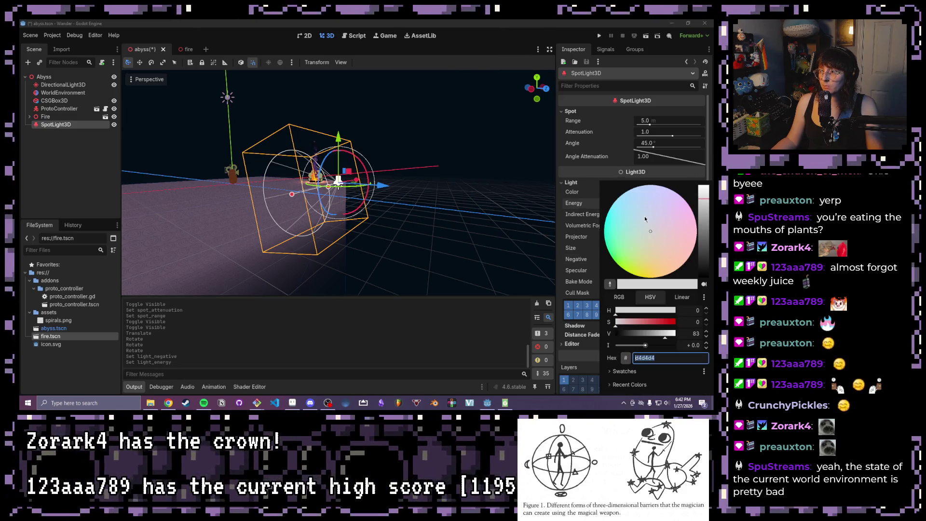
left_click(678, 211)
mouse_move(660, 259)
left_mouse_down()
mouse_move(635, 241)
mouse_move(638, 257)
left_mouse_up()
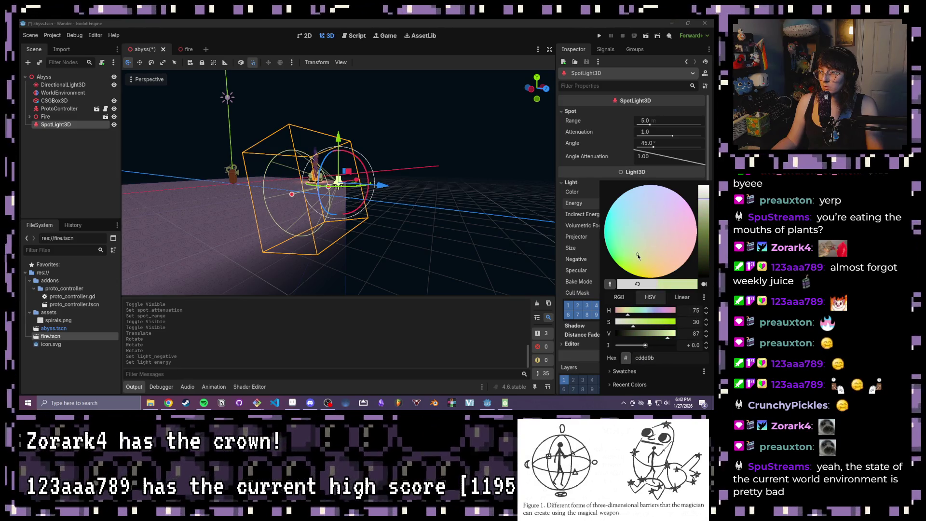
left_click(364, 191)
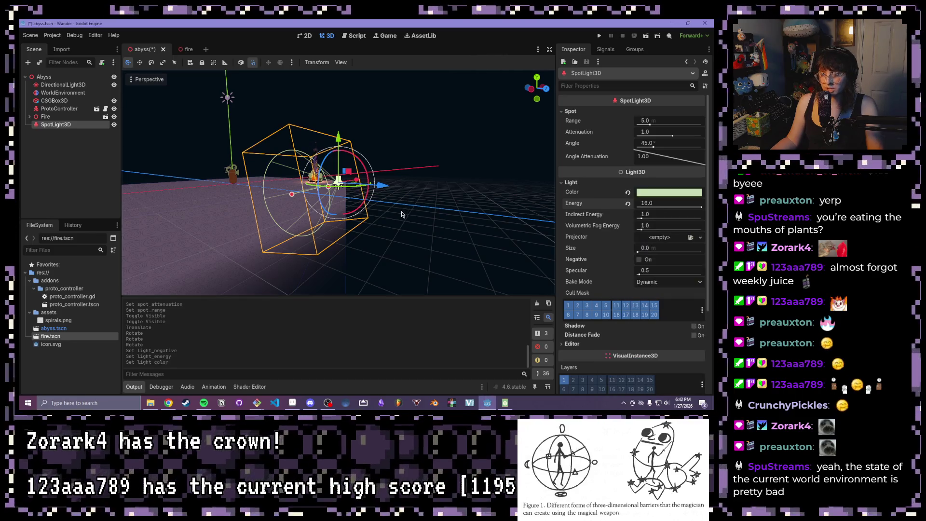
Step: Move the spotlight beside the fire and extend its range to 23.575
scroll(371, 190, "up", 2)
left_click_drag(379, 189, 226, 176)
scroll(582, 221, "down", 2)
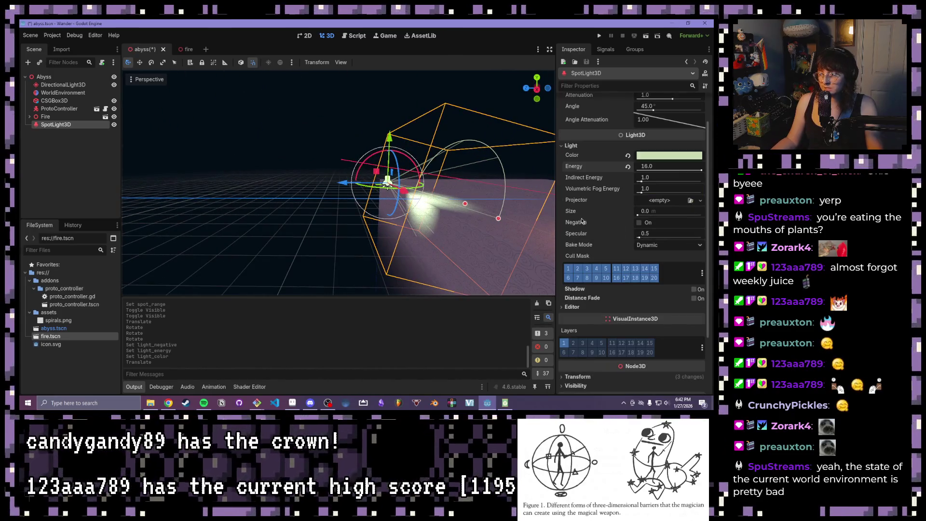
scroll(690, 206, "up", 2)
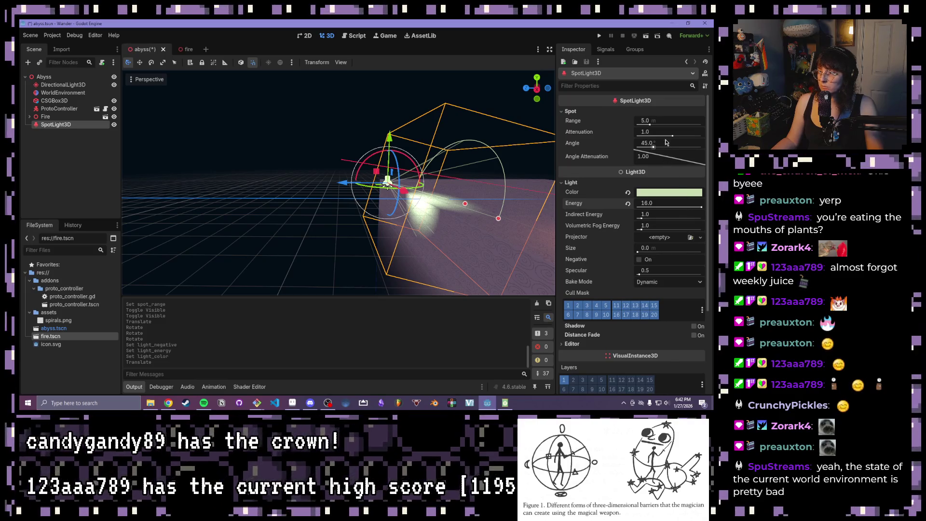
left_click_drag(650, 125, 663, 127)
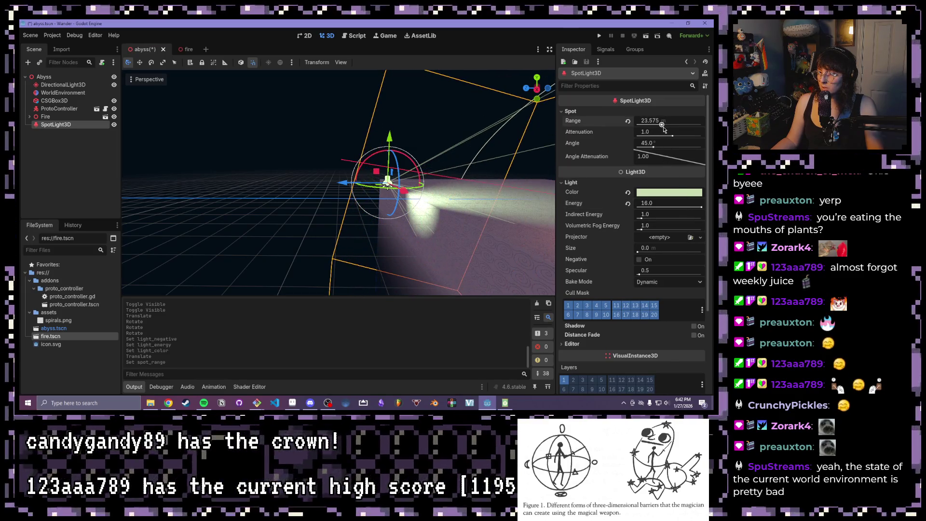
Step: Slide, tilt and nudge the spotlight so its cone aims across the box top
scroll(503, 163, "down", 3)
left_click_drag(503, 163, 97, 185)
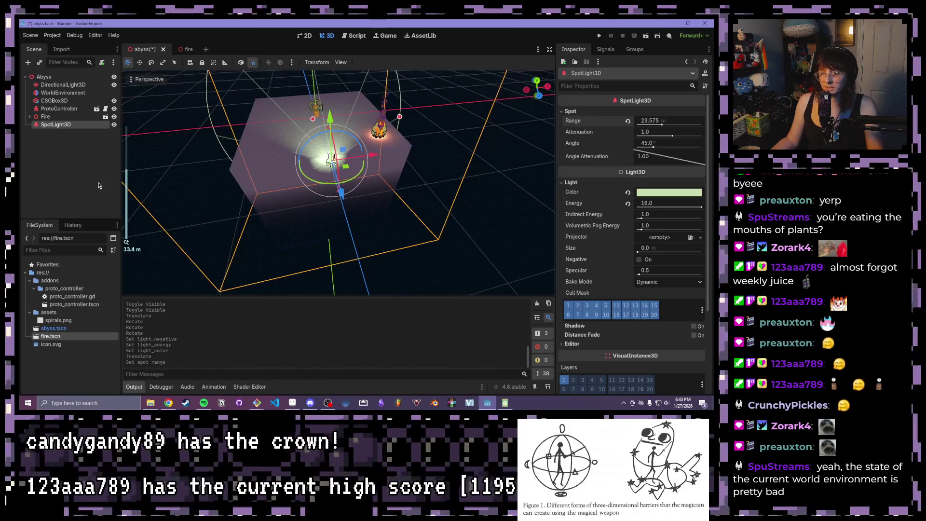
mouse_move(398, 201)
left_mouse_down()
mouse_move(350, 196)
mouse_move(383, 206)
mouse_move(366, 197)
left_mouse_up()
mouse_move(345, 165)
left_mouse_down()
mouse_move(270, 162)
mouse_move(223, 195)
left_mouse_up()
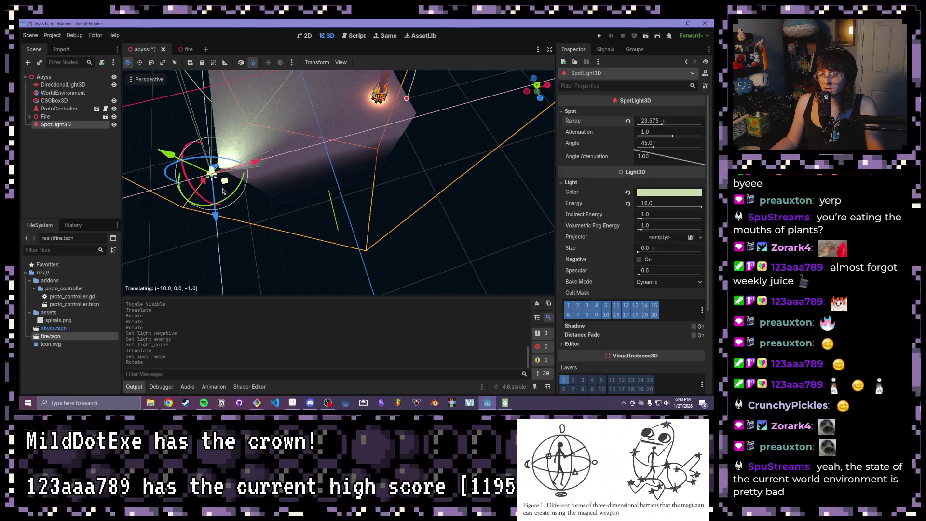
mouse_move(280, 154)
left_mouse_down()
mouse_move(313, 136)
mouse_move(304, 128)
left_mouse_up()
left_click_drag(208, 207, 247, 211)
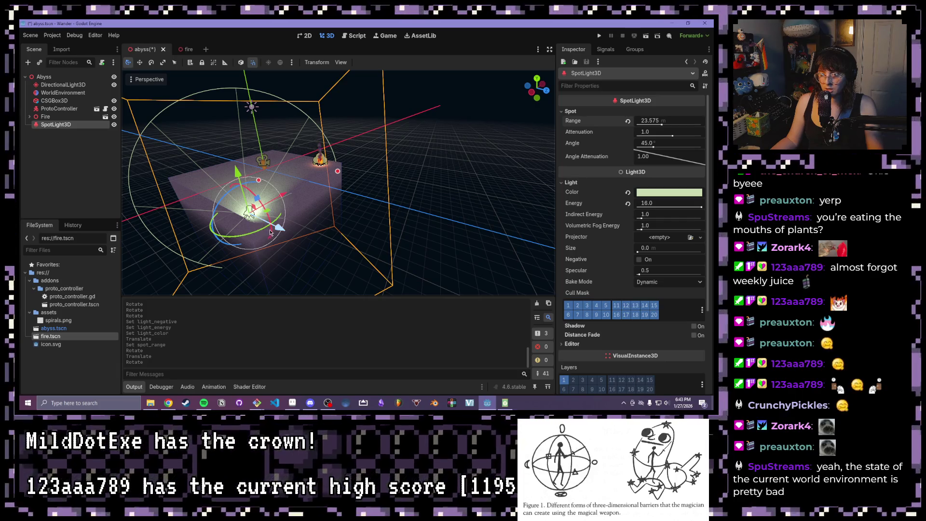
mouse_move(271, 242)
left_mouse_down()
mouse_move(269, 254)
mouse_move(271, 242)
left_mouse_up()
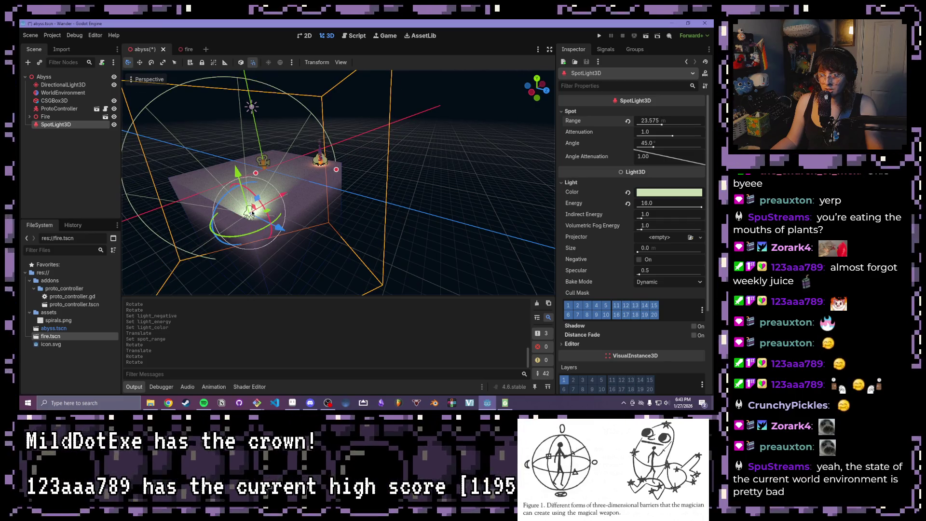
left_click_drag(251, 212, 261, 210)
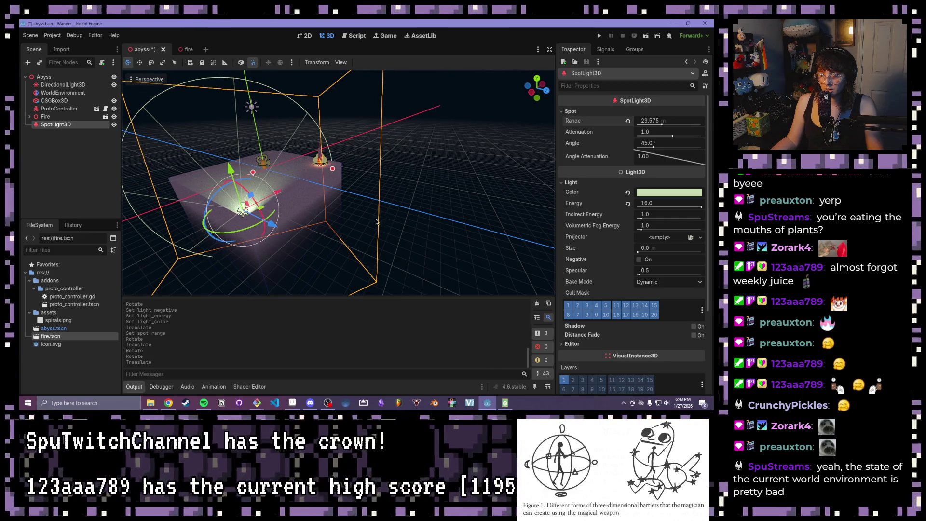
scroll(335, 243, "up", 3)
left_click_drag(537, 87, 516, 94)
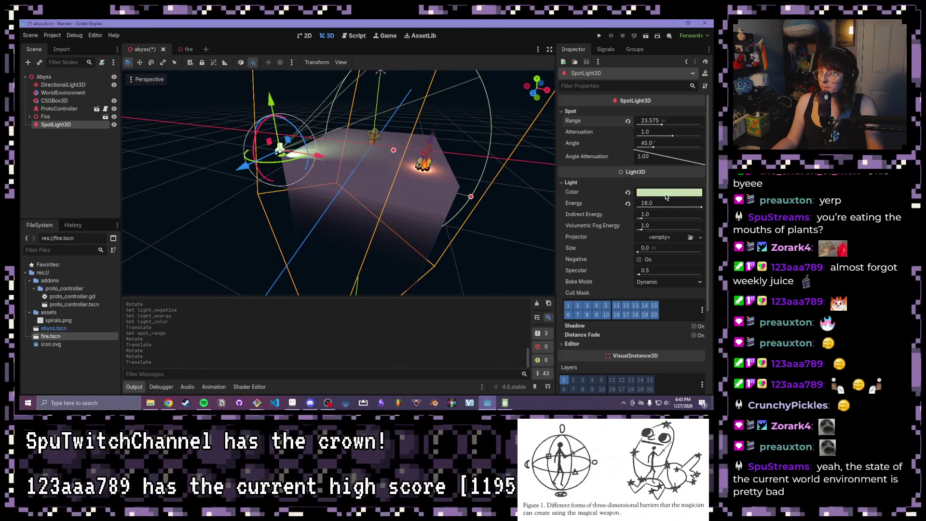
Step: Change the spotlight's light colour to light blue (6dc3f1)
left_click(664, 193)
mouse_move(665, 204)
left_mouse_down()
mouse_move(624, 205)
mouse_move(671, 227)
mouse_move(680, 218)
mouse_move(615, 219)
mouse_move(634, 208)
mouse_move(664, 256)
mouse_move(618, 251)
left_mouse_up()
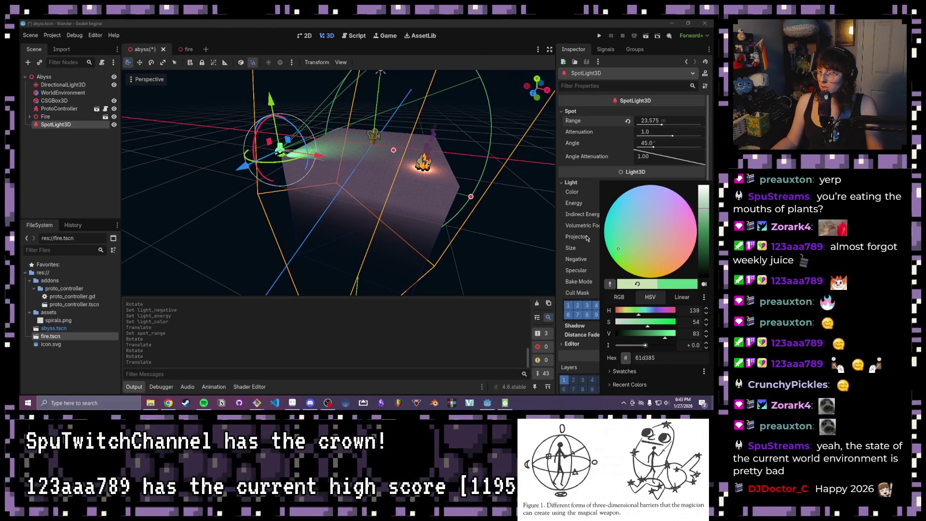
mouse_move(411, 201)
left_mouse_down()
mouse_move(356, 183)
mouse_move(406, 176)
mouse_move(384, 227)
mouse_move(340, 236)
left_mouse_up()
left_click(669, 192)
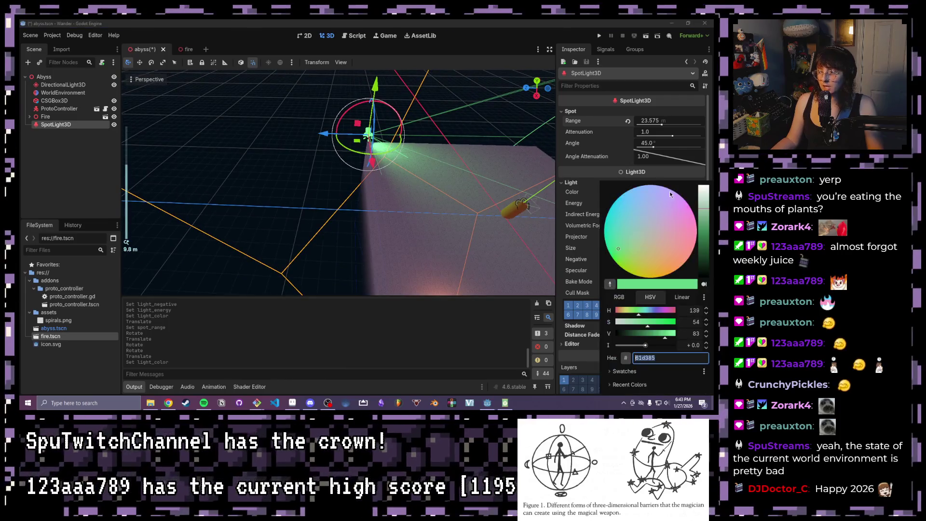
left_click(636, 192)
left_click(629, 203)
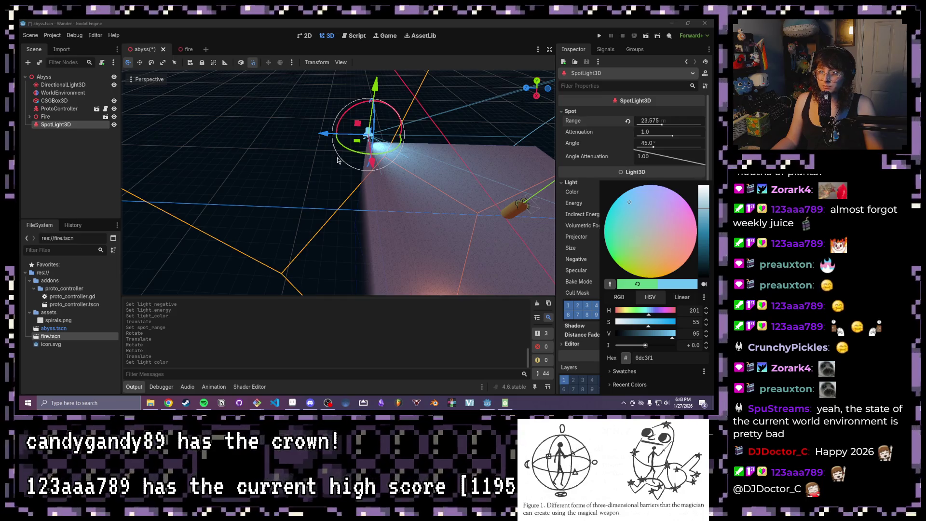
left_click(299, 149)
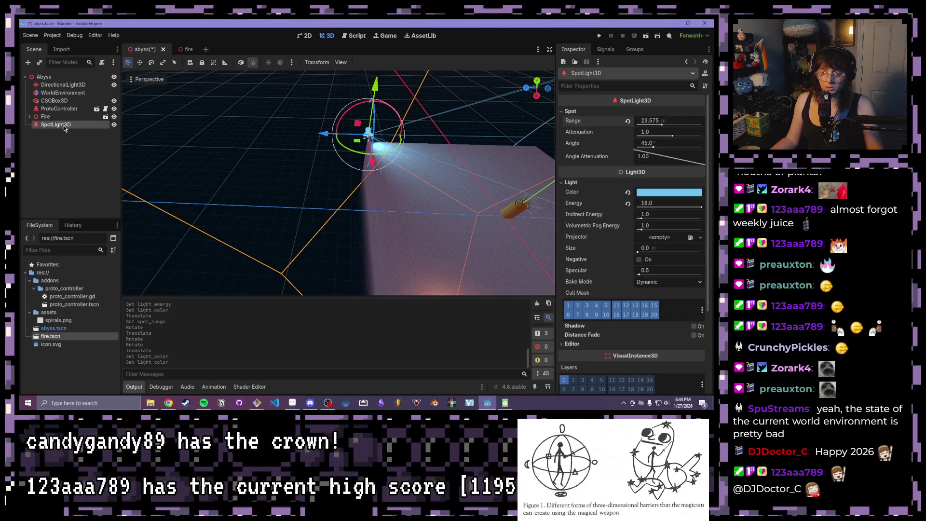
key("ctrl+d")
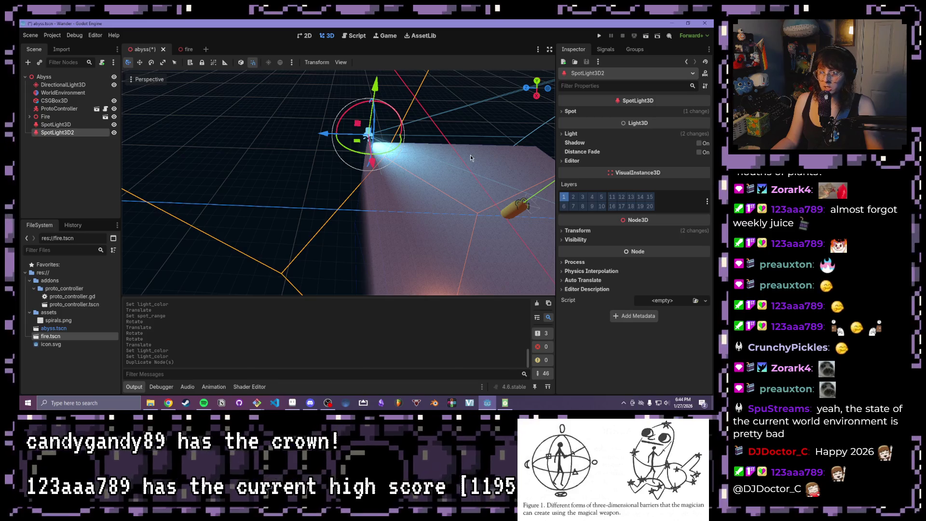
Step: Move and aim SpotLight3D2 at the box's opposite corner, then show its Light settings
scroll(470, 154, "up", 3)
mouse_move(370, 122)
left_mouse_down()
mouse_move(432, 116)
mouse_move(453, 127)
mouse_move(470, 157)
mouse_move(446, 154)
mouse_move(485, 145)
left_mouse_up()
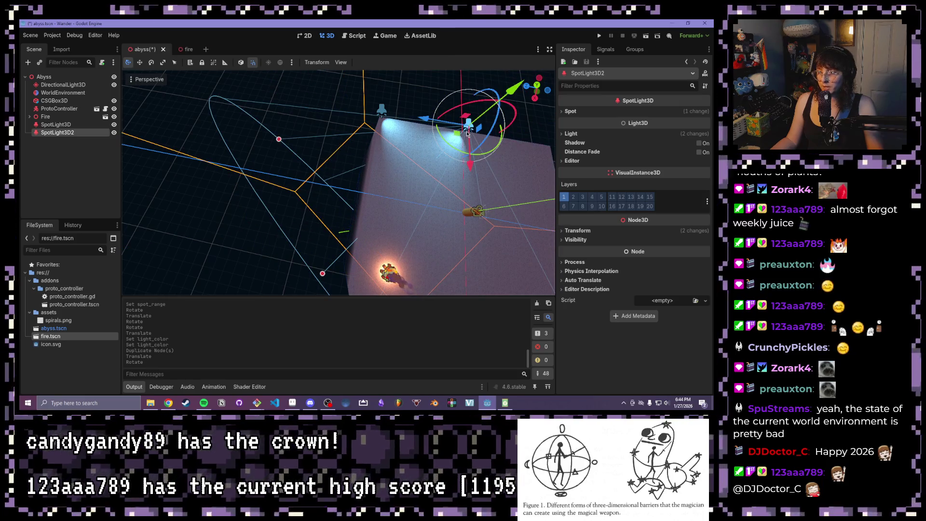
mouse_move(424, 120)
left_mouse_down()
mouse_move(527, 161)
mouse_move(516, 159)
left_mouse_up()
scroll(458, 162, "down", 4)
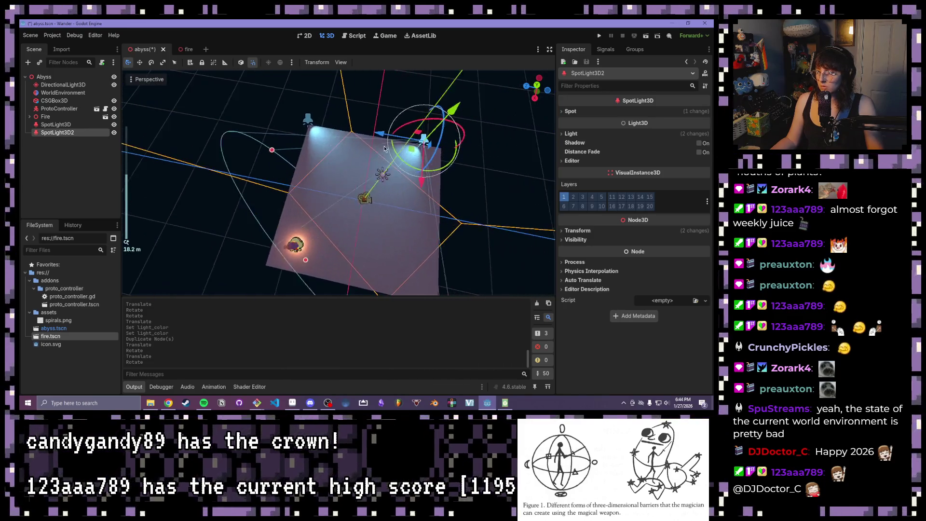
scroll(406, 161, "up", 5)
mouse_move(434, 155)
left_mouse_down()
mouse_move(446, 132)
mouse_move(488, 128)
left_mouse_up()
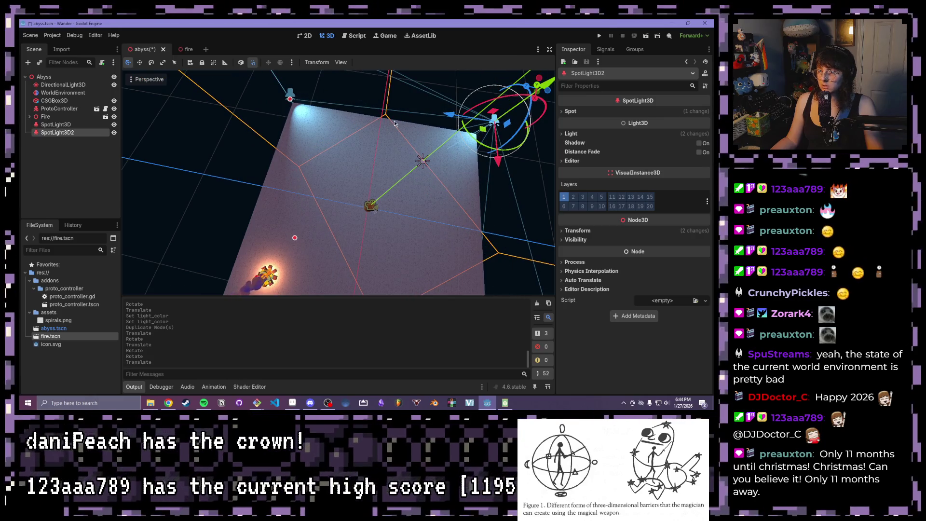
left_click(571, 133)
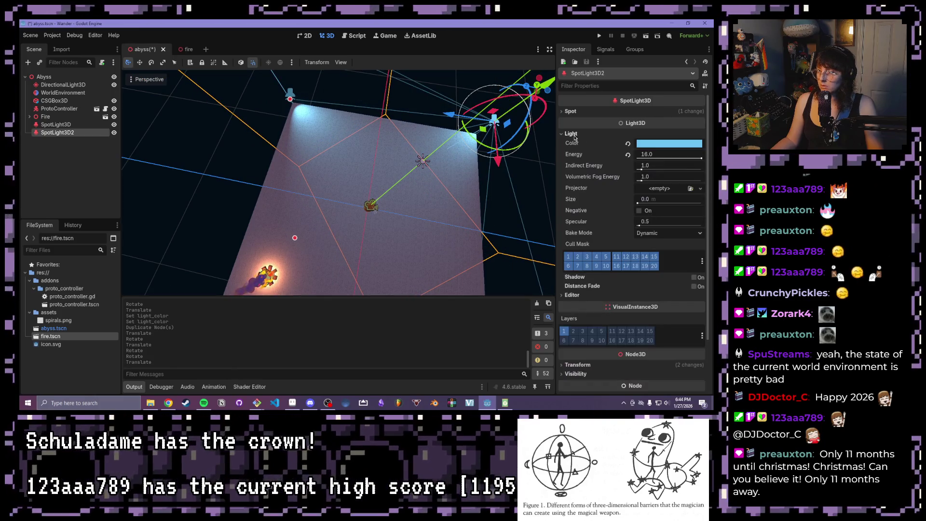
Step: Change SpotLight3D2's light colour from light blue to pink (ec92c7)
left_click(656, 144)
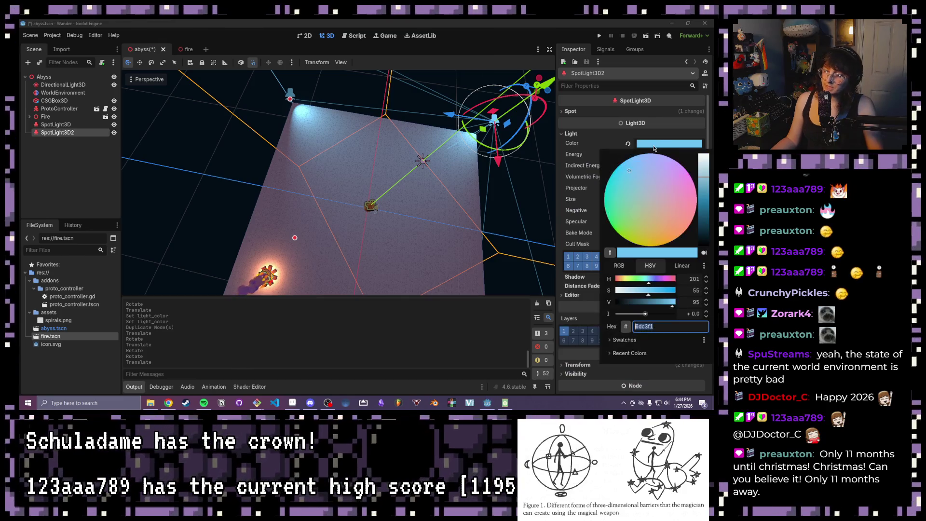
left_click(668, 187)
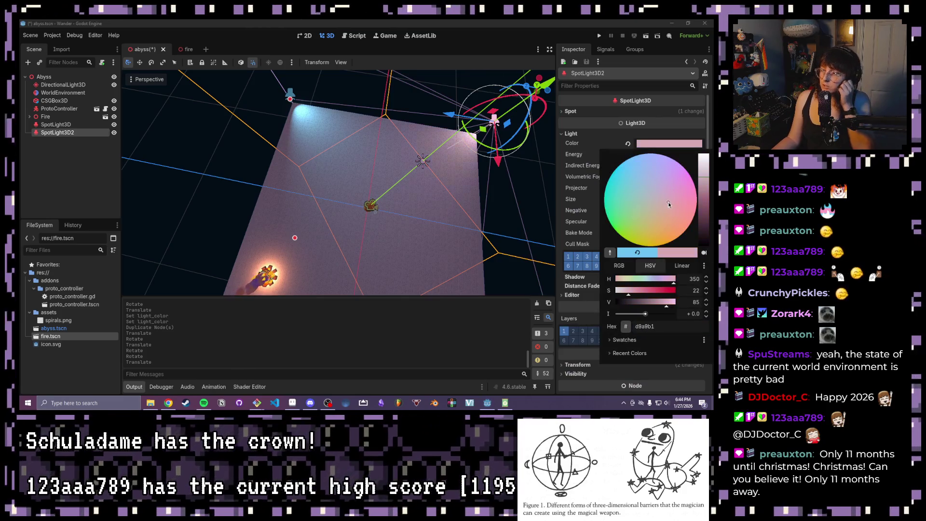
left_click_drag(702, 178, 703, 163)
left_click(681, 184)
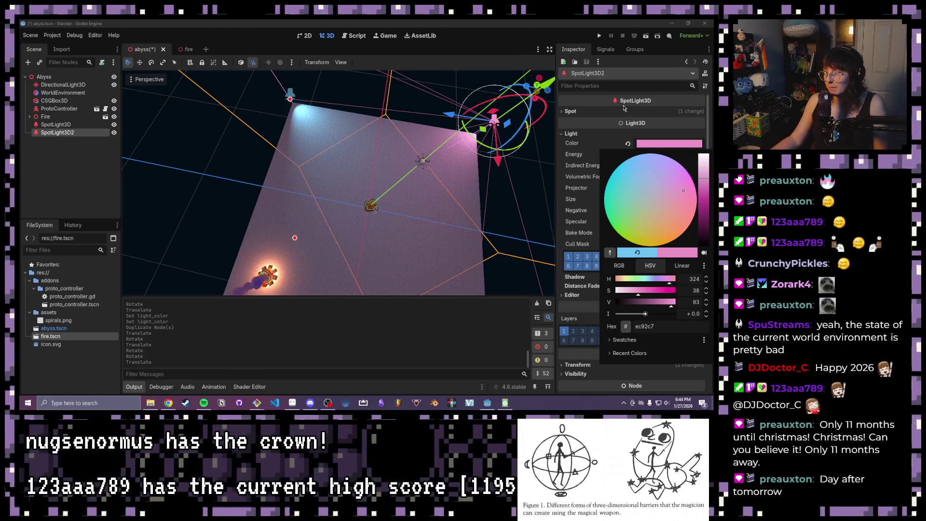
left_click(614, 126)
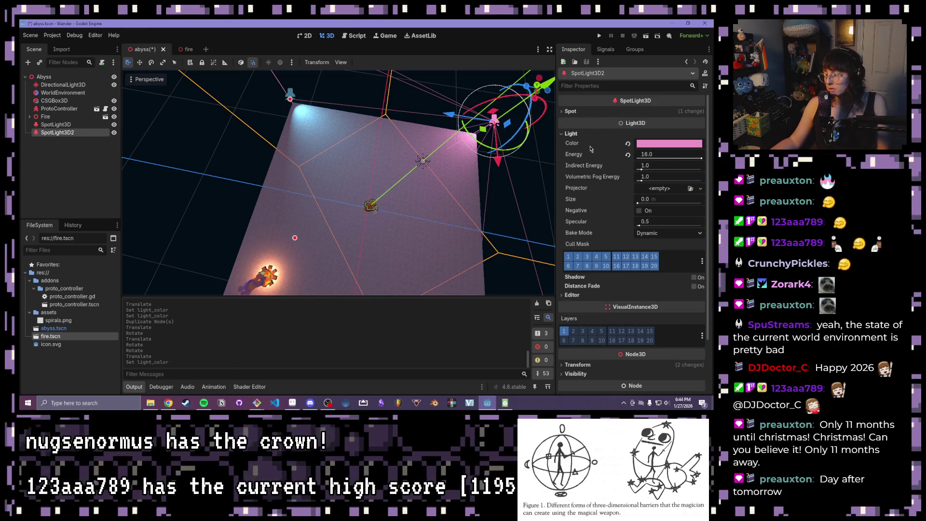
Step: Fold the Light section, review the Spot range and attenuation settings, and select the Fire node
left_click(559, 135)
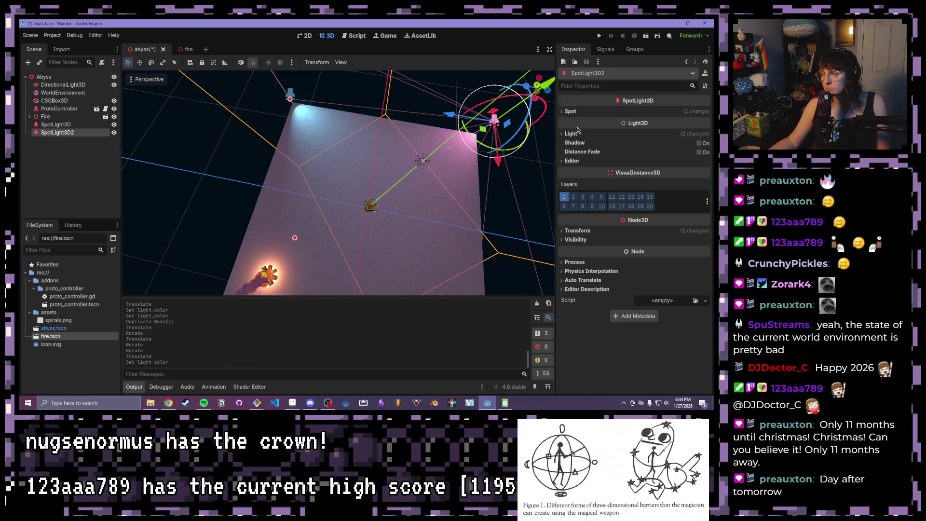
scroll(482, 135, "down", 2)
left_click(563, 135)
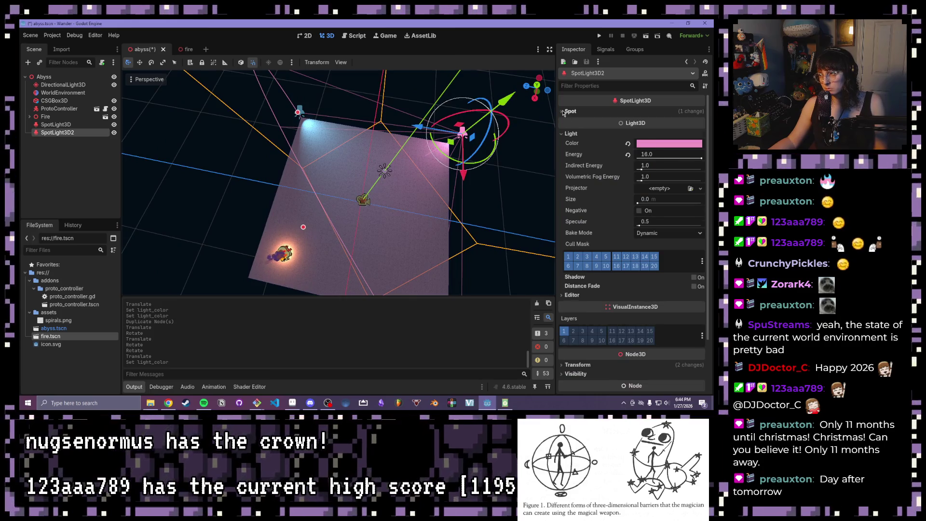
left_click(562, 112)
left_click(563, 111)
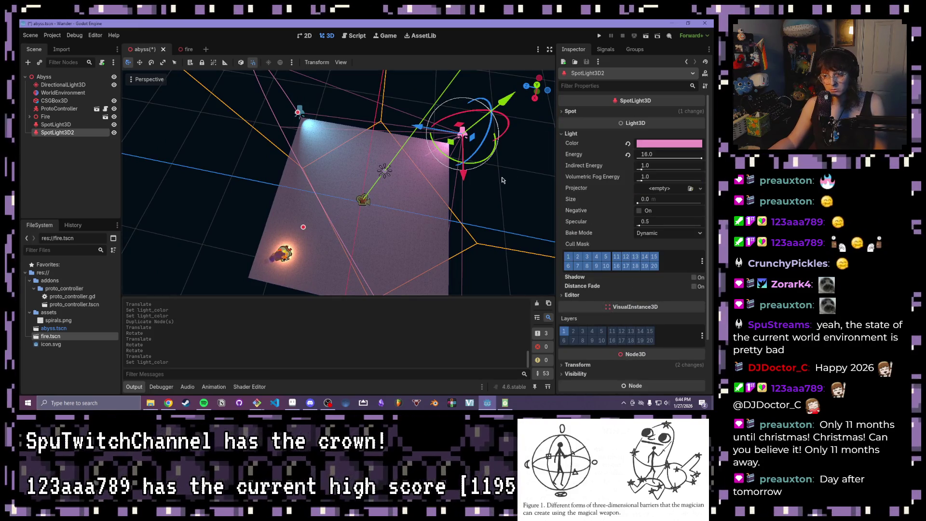
left_click(48, 117)
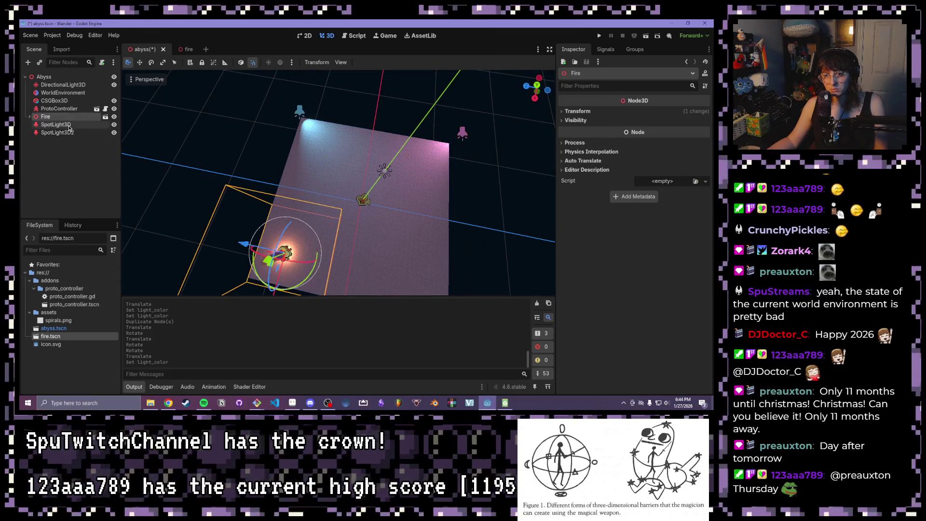
Step: Select SpotLight3D and set its Spot attenuation to -50
left_click(67, 125)
mouse_move(672, 135)
left_mouse_down()
mouse_move(616, 131)
mouse_move(707, 136)
mouse_move(607, 139)
mouse_move(714, 144)
left_mouse_up()
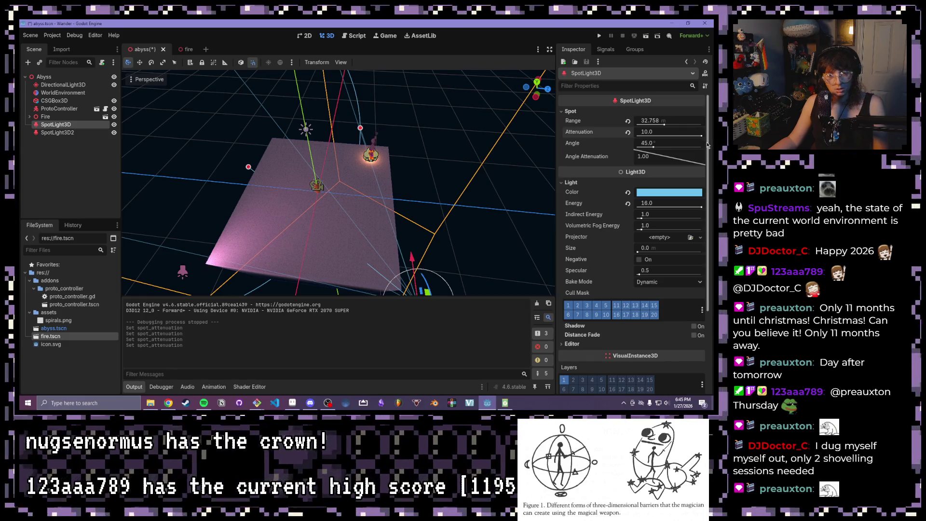
left_click_drag(678, 131, 626, 132)
scroll(419, 194, "up", 3)
scroll(284, 248, "down", 5)
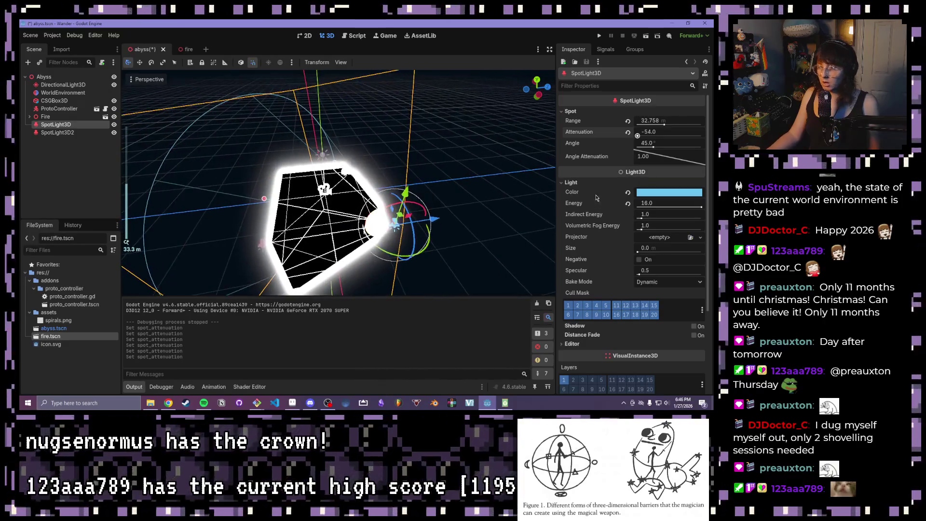
left_click_drag(646, 131, 675, 132)
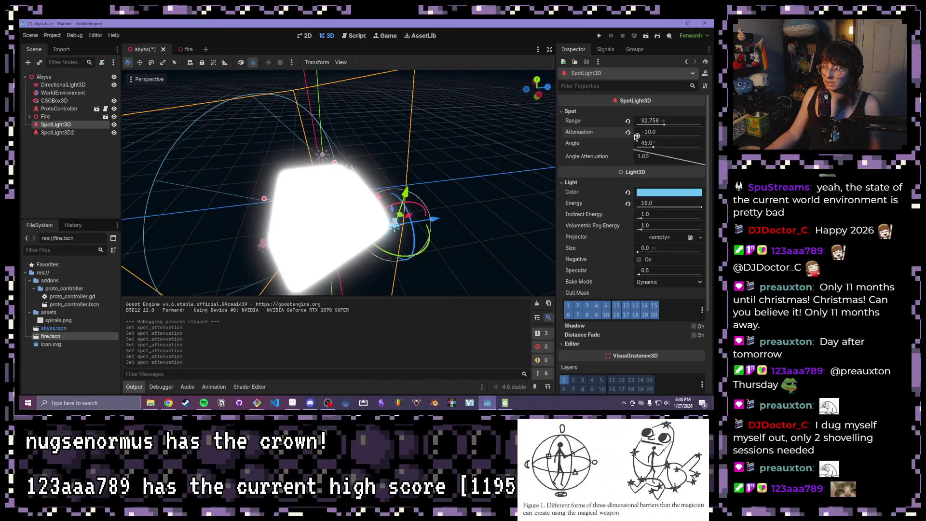
scroll(290, 217, "up", 8)
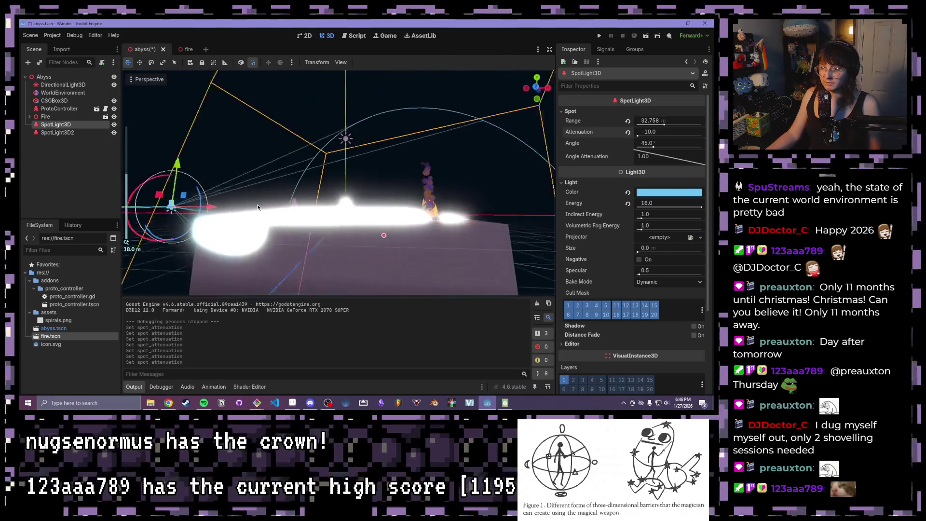
left_click_drag(270, 208, 270, 254)
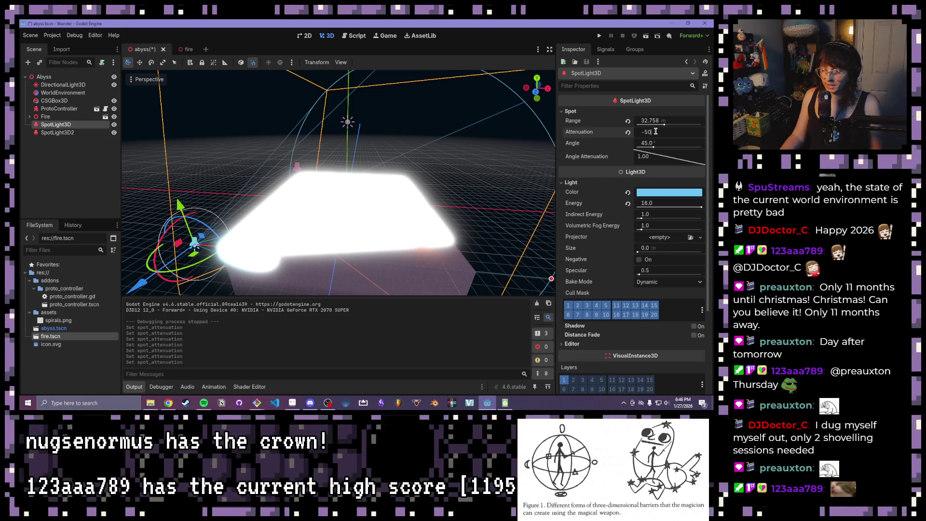
key("Return")
Step: Inspect the glowing white floor grid from above and launch a game test run
left_click(270, 111)
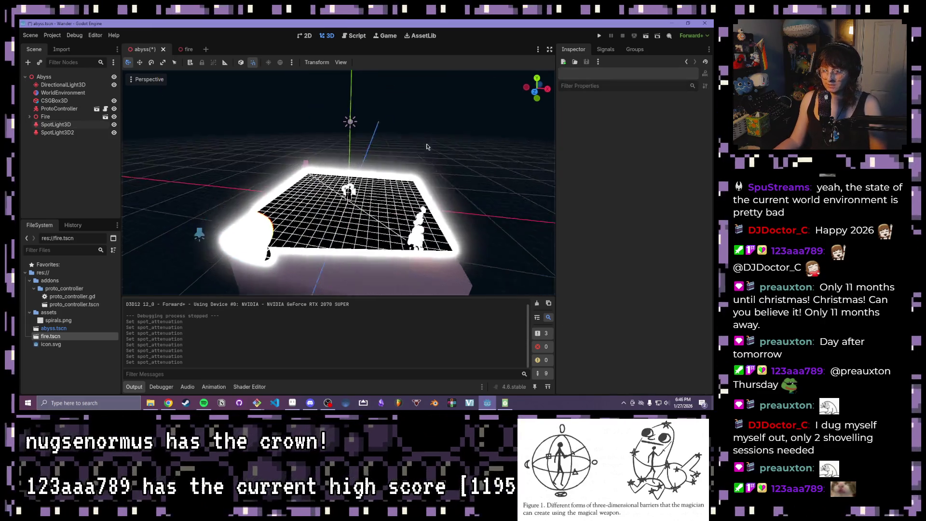
left_click_drag(270, 110, 376, 127)
scroll(376, 128, "up", 2)
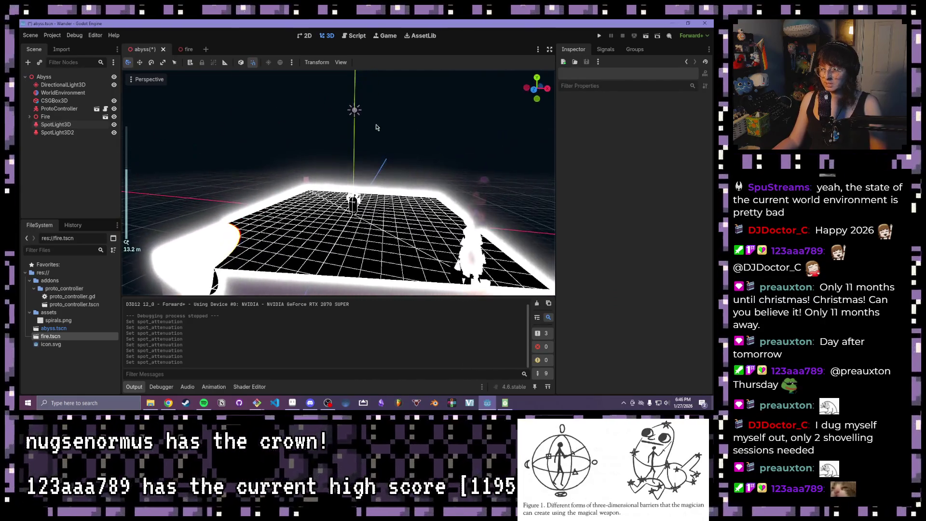
left_click(600, 35)
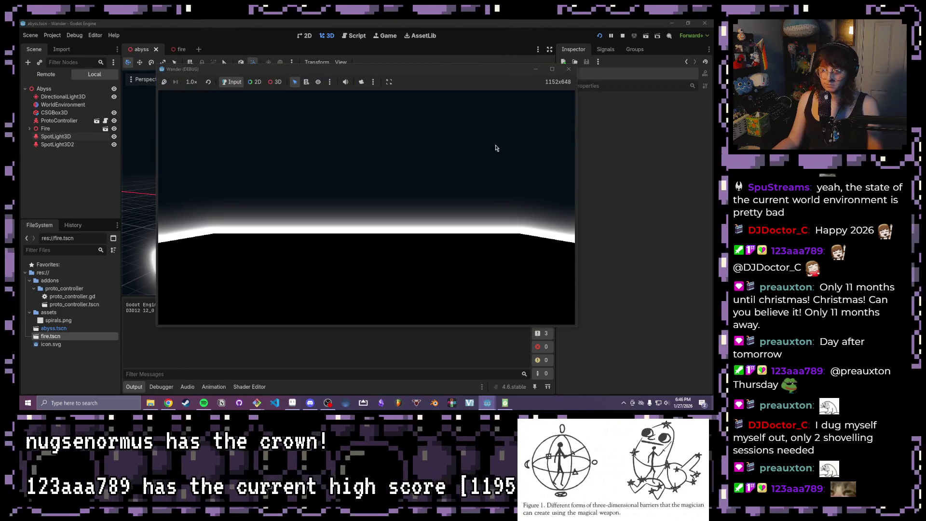
Step: Walk toward the campfire and around the platform in-game, then close the game window
key("w")
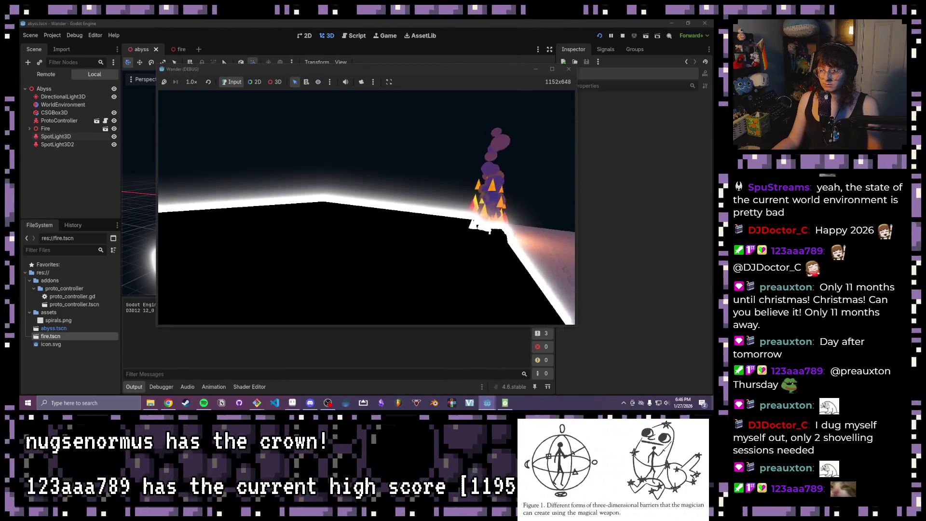
key("w")
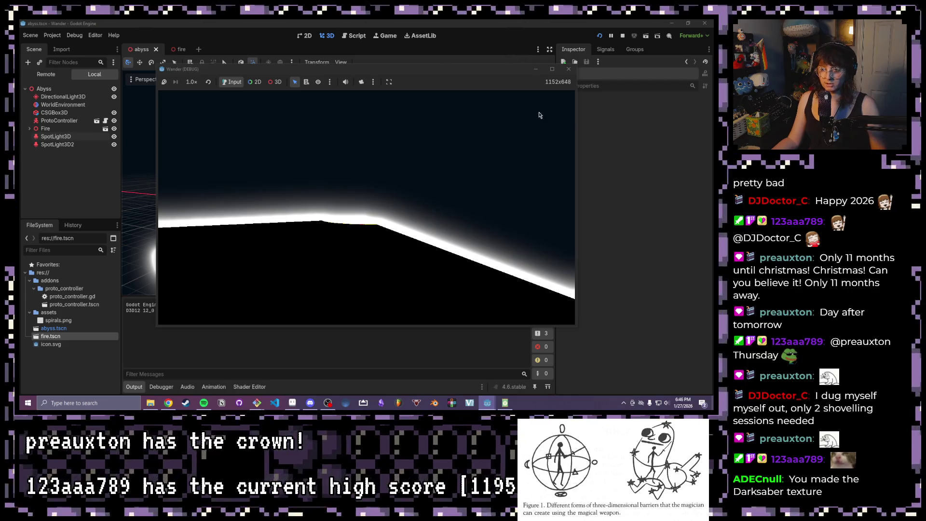
left_click(568, 69)
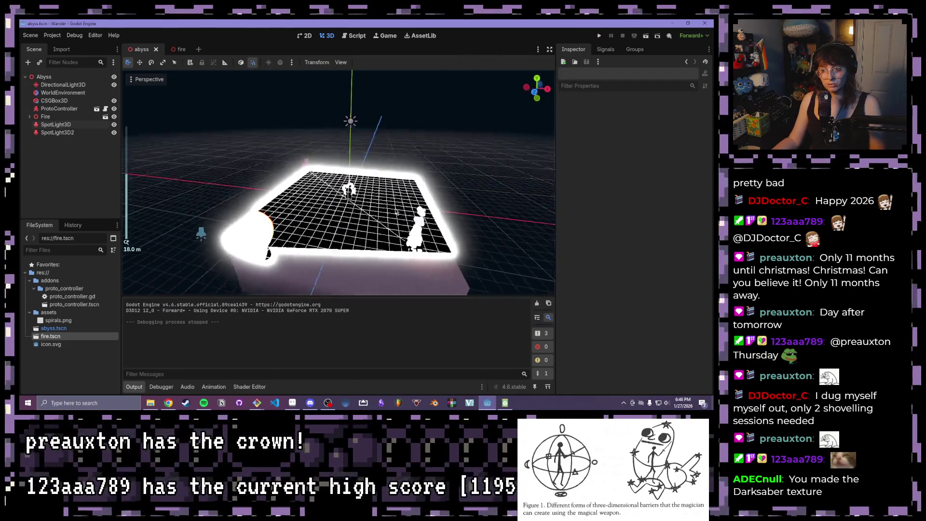
Step: Set SpotLight3D's attenuation to 1, drag it down to -10.0, then save and run
left_click(55, 125)
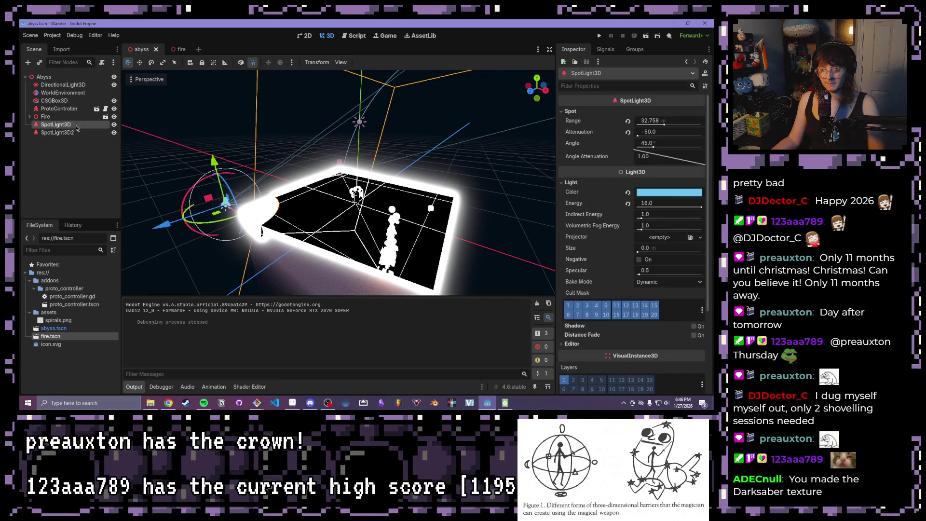
left_click(647, 132)
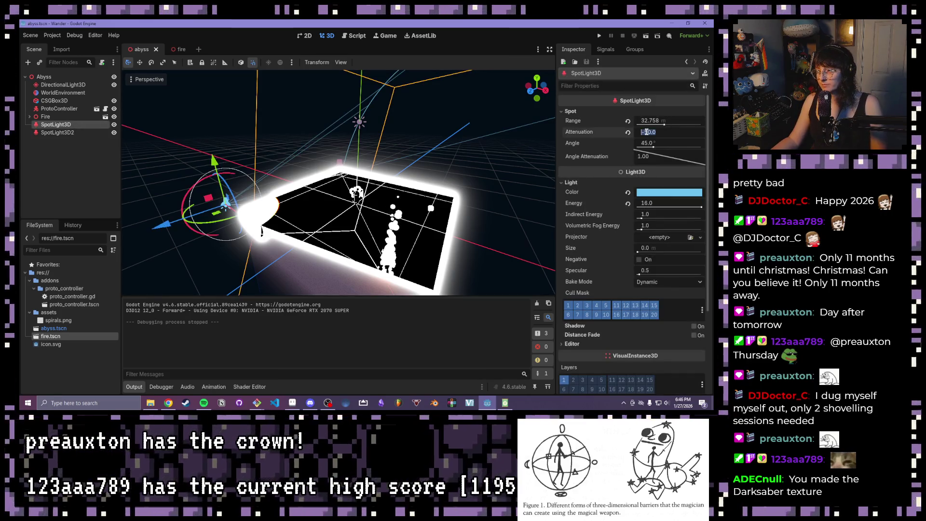
type("1")
key("Return")
scroll(367, 195, "up", 2)
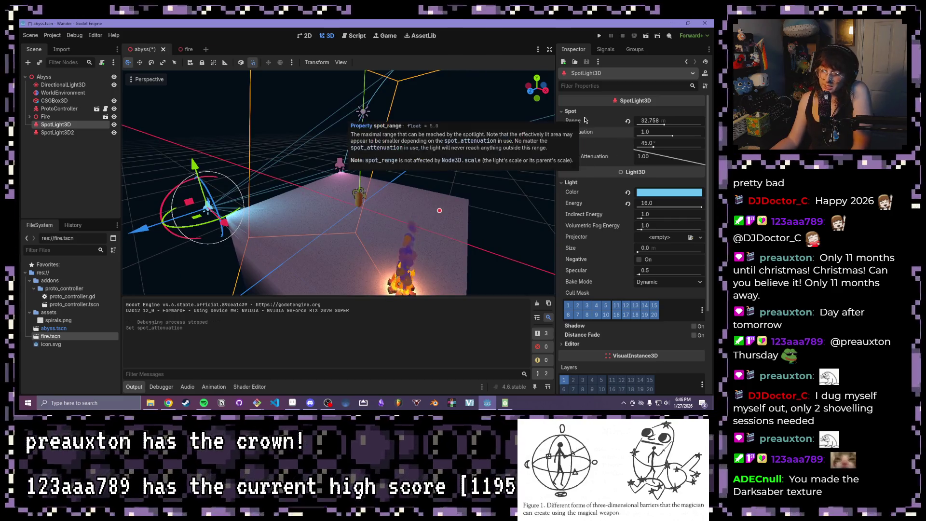
mouse_move(586, 131)
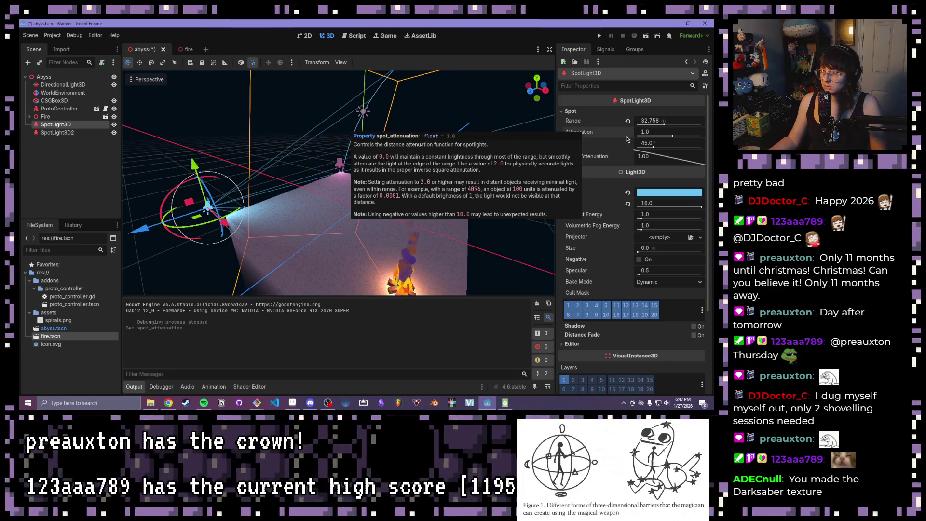
mouse_move(672, 136)
left_mouse_down()
mouse_move(689, 137)
mouse_move(652, 144)
left_mouse_up()
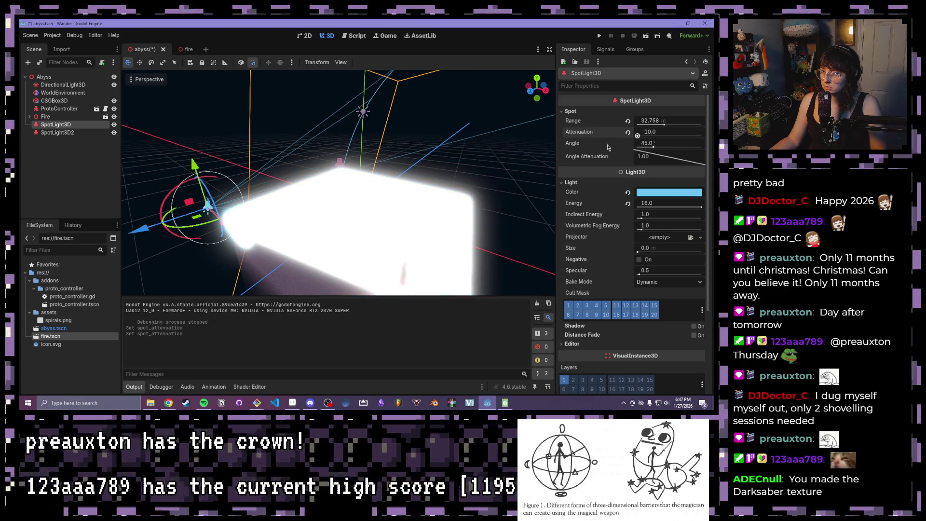
left_click(599, 36)
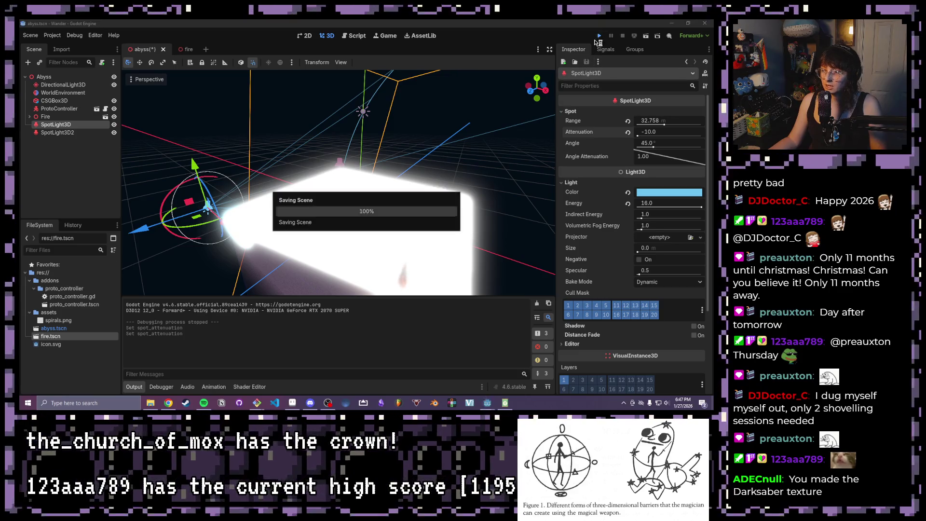
left_click(486, 172)
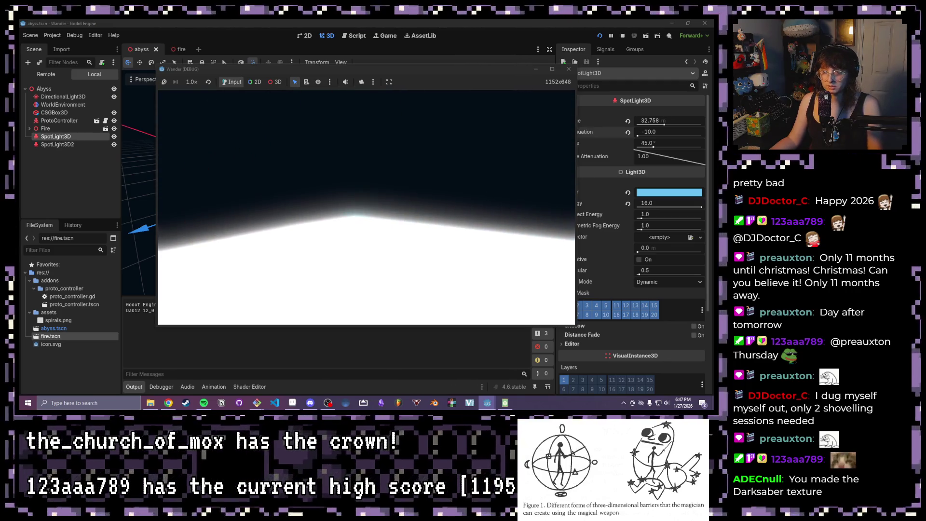
left_click(569, 69)
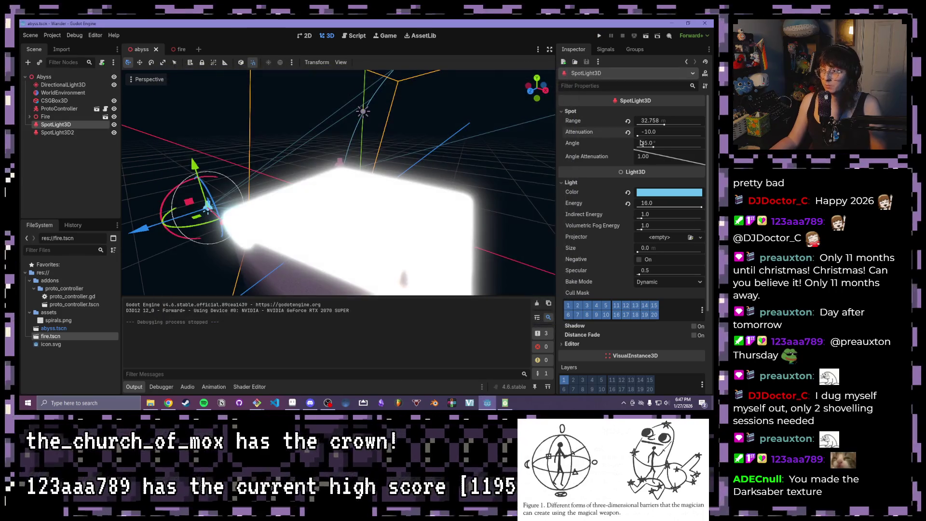
left_click_drag(637, 136, 650, 133)
Step: Try attenuation values -50 and -5000, orbiting to a frontal view of the scene
type("-50")
key("Return")
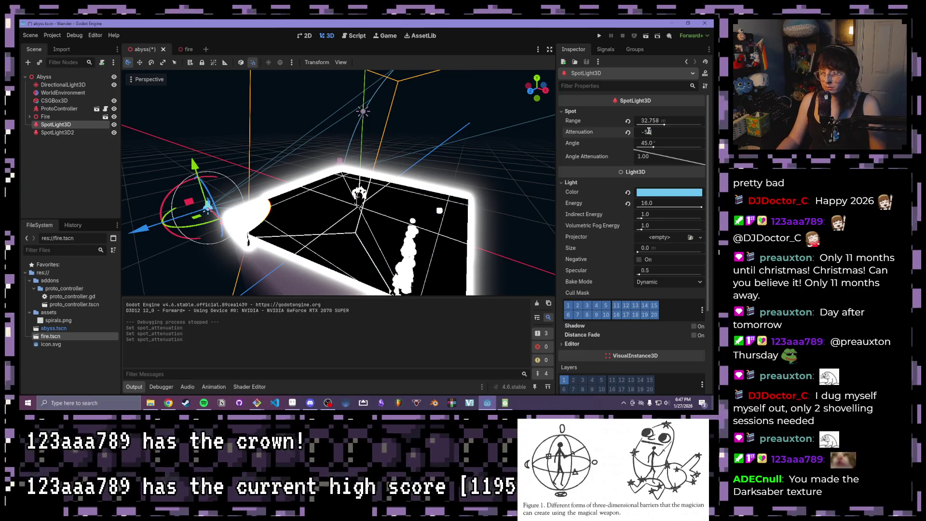
type("00")
key("Return")
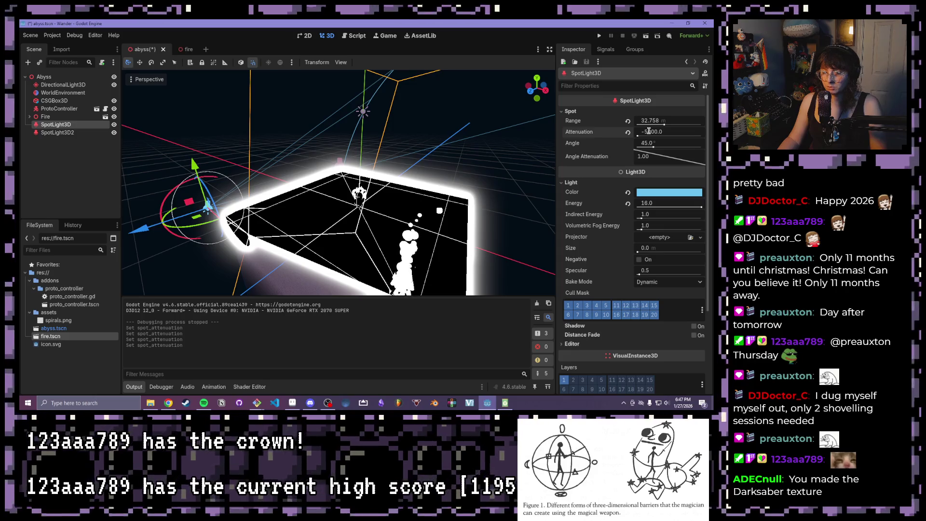
scroll(238, 204, "down", 3)
mouse_move(238, 205)
left_mouse_down()
mouse_move(320, 230)
mouse_move(334, 263)
mouse_move(333, 242)
left_mouse_up()
scroll(320, 230, "down", 2)
scroll(333, 262, "up", 2)
scroll(333, 242, "up", 2)
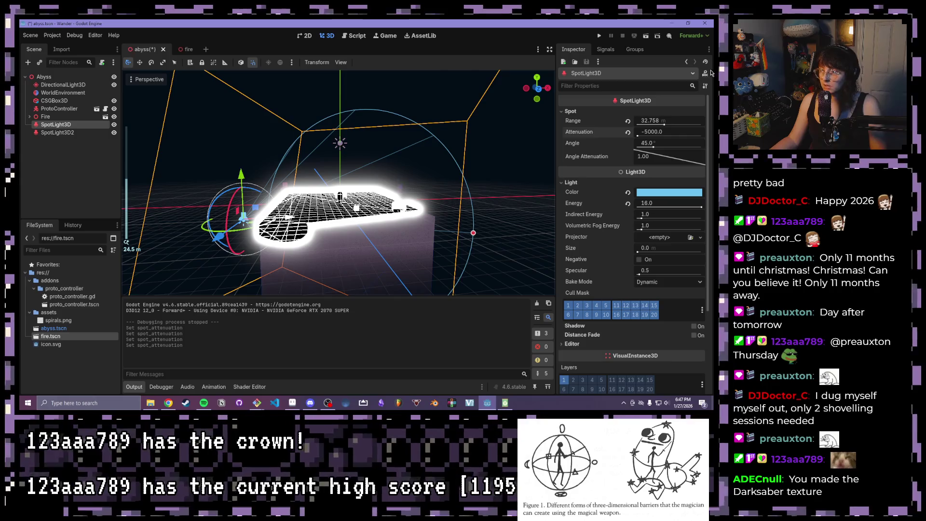
Step: Reset the blue spotlight's attenuation to 1.0
left_click(652, 133)
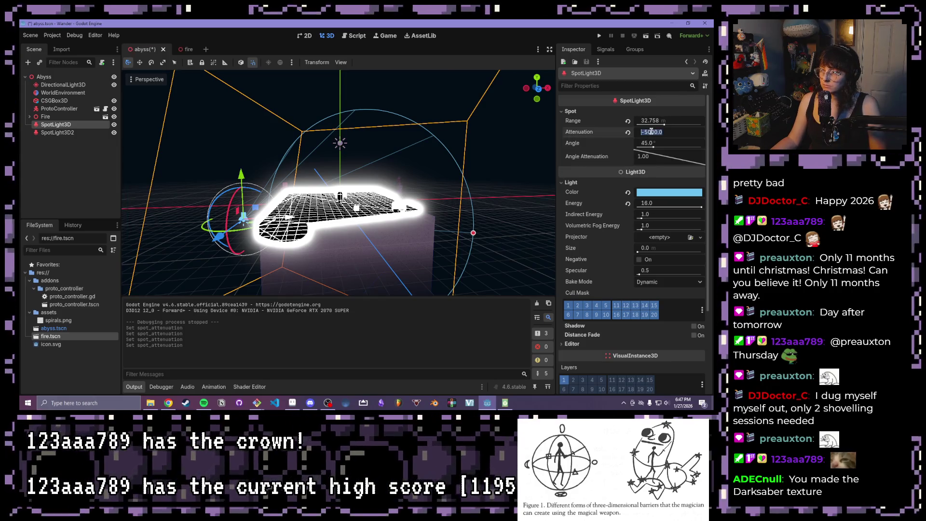
type("1")
key("Return")
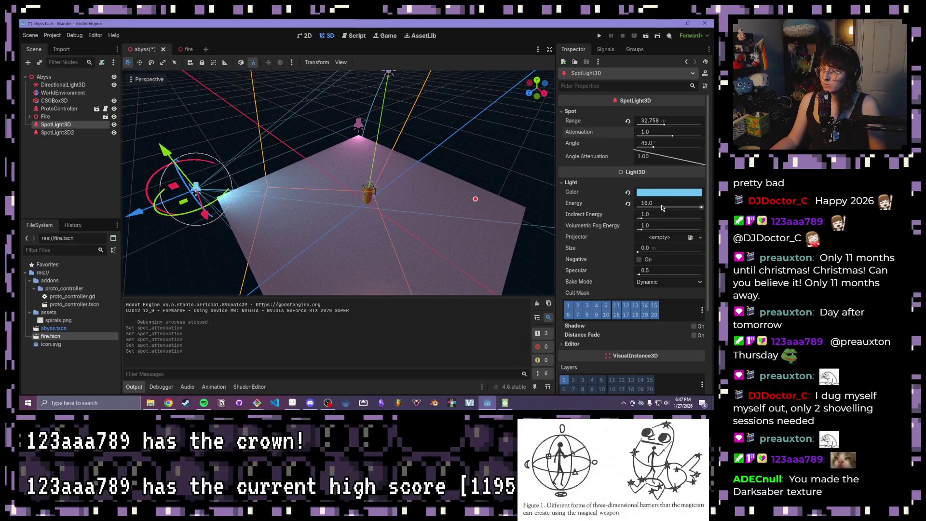
Step: Drag the blue spotlight's energy up to 208.1 and reset its range to the default 5.0 m
mouse_move(682, 212)
left_mouse_down()
mouse_move(656, 203)
mouse_move(714, 204)
left_mouse_up()
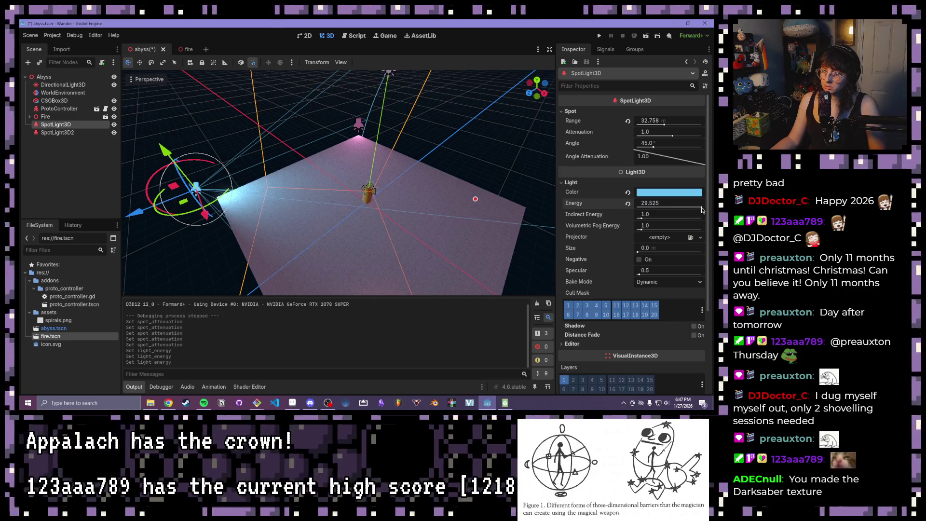
left_click_drag(651, 210, 690, 203)
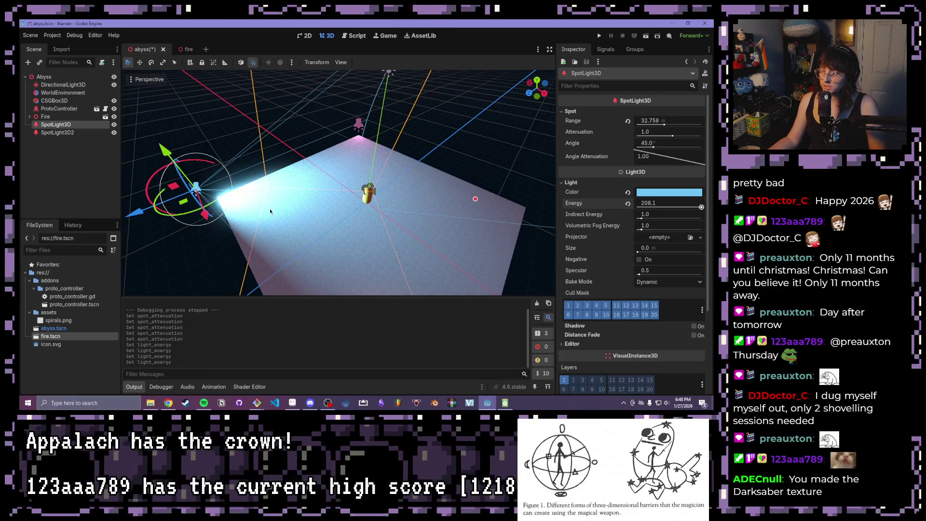
scroll(289, 198, "up", 3)
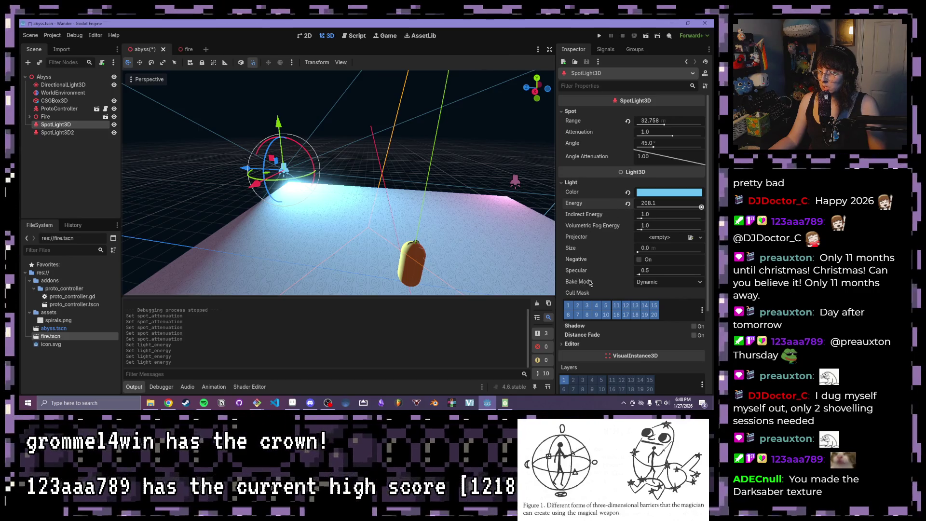
left_click(627, 121)
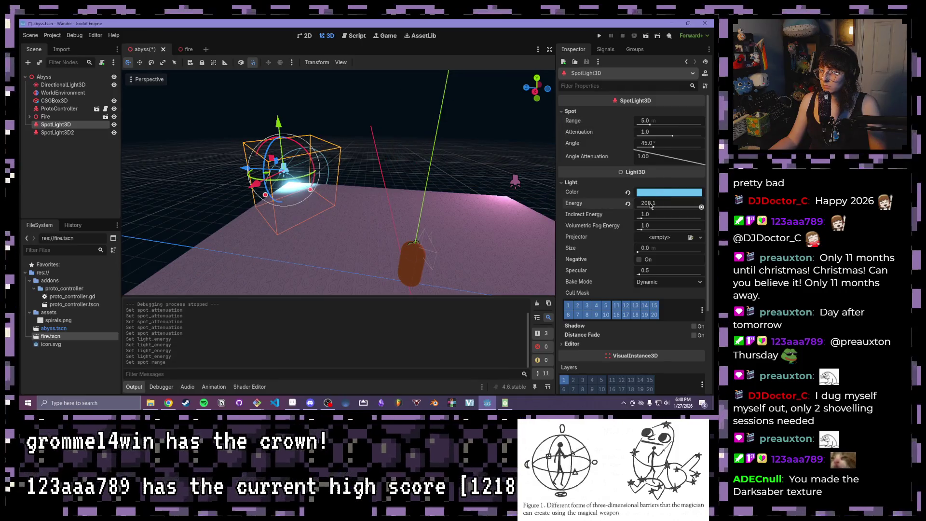
Step: Give the blue spotlight SpotLight3D energy 25 and range 50
left_click(650, 203)
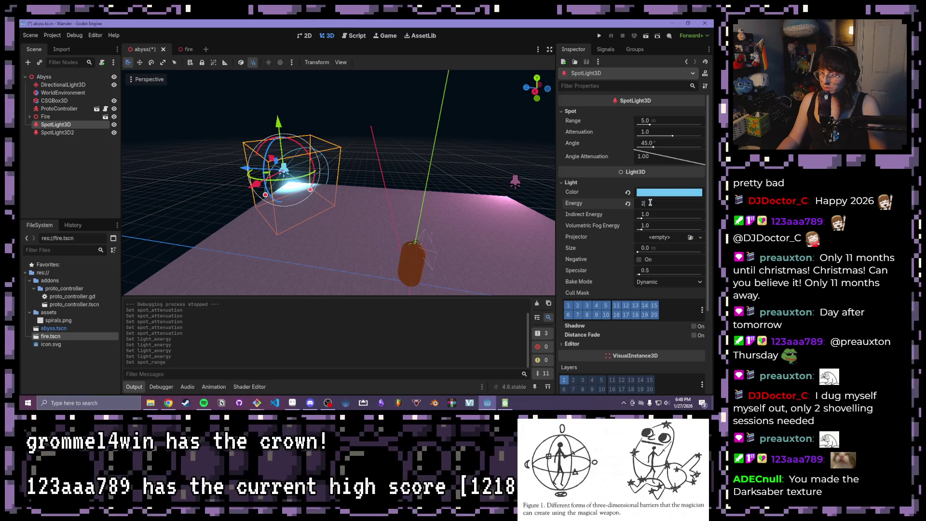
type("5")
key("Return")
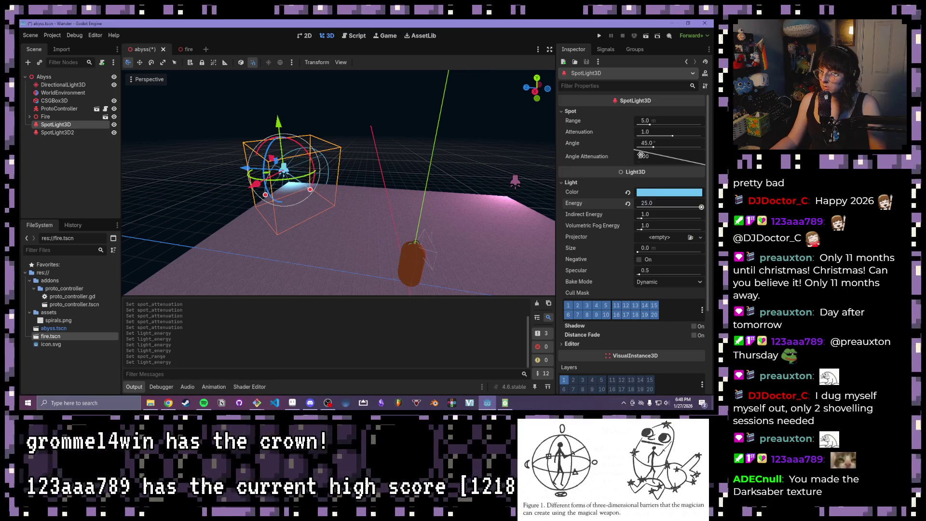
mouse_move(646, 126)
left_mouse_down()
mouse_move(711, 126)
mouse_move(668, 125)
left_mouse_up()
left_click(652, 120)
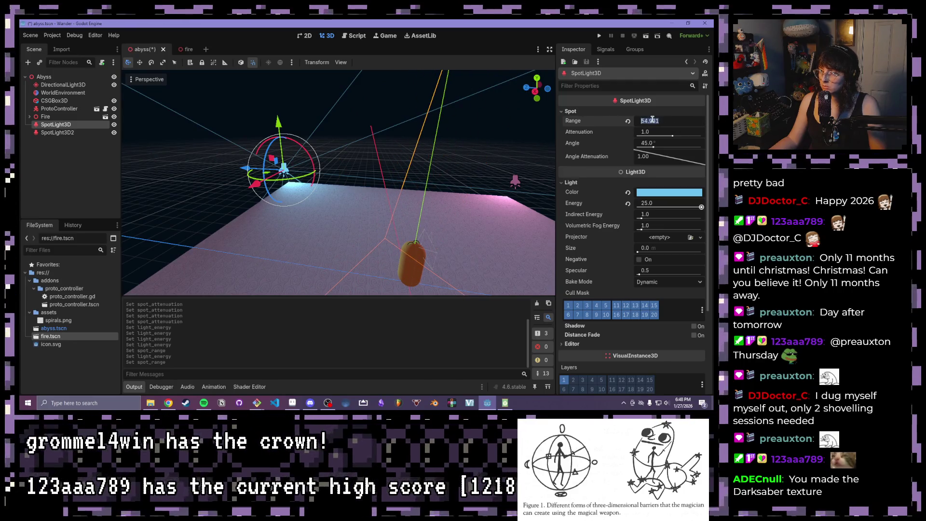
key("Return")
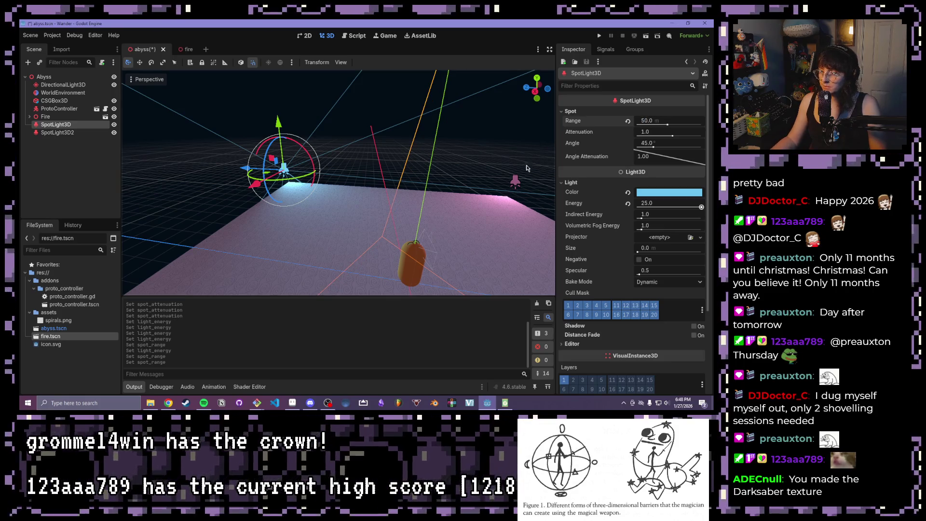
Step: Give the pink spotlight SpotLight3D2 range 50 and energy 25
left_click(515, 182)
left_click(582, 112)
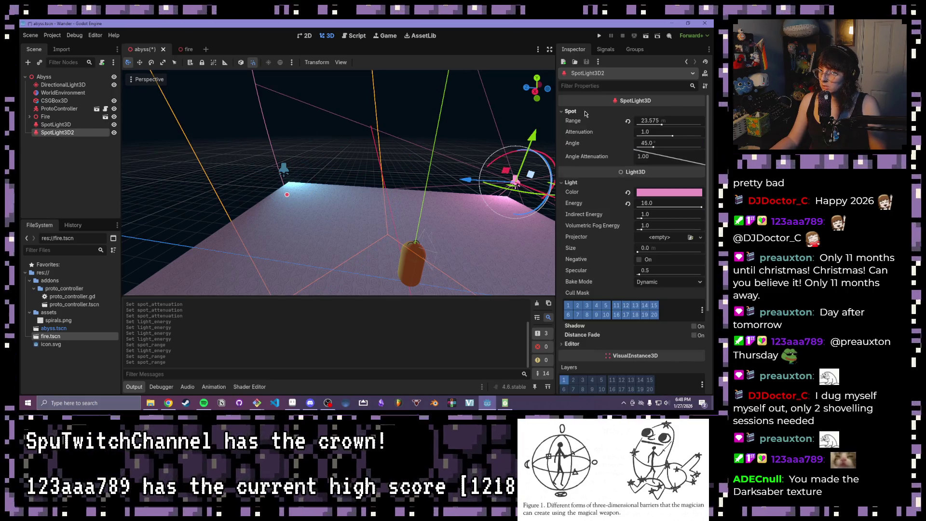
left_click(675, 121)
type("50")
key("Return")
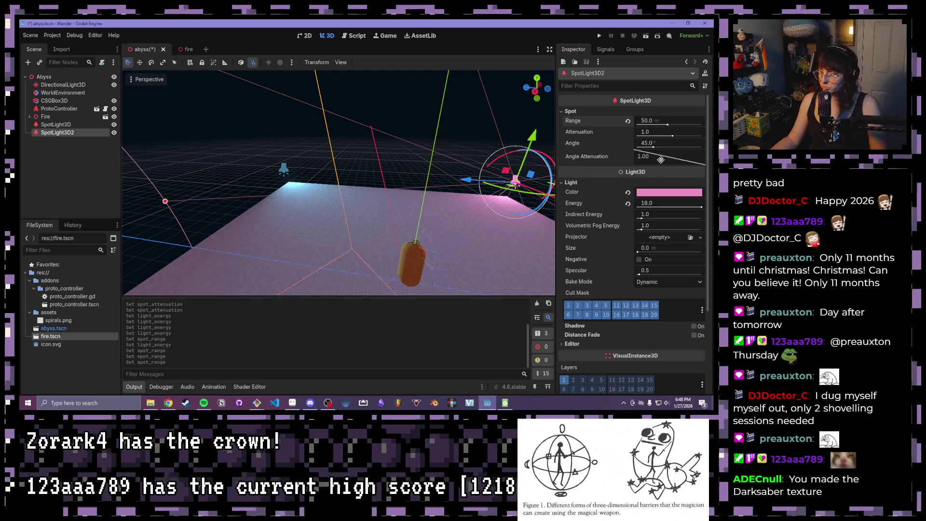
left_click(657, 206)
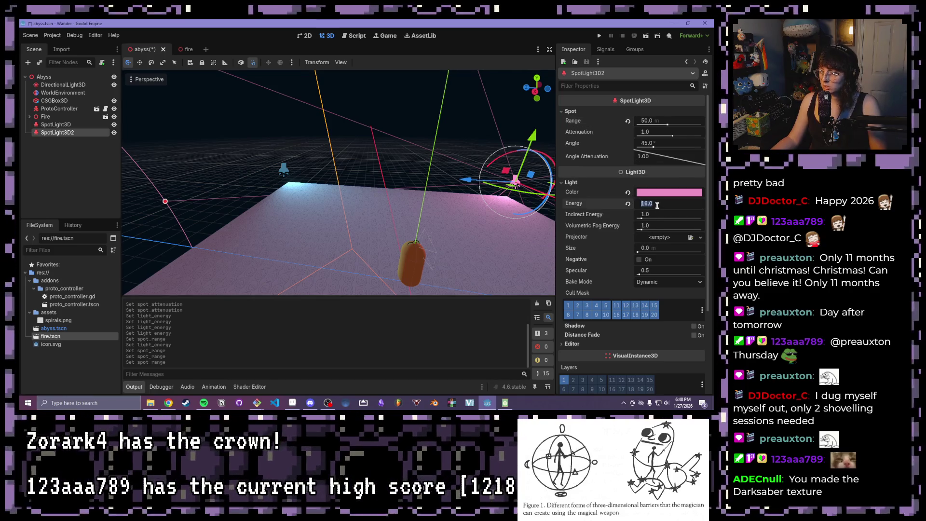
type("25")
key("Return")
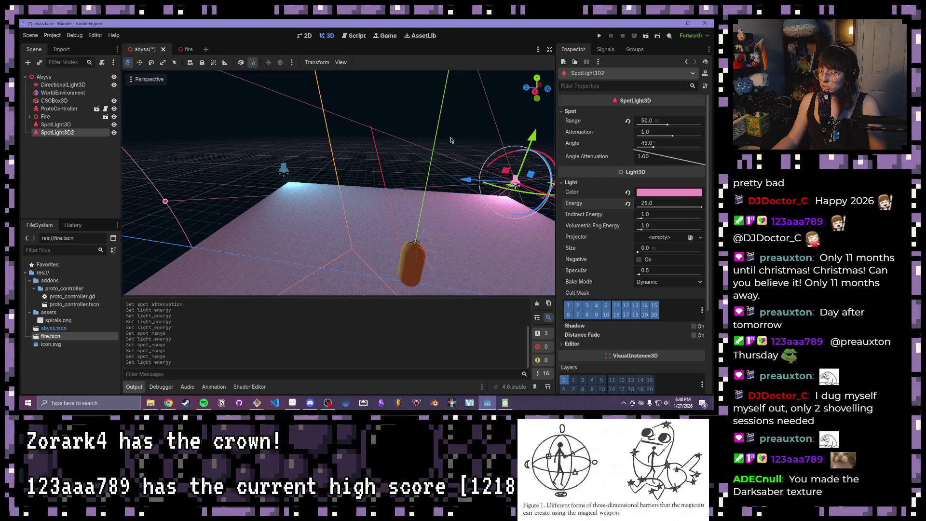
Step: Deselect, orbit to view the whole floor, then save the scene and run the game
left_click(417, 184)
scroll(417, 184, "down", 3)
scroll(417, 183, "down", 3)
left_click_drag(400, 192, 378, 161)
left_click(598, 35)
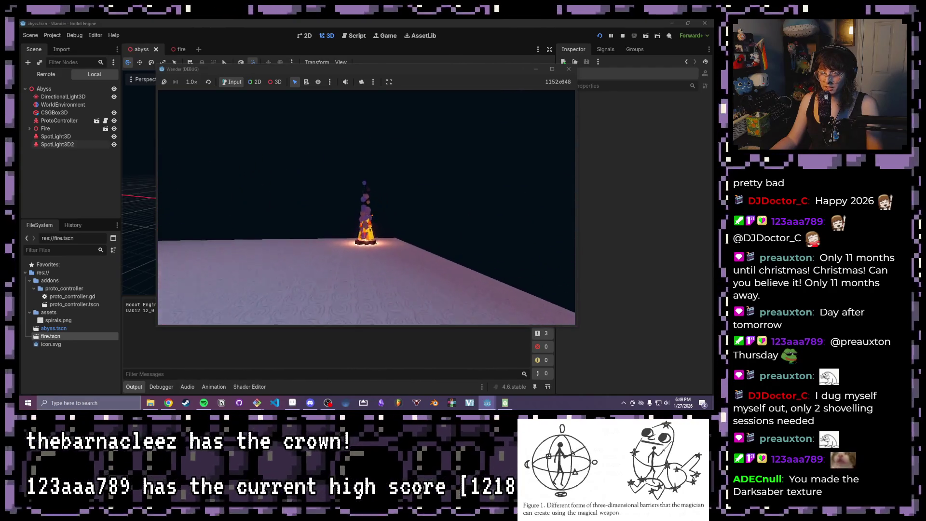
Step: Walk the player forward through the campfire in-game, then close the Wander (DEBUG) window
key("w")
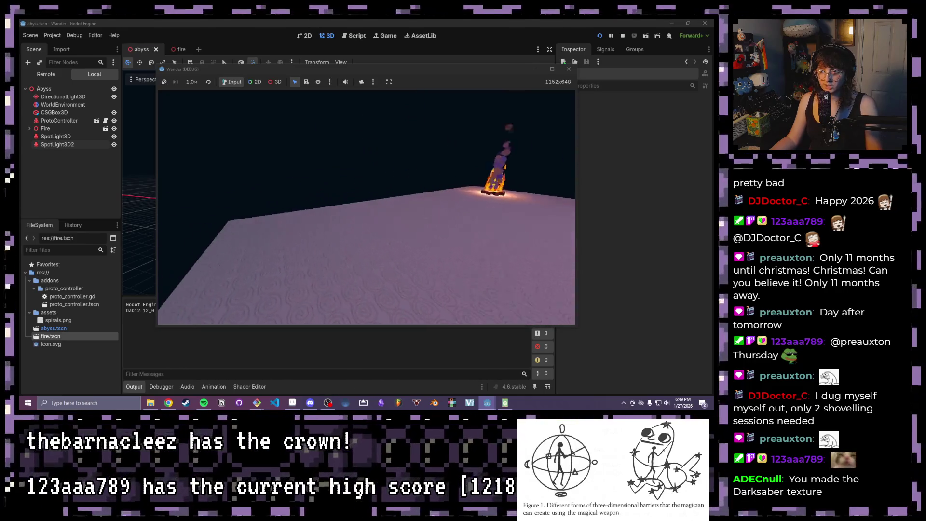
key("Escape")
left_click(568, 69)
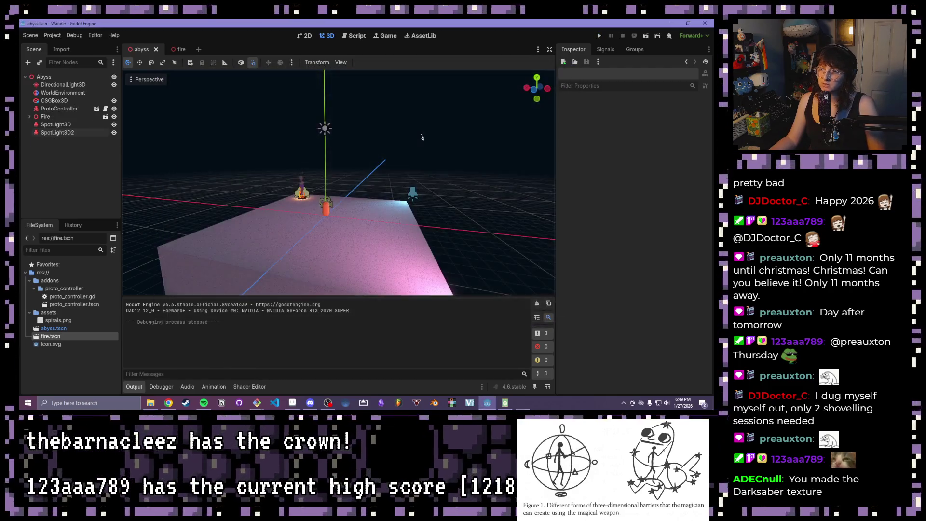
Step: Add a new SpotLight3D node under the Abyss root
left_click(52, 123)
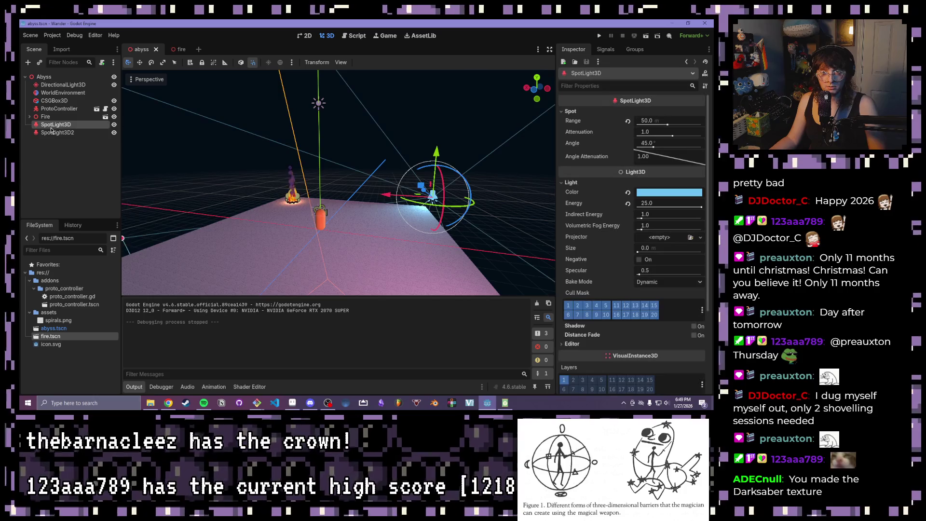
left_click(42, 77)
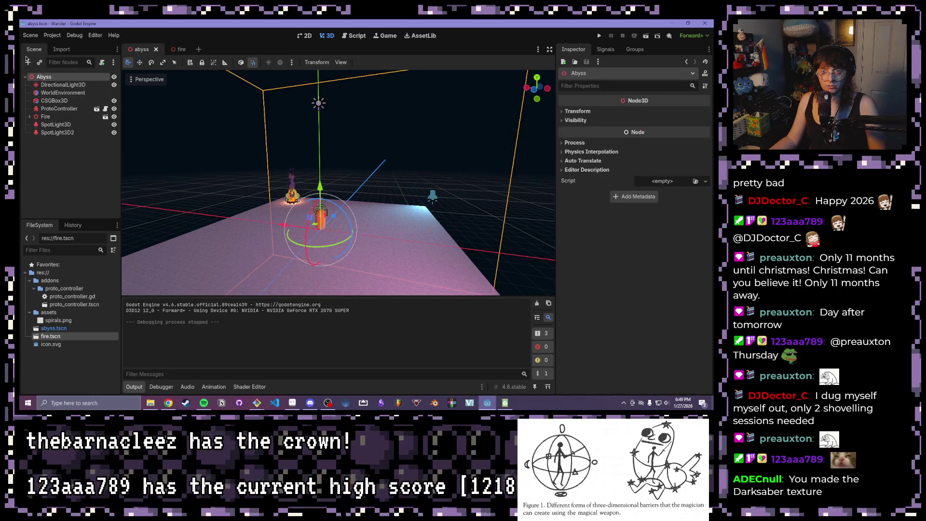
key("ctrl+a")
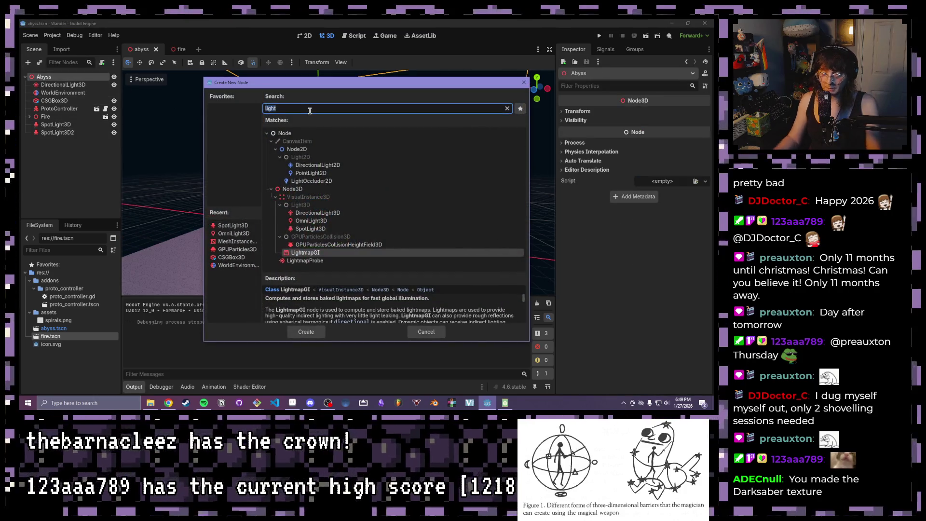
double_click(314, 230)
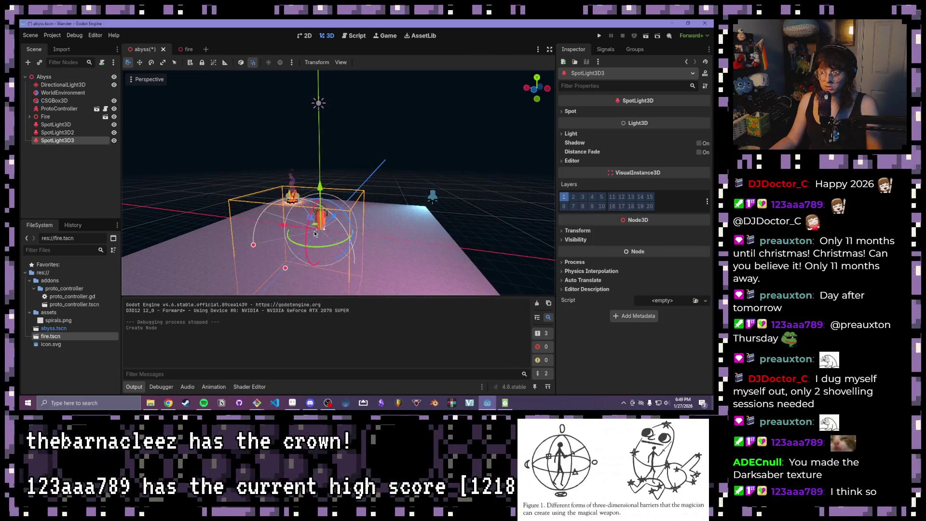
Step: Set the new light's X rotation to -90 so it points straight down
left_click_drag(380, 275, 152, 193)
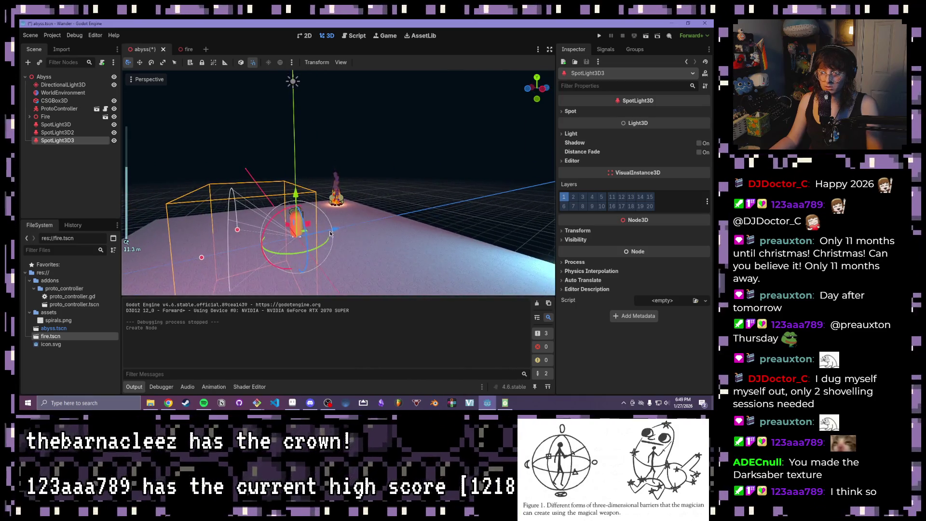
left_click(573, 231)
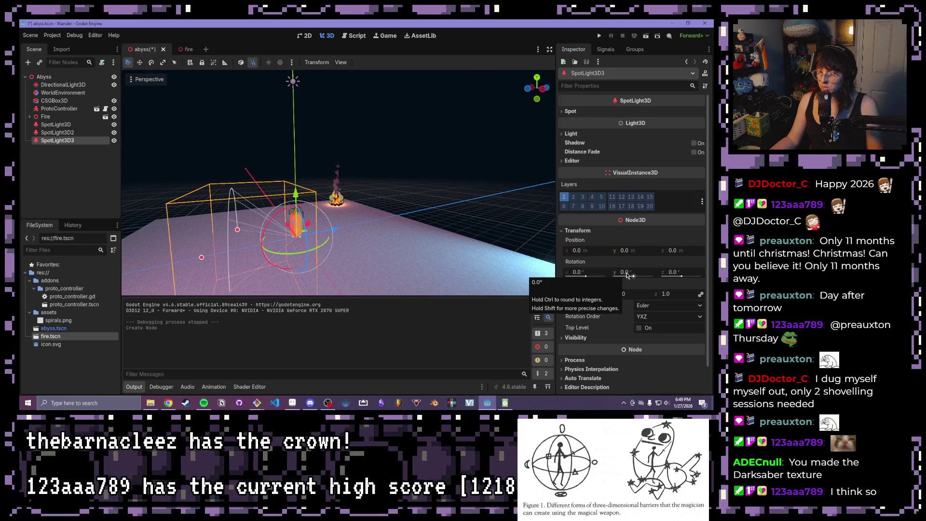
left_click(581, 274)
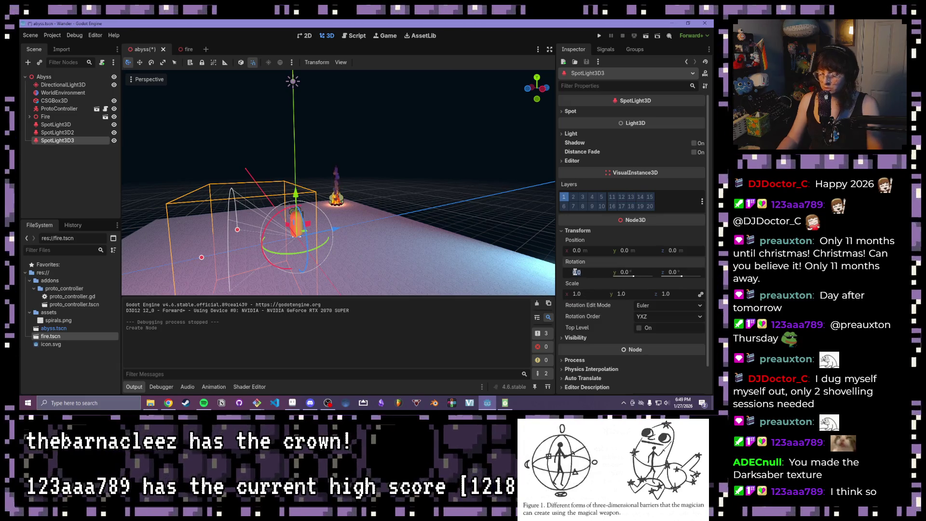
type("90")
key("Return")
left_click(574, 272)
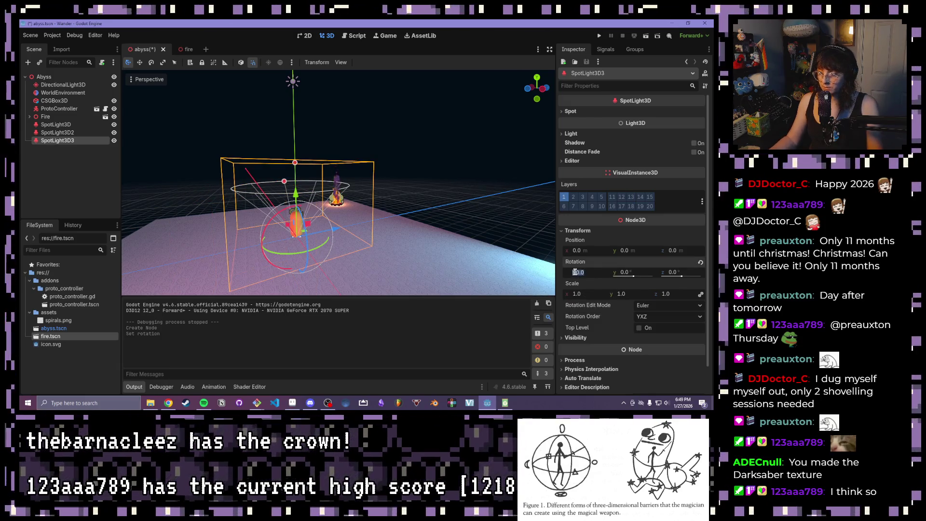
type("-90")
key("Return")
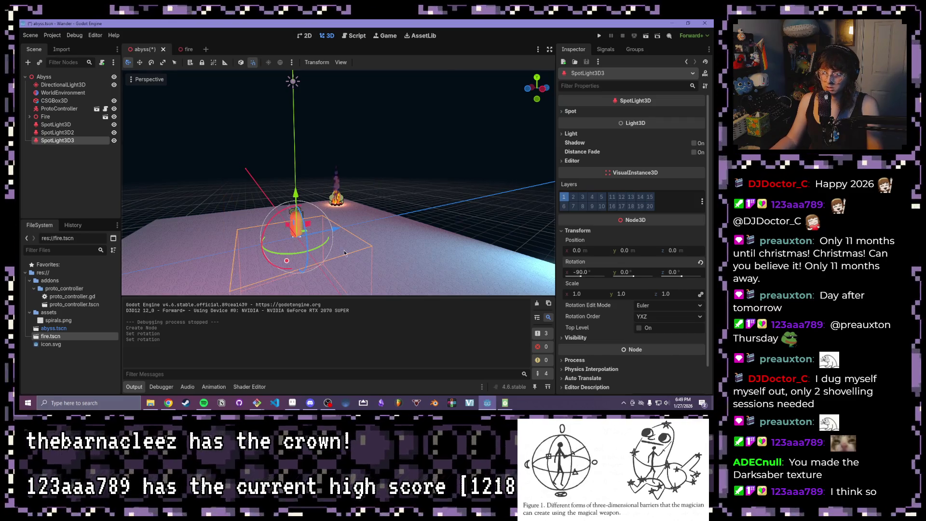
Step: Raise the new light 3 m above the floor and increase its range to about 14 m
mouse_move(295, 192)
left_mouse_down()
mouse_move(284, 128)
mouse_move(298, 158)
left_mouse_up()
left_click_drag(330, 233, 324, 240)
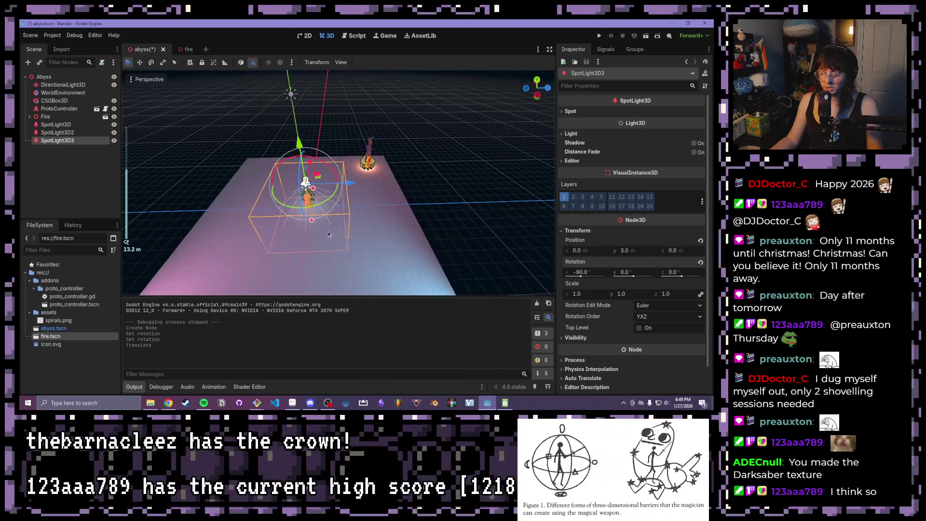
mouse_move(323, 178)
left_mouse_down()
mouse_move(423, 208)
mouse_move(263, 227)
mouse_move(251, 260)
left_mouse_up()
scroll(338, 193, "down", 2)
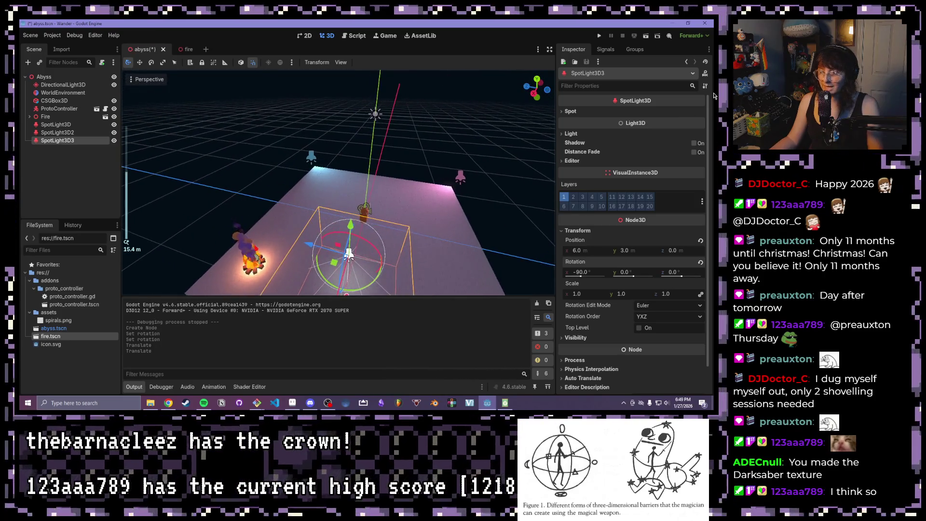
left_click(569, 111)
mouse_move(646, 125)
left_mouse_down()
mouse_move(673, 125)
mouse_move(651, 125)
mouse_move(663, 136)
left_mouse_up()
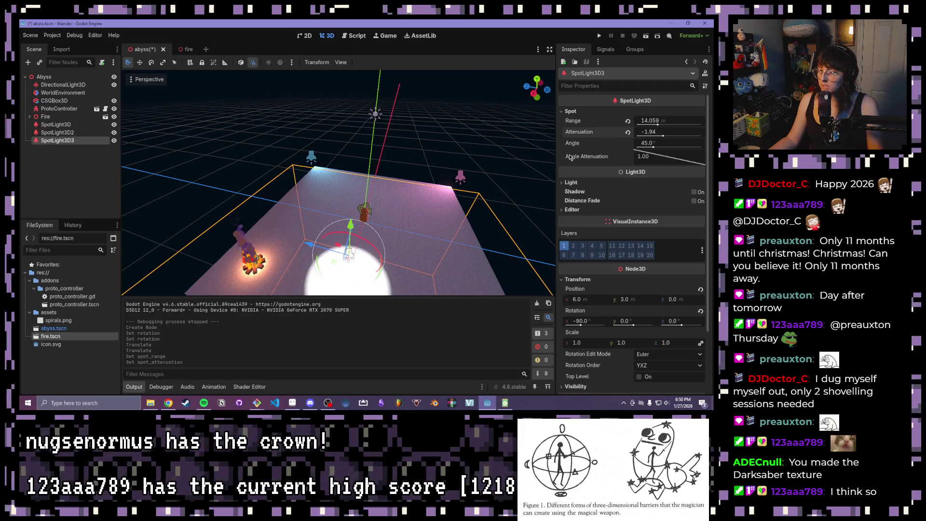
Step: Raise SpotLight3D3's energy to 16 and reset its attenuation to 1.0
left_click_drag(376, 203, 424, 204)
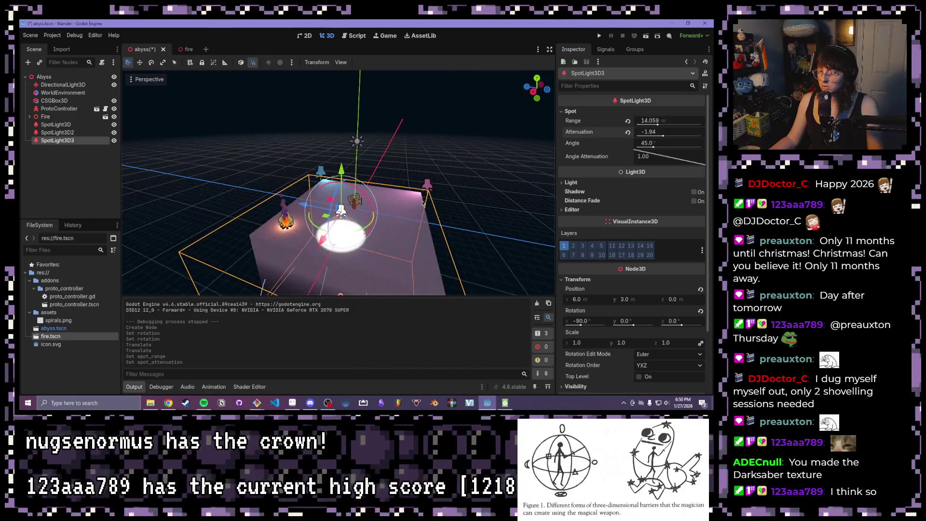
scroll(424, 203, "up", 2)
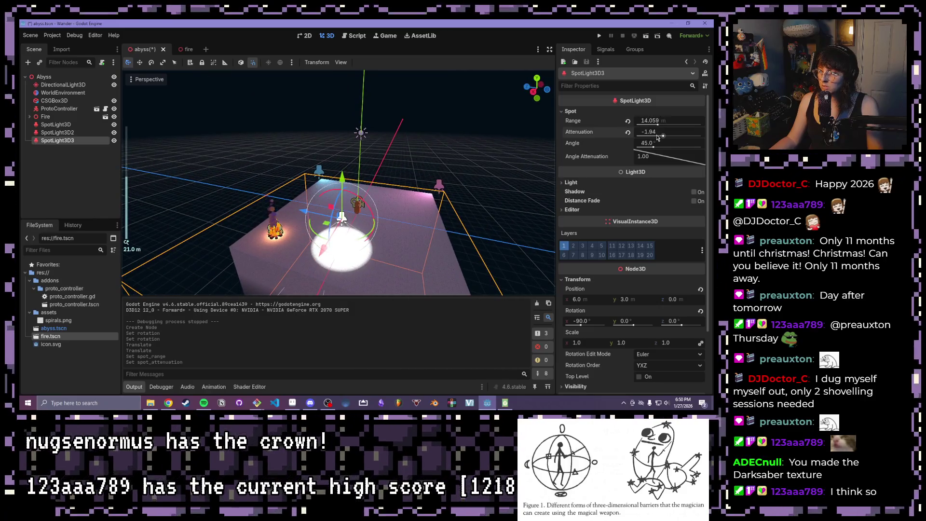
left_click_drag(657, 138, 668, 138)
left_click_drag(484, 163, 408, 321)
scroll(408, 322, "up", 1)
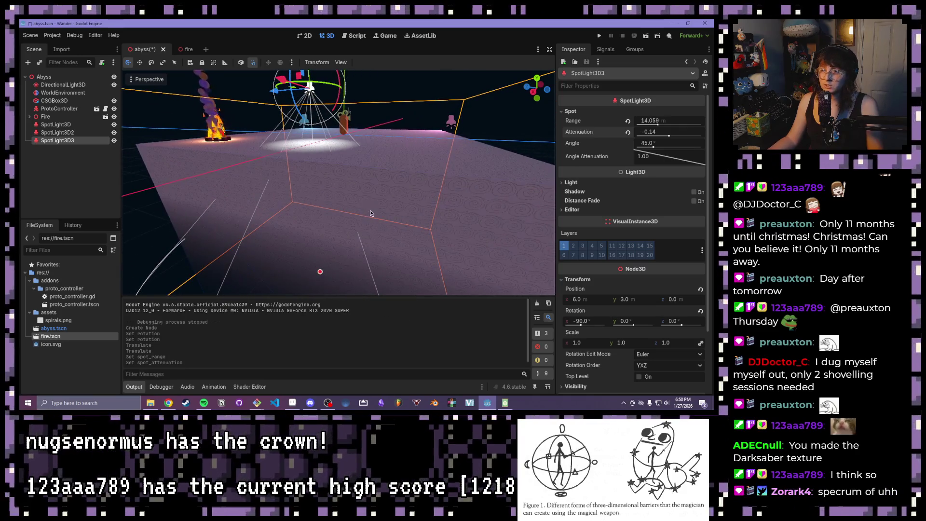
left_click_drag(388, 280, 368, 238)
left_click(571, 183)
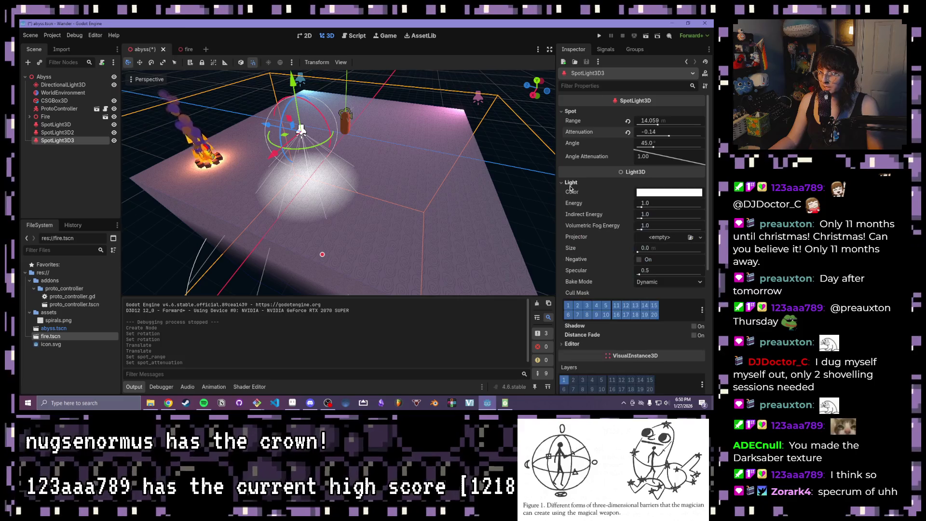
left_click_drag(641, 205, 704, 210)
left_click(628, 132)
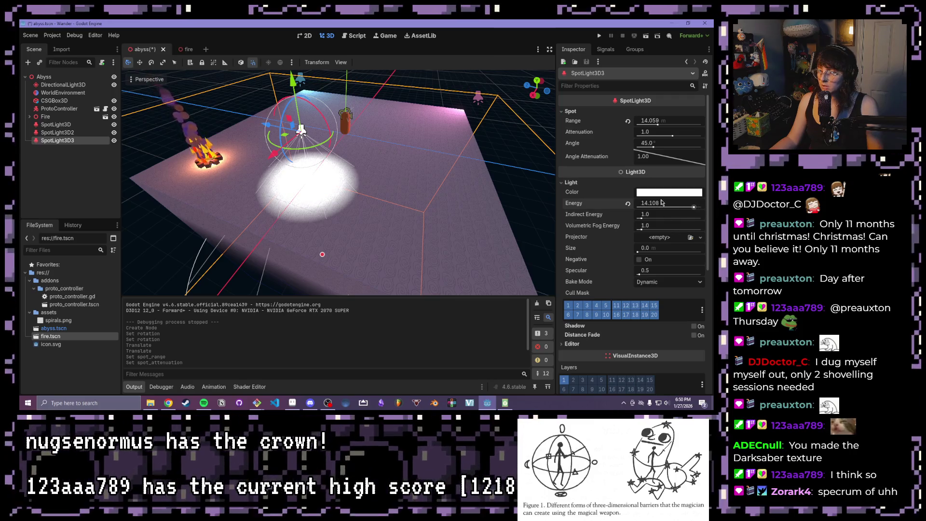
Step: Make SpotLight3D3 pure red (ff0000) and duplicate it as SpotLight3D4
left_click(655, 194)
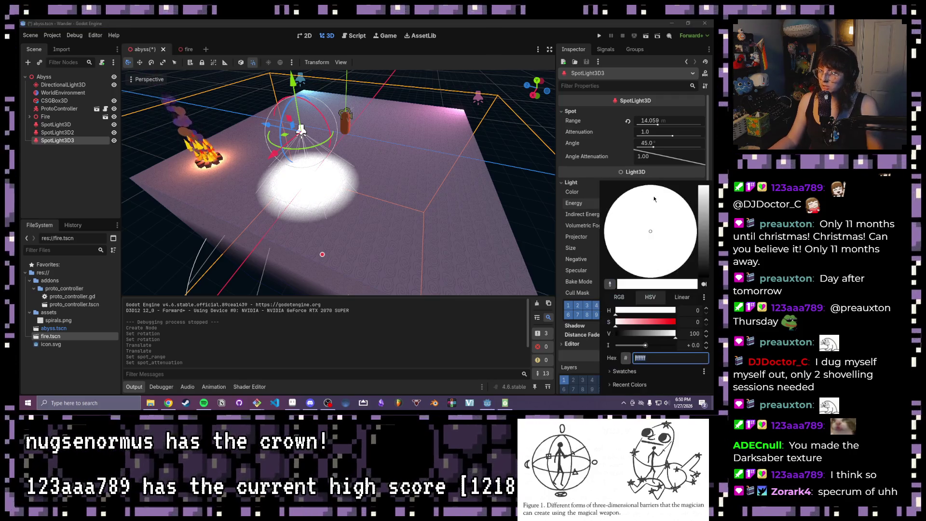
left_click(619, 297)
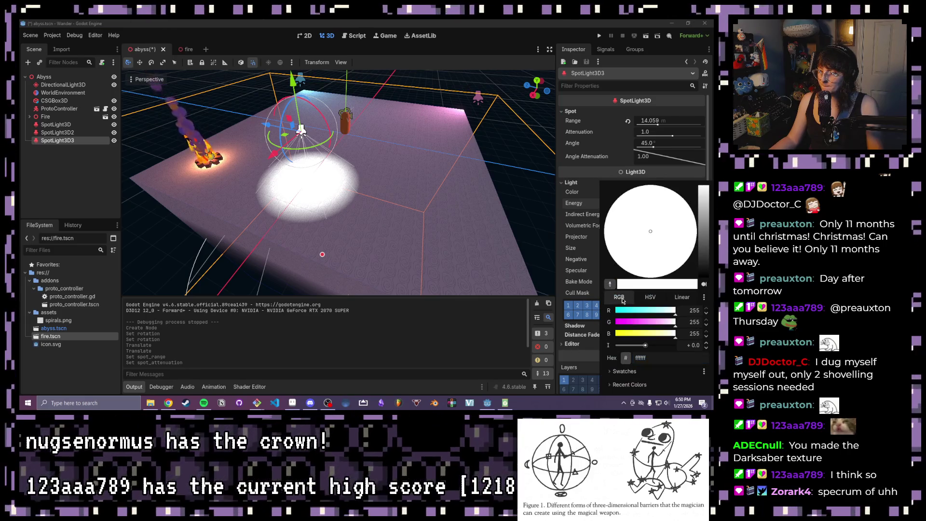
mouse_move(663, 321)
left_mouse_down()
mouse_move(603, 323)
mouse_move(562, 343)
left_mouse_up()
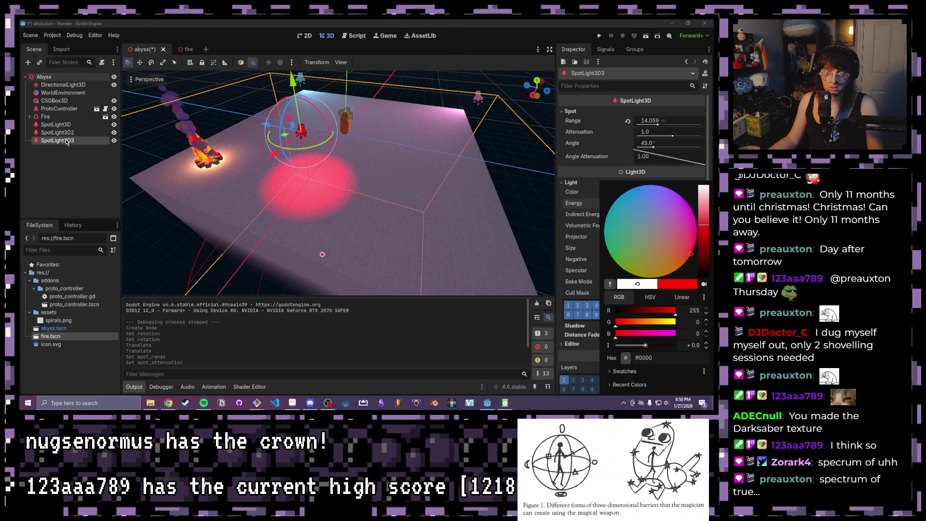
left_click(68, 174)
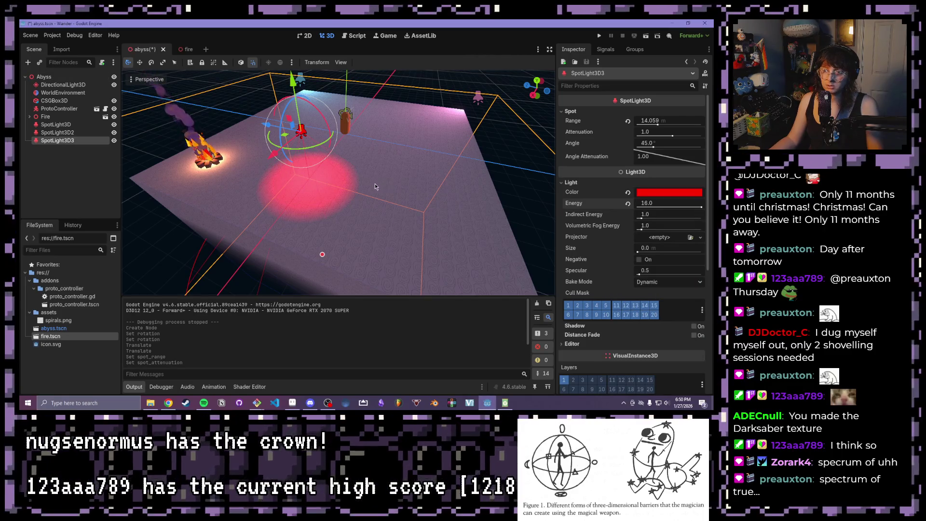
key("ctrl+d")
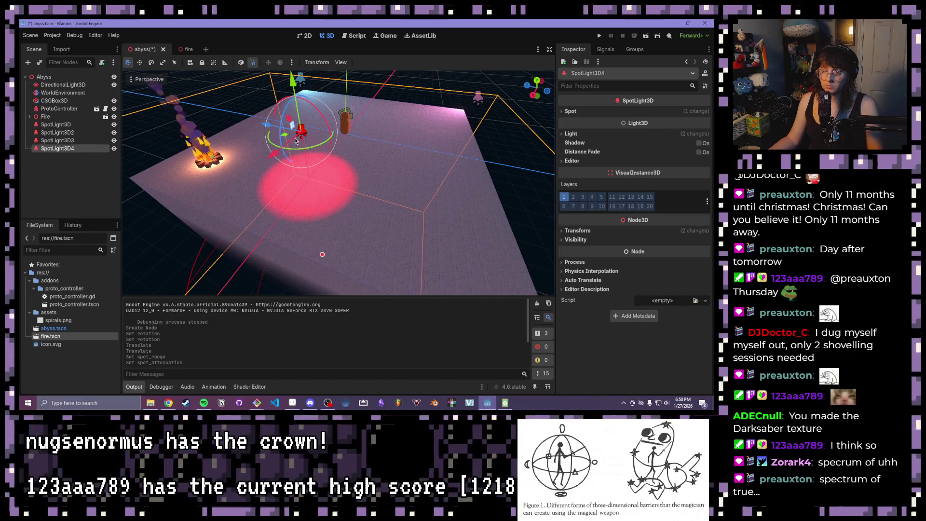
Step: Slide SpotLight3D4 along Z and set its light colour to pure green (00ff00)
mouse_move(283, 201)
left_mouse_down()
mouse_move(398, 219)
mouse_move(414, 208)
left_mouse_up()
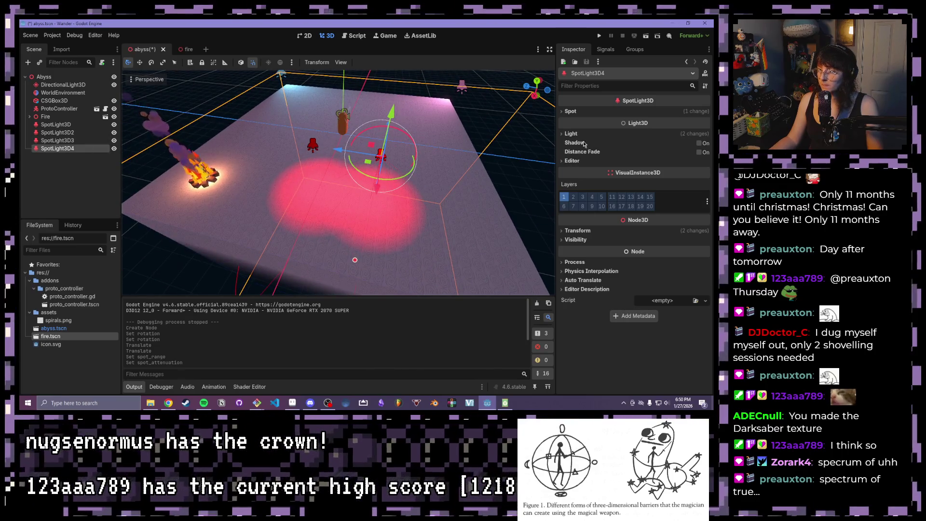
left_click(571, 134)
left_click(681, 143)
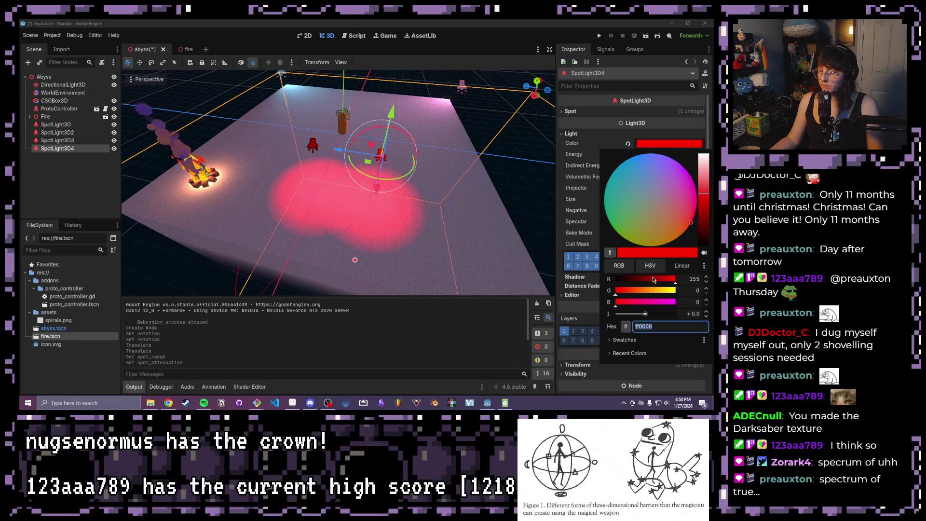
mouse_move(649, 278)
left_mouse_down()
mouse_move(615, 278)
mouse_move(675, 290)
left_mouse_up()
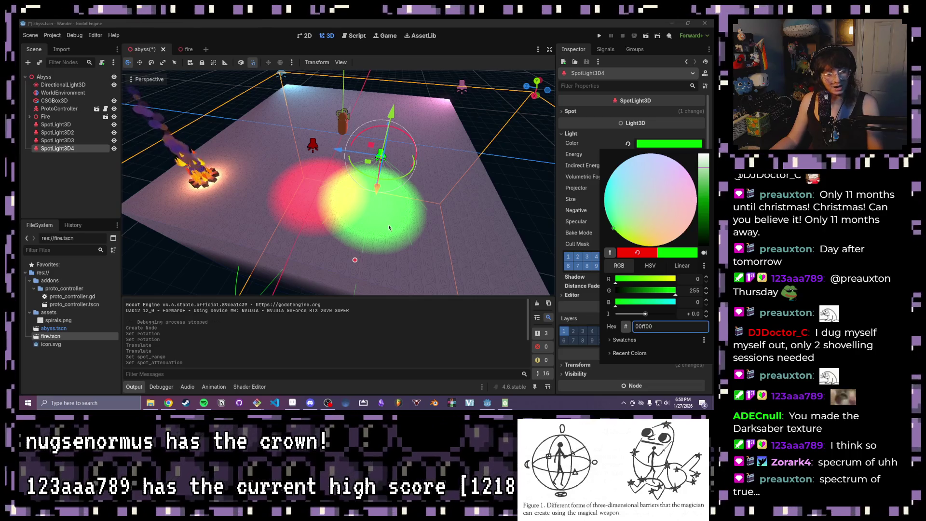
left_click(71, 171)
mouse_move(337, 202)
left_mouse_down()
mouse_move(296, 231)
mouse_move(308, 222)
left_mouse_up()
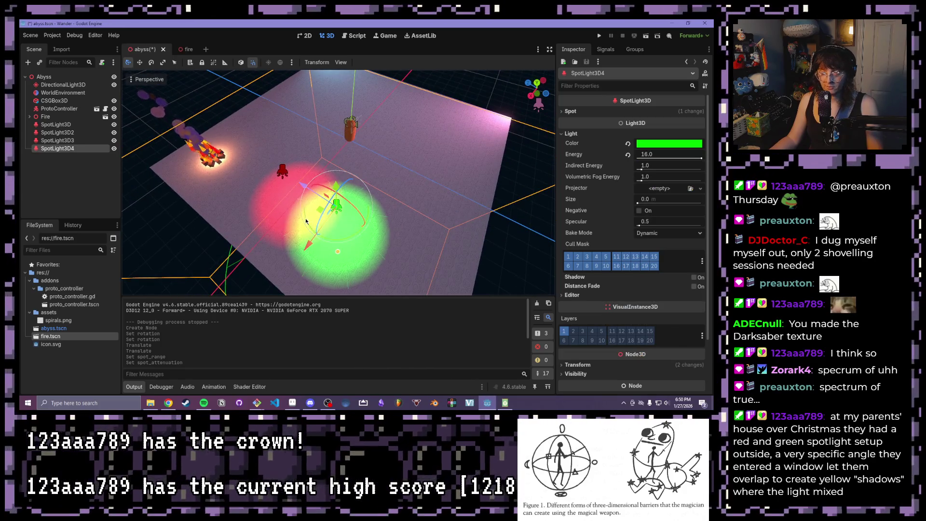
Step: Duplicate the green light as SpotLight3D5 and move the copy along Z
key("ctrl+d")
mouse_move(230, 212)
left_mouse_down()
mouse_move(285, 230)
mouse_move(327, 204)
mouse_move(288, 195)
mouse_move(330, 222)
mouse_move(290, 220)
left_mouse_up()
mouse_move(353, 223)
left_mouse_down()
mouse_move(225, 224)
mouse_move(284, 183)
left_mouse_up()
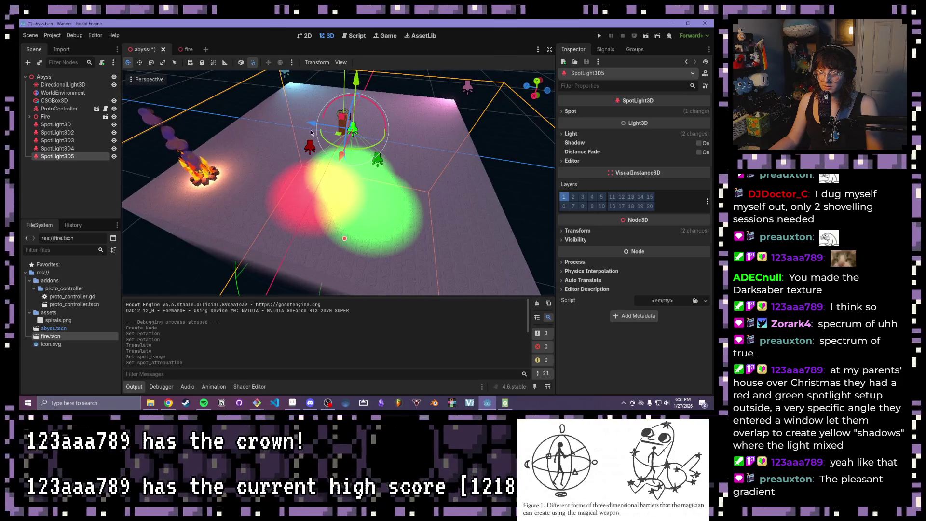
Step: Set SpotLight3D5's light colour to pure blue (0000ff)
left_click(592, 161)
left_click(583, 160)
left_click(572, 134)
left_click(670, 143)
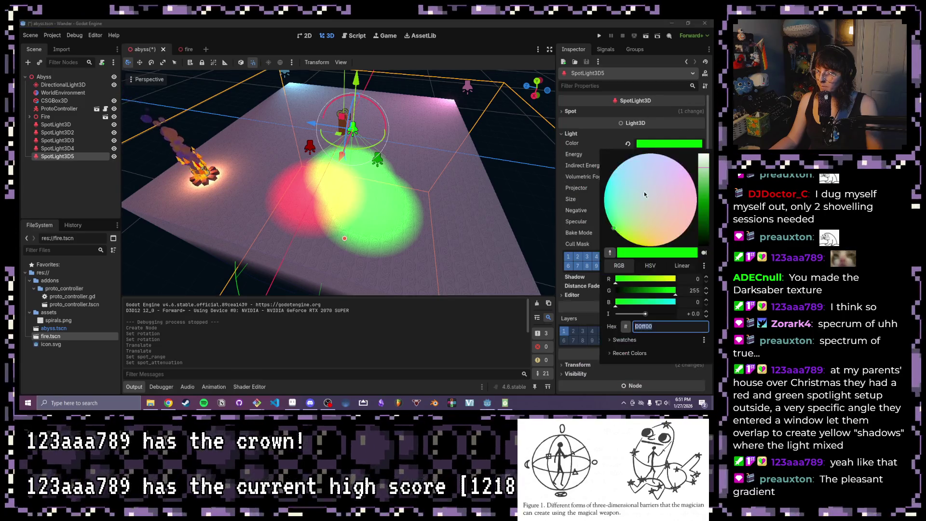
mouse_move(629, 280)
left_mouse_down()
mouse_move(707, 285)
mouse_move(715, 310)
left_mouse_up()
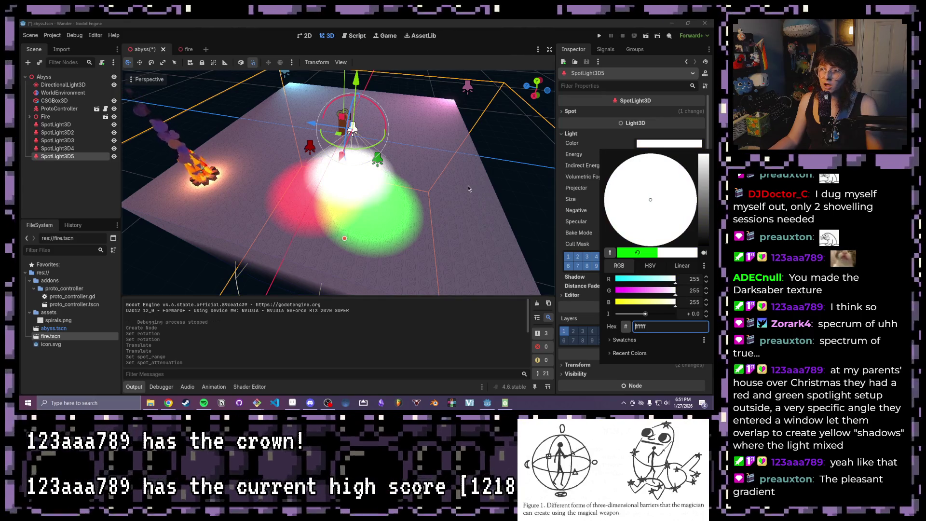
mouse_move(675, 279)
left_mouse_down()
mouse_move(609, 280)
mouse_move(642, 292)
mouse_move(605, 292)
left_mouse_up()
left_click(512, 138)
Step: Inspect the red, green and blue pools blending on the floor, then save the abyss scene
scroll(502, 143, "up", 3)
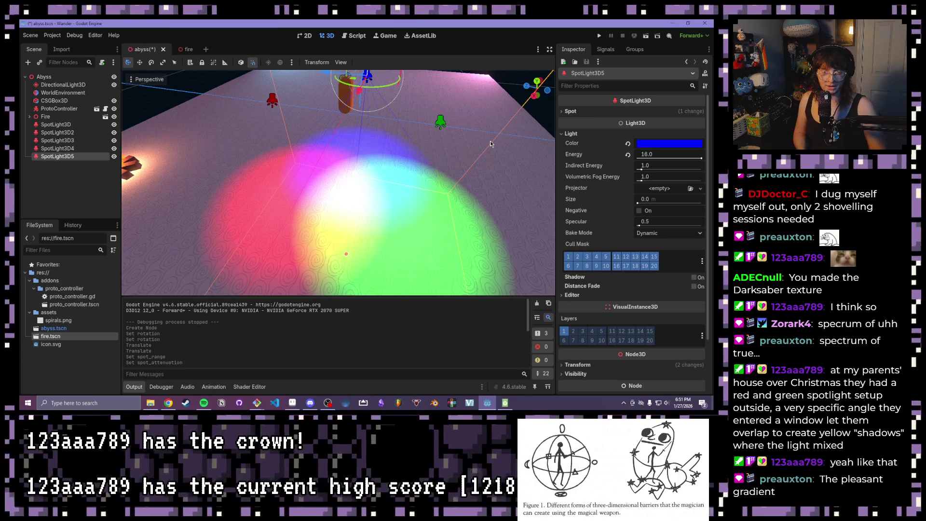
scroll(426, 123, "down", 3)
mouse_move(427, 123)
left_mouse_down()
mouse_move(267, 197)
mouse_move(346, 143)
mouse_move(321, 163)
left_mouse_up()
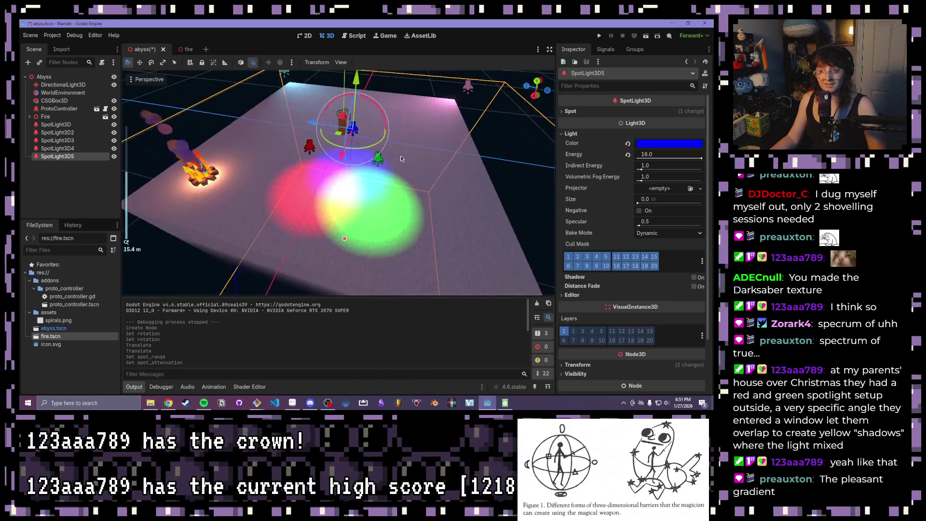
scroll(288, 175, "down", 3)
scroll(347, 143, "up", 3)
key("ctrl+s")
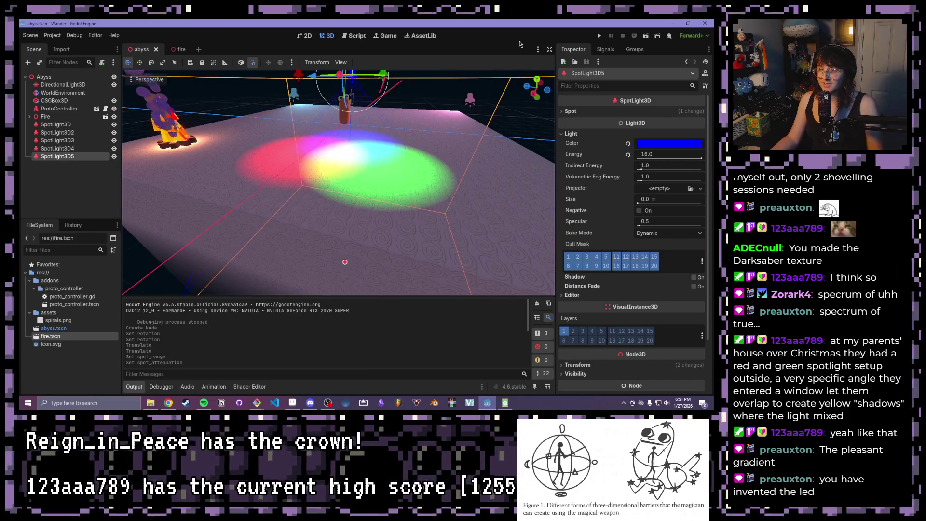
key("F5")
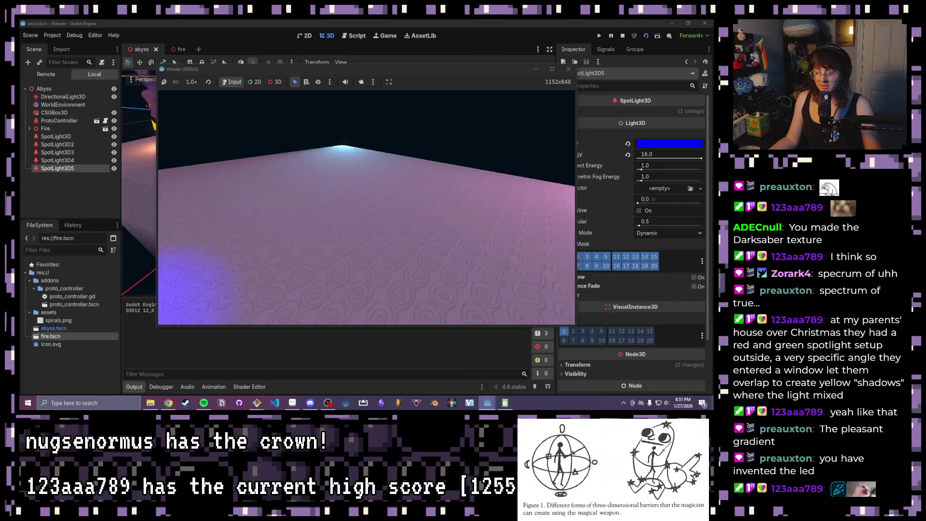
key("w")
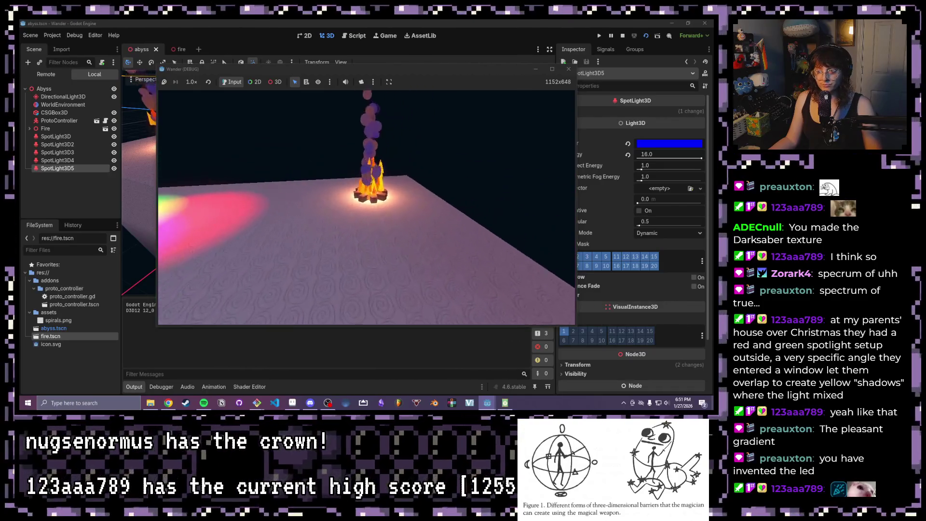
key("s")
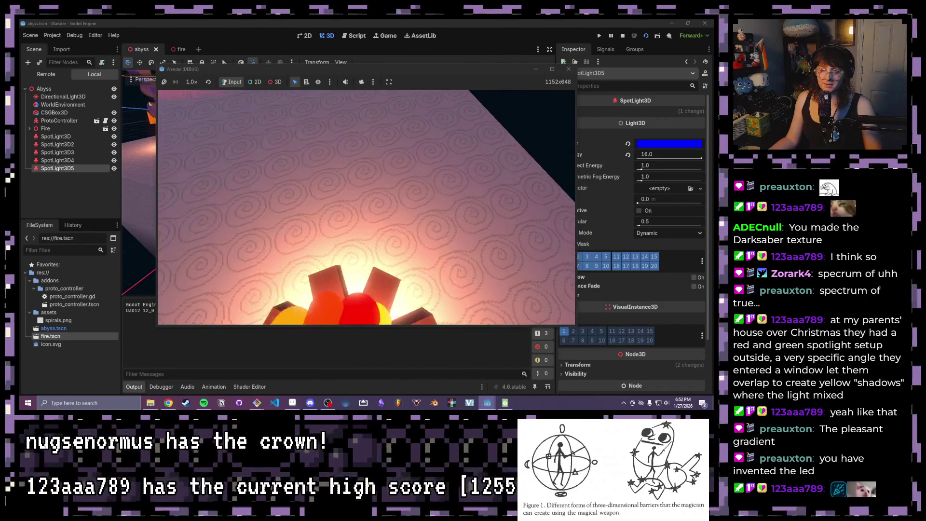
key("w")
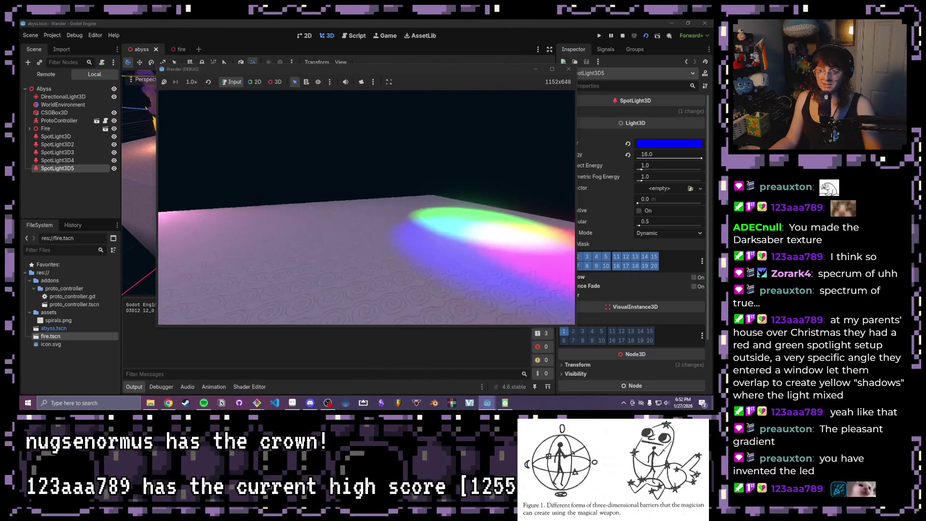
key("w")
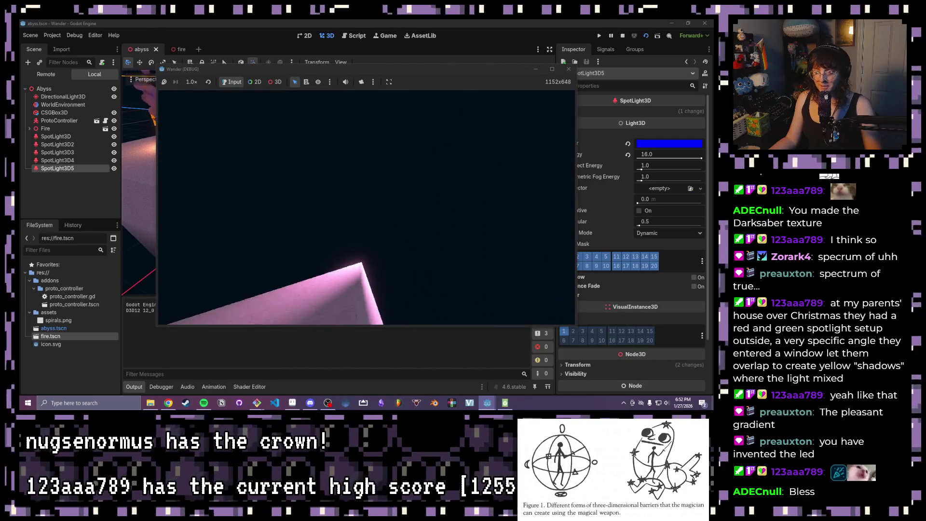
key("Escape")
left_click(569, 69)
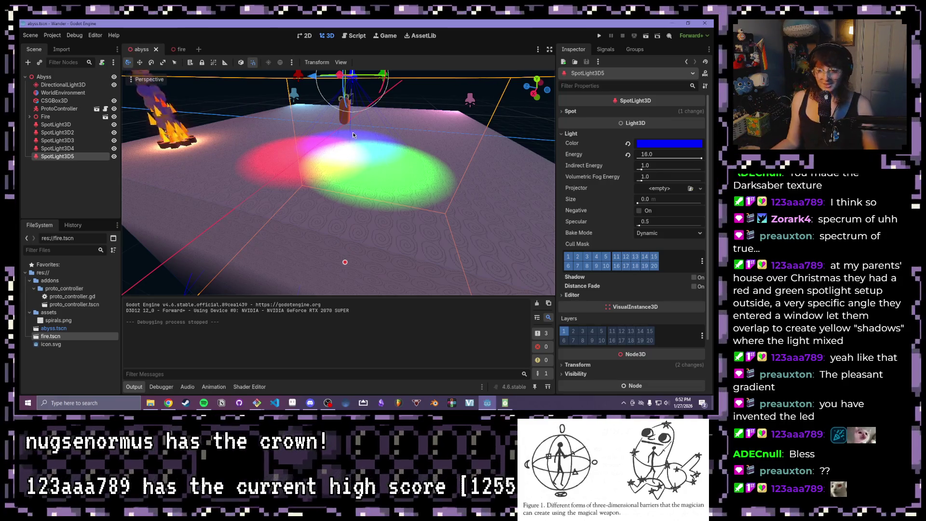
scroll(352, 139, "down", 6)
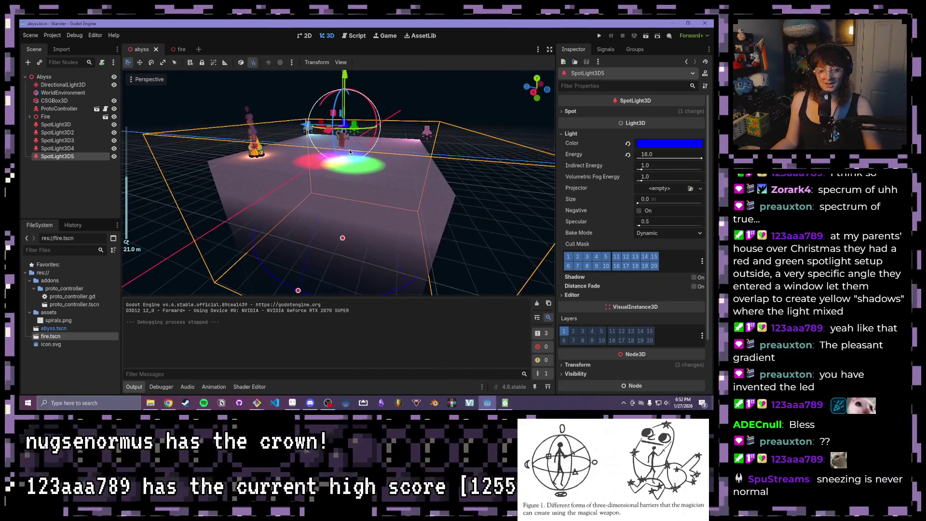
scroll(394, 168, "up", 3)
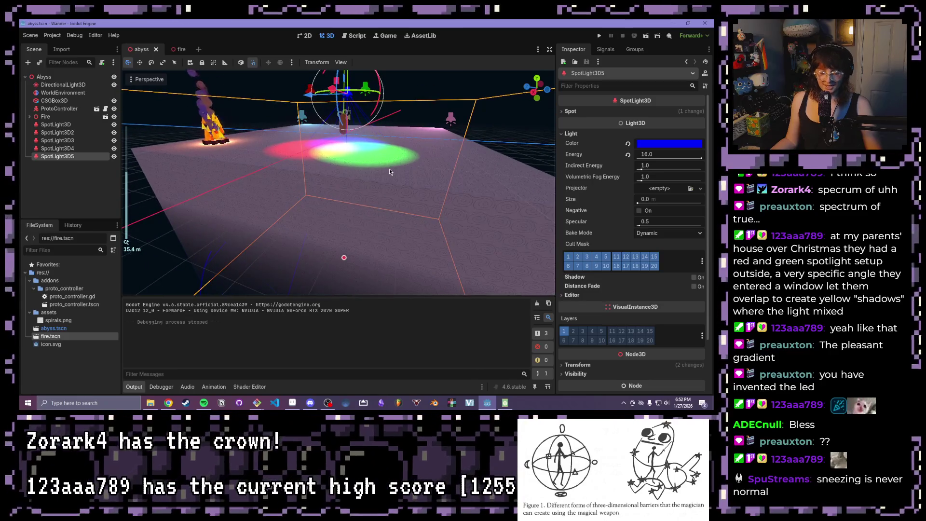
scroll(390, 171, "down", 3)
left_click(409, 172)
key("f")
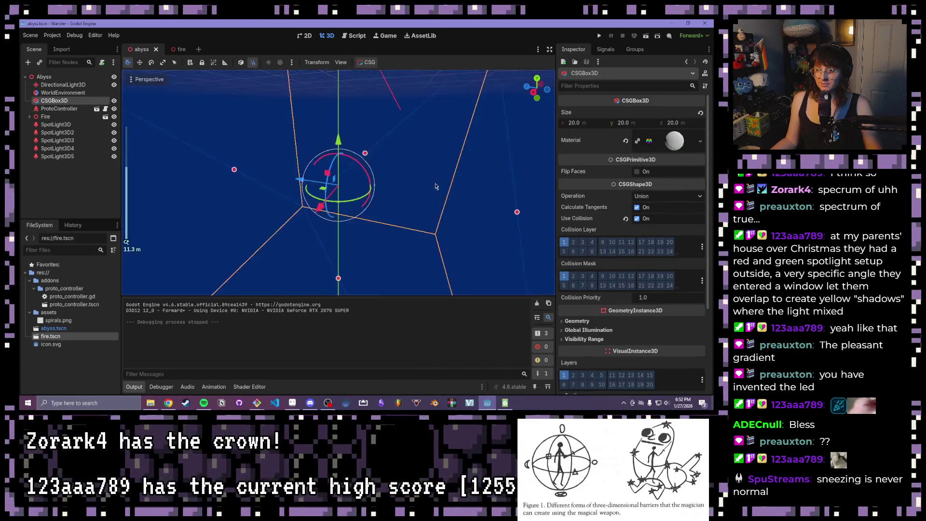
scroll(429, 183, "down", 6)
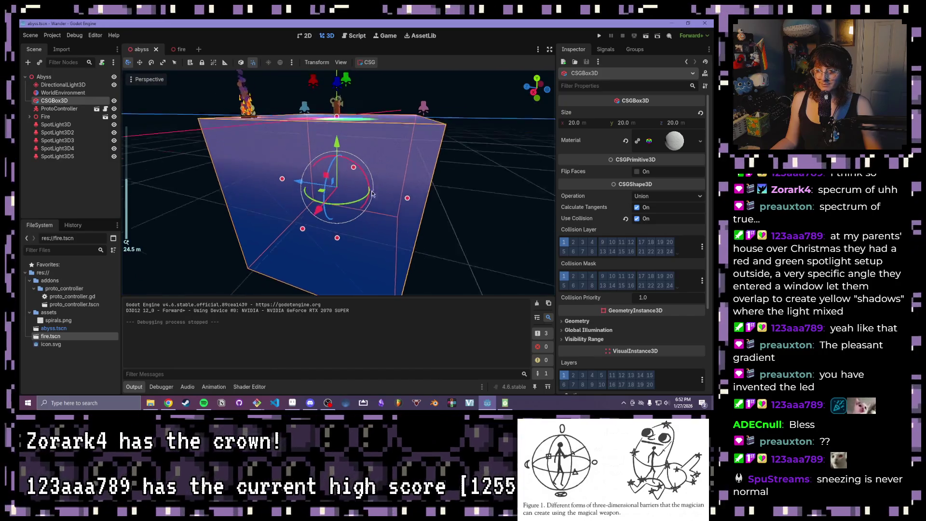
key("KP_1")
left_click(416, 191)
mouse_move(416, 191)
left_mouse_down()
mouse_move(391, 223)
mouse_move(316, 233)
mouse_move(311, 216)
mouse_move(294, 221)
left_mouse_up()
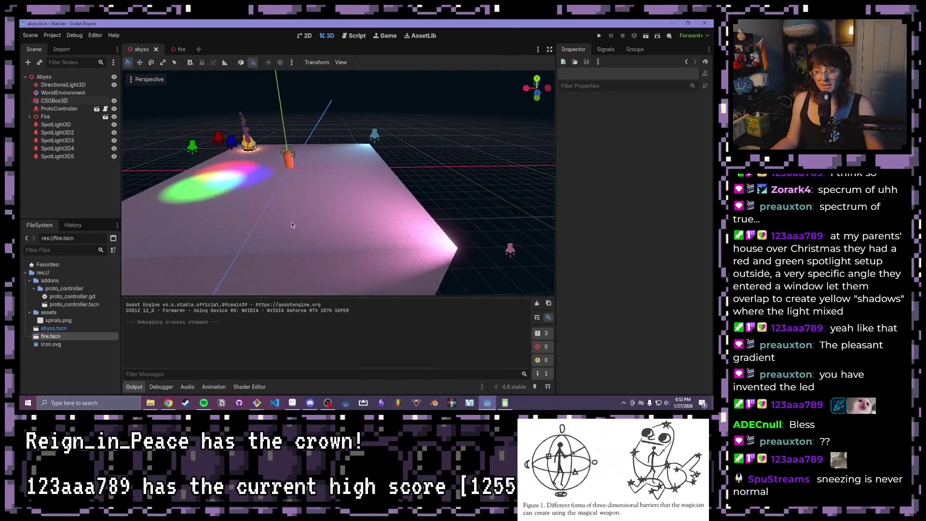
scroll(291, 223, "down", 2)
scroll(288, 225, "down", 3)
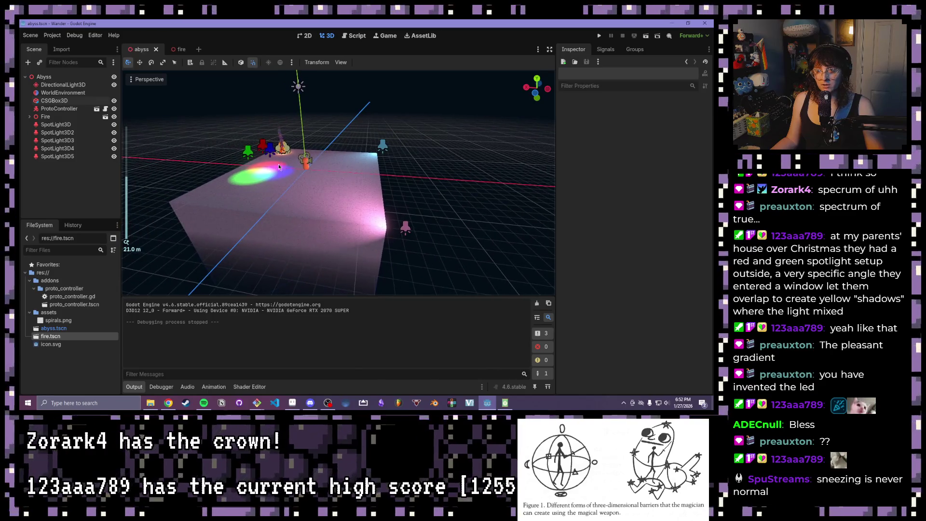
left_click(134, 80)
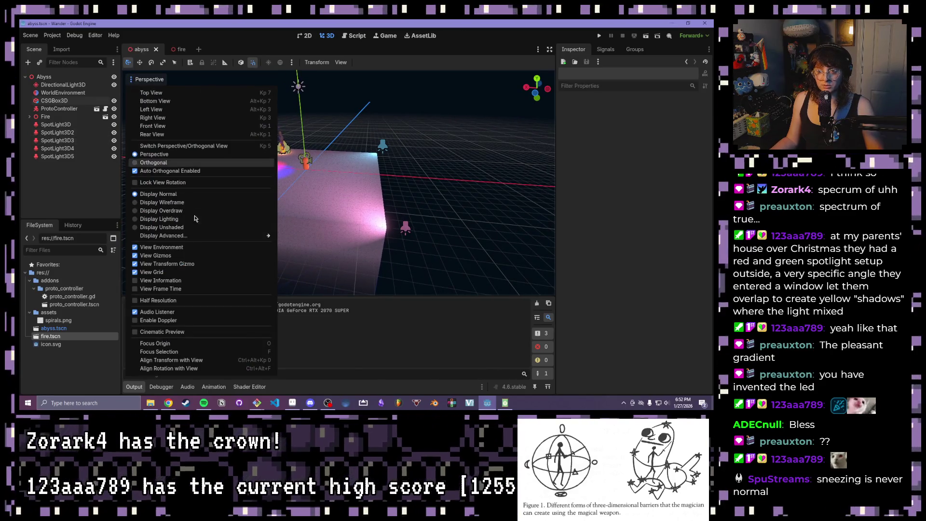
left_click(180, 255)
scroll(434, 234, "down", 5)
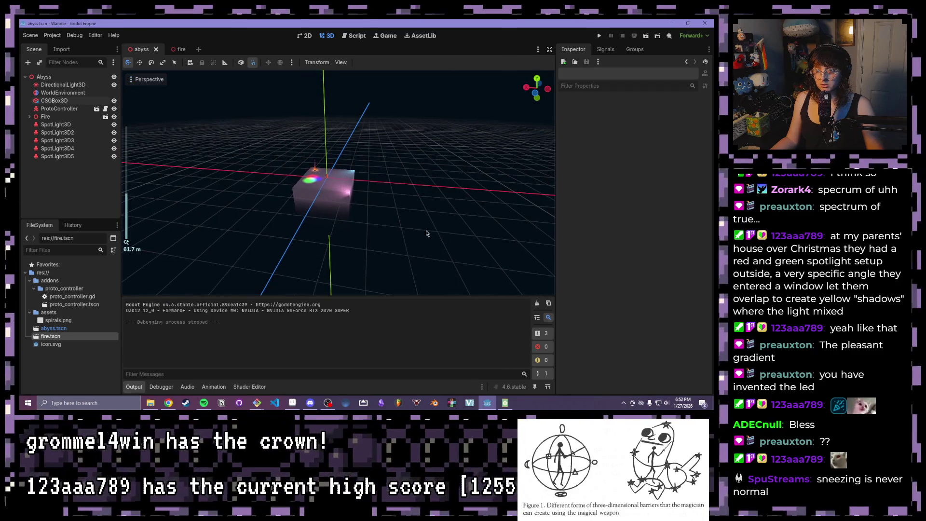
scroll(304, 233, "up", 4)
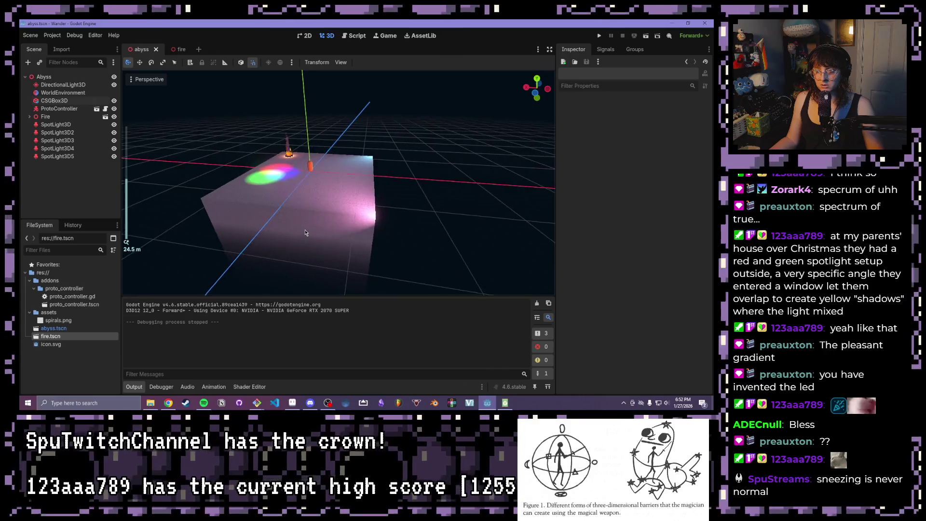
mouse_move(305, 233)
left_mouse_down()
mouse_move(341, 220)
mouse_move(422, 236)
mouse_move(207, 240)
mouse_move(183, 237)
mouse_move(174, 224)
mouse_move(487, 214)
mouse_move(395, 212)
left_mouse_up()
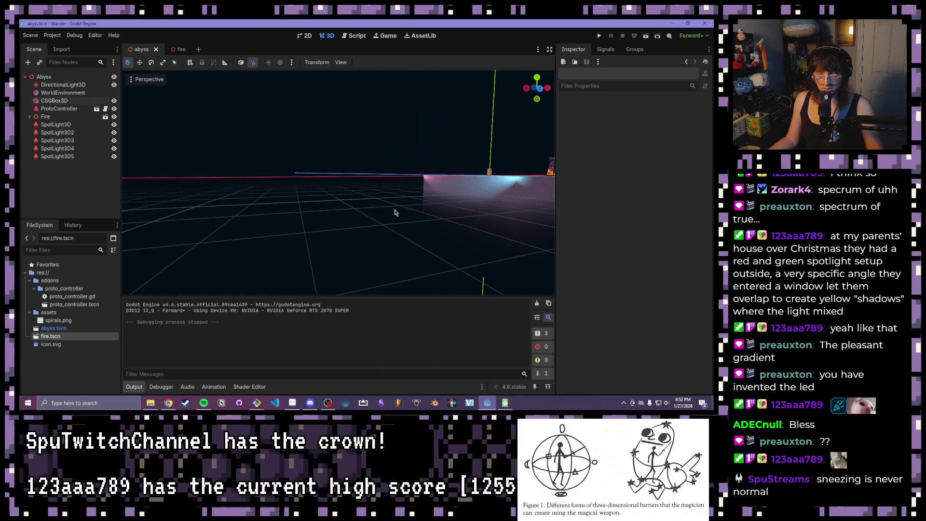
scroll(410, 211, "down", 10)
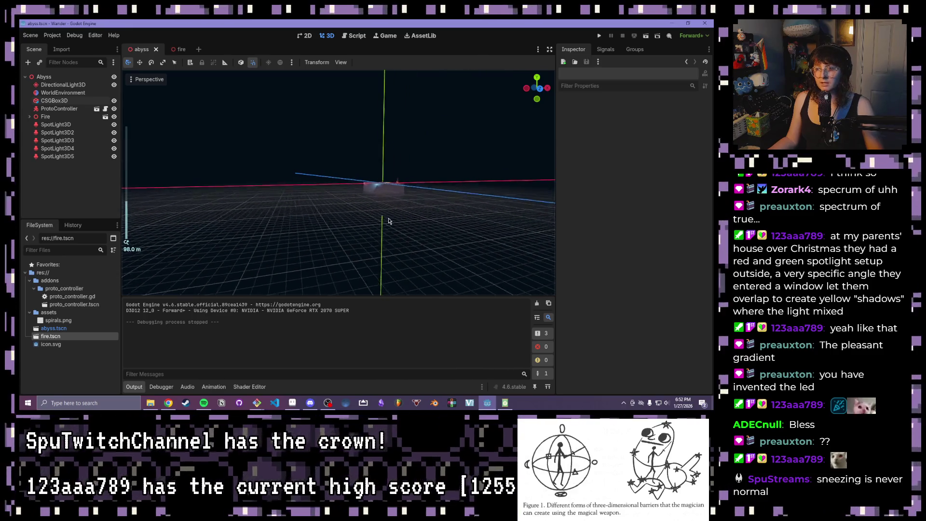
scroll(343, 227, "up", 15)
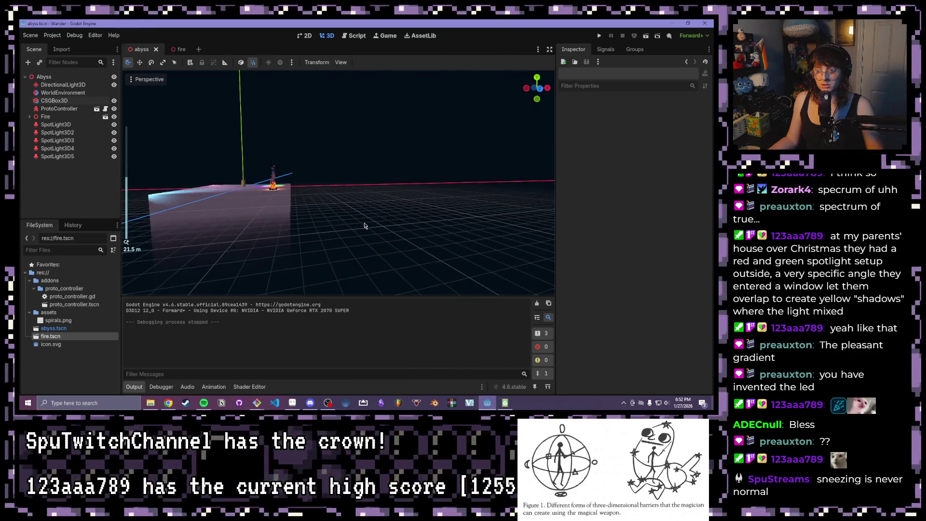
scroll(315, 202, "up", 2)
left_click(311, 192)
key("f")
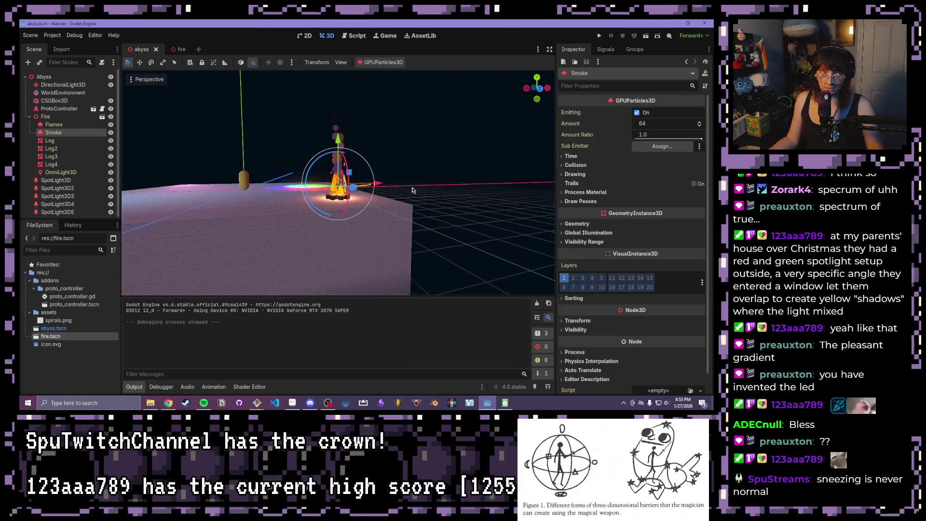
left_click(414, 172)
scroll(358, 213, "down", 2)
left_click(357, 212)
key("f")
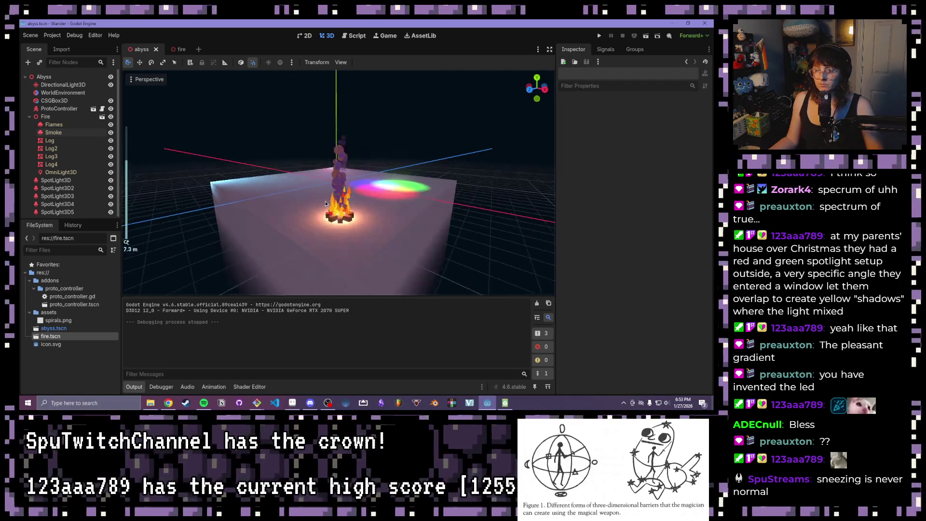
scroll(358, 229, "up", 5)
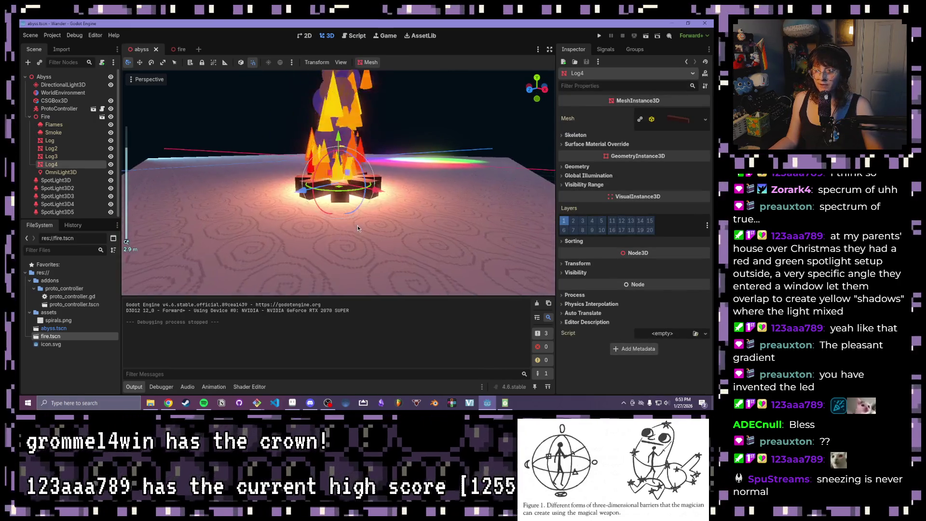
mouse_move(447, 201)
left_mouse_down()
mouse_move(402, 213)
mouse_move(354, 208)
mouse_move(415, 264)
mouse_move(357, 213)
left_mouse_up()
scroll(357, 212, "up", 2)
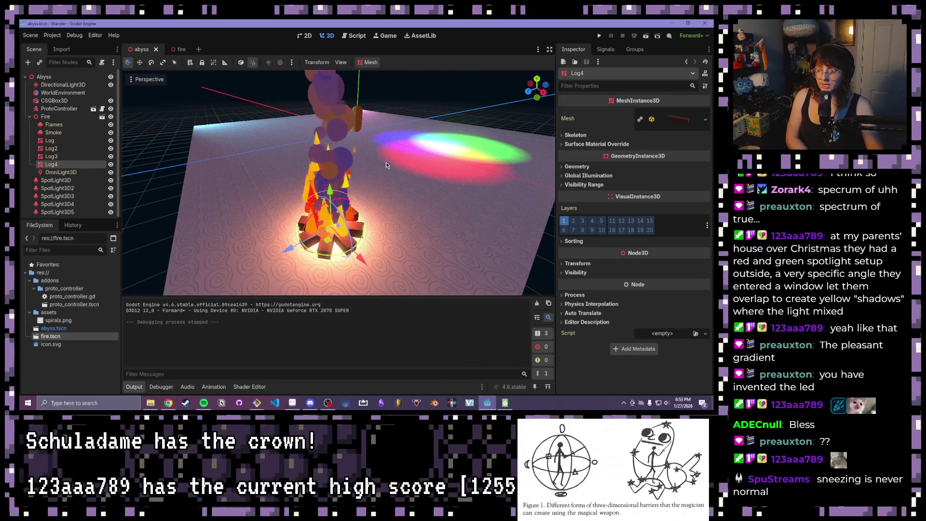
scroll(388, 156, "up", 2)
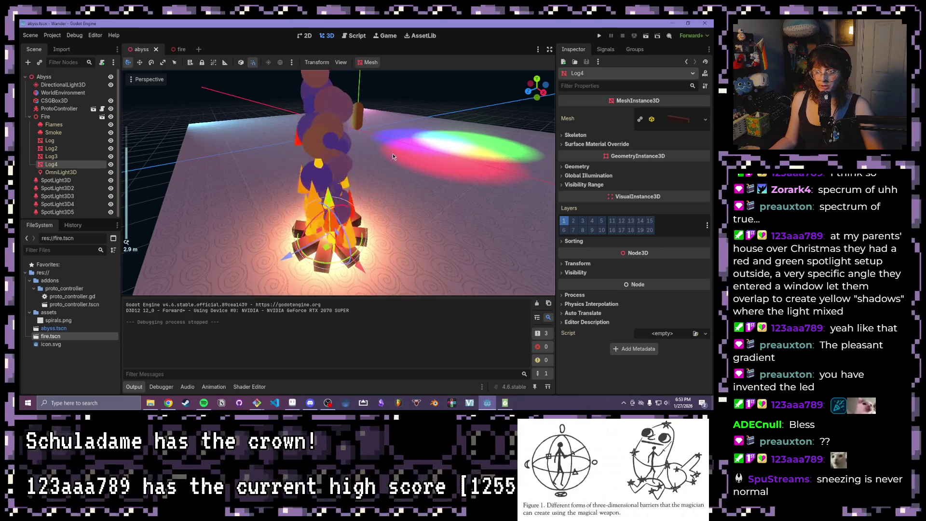
mouse_move(392, 153)
left_mouse_down()
mouse_move(473, 189)
mouse_move(350, 190)
mouse_move(372, 187)
mouse_move(298, 175)
mouse_move(296, 200)
mouse_move(421, 92)
mouse_move(311, 153)
mouse_move(495, 174)
mouse_move(419, 164)
mouse_move(318, 188)
mouse_move(227, 168)
mouse_move(433, 101)
mouse_move(404, 224)
mouse_move(392, 197)
mouse_move(417, 230)
mouse_move(452, 213)
mouse_move(367, 173)
left_mouse_up()
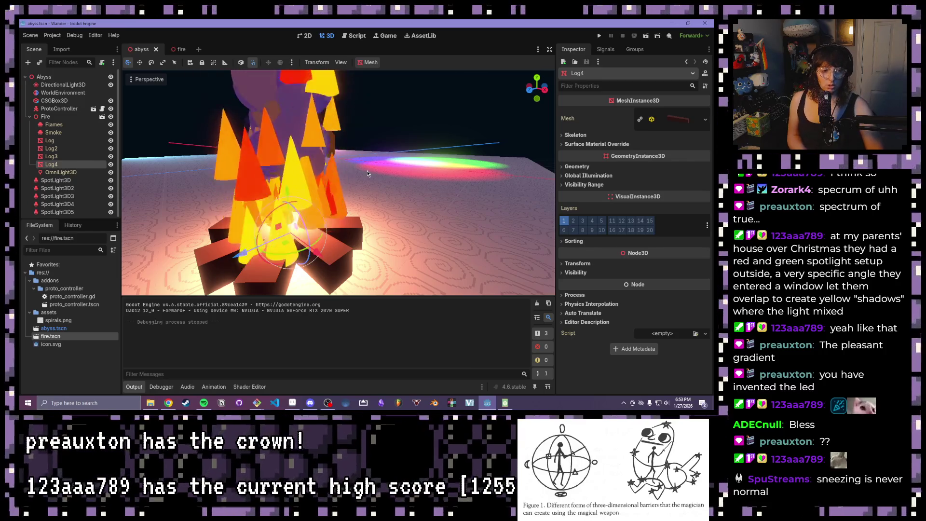
scroll(359, 167, "down", 5)
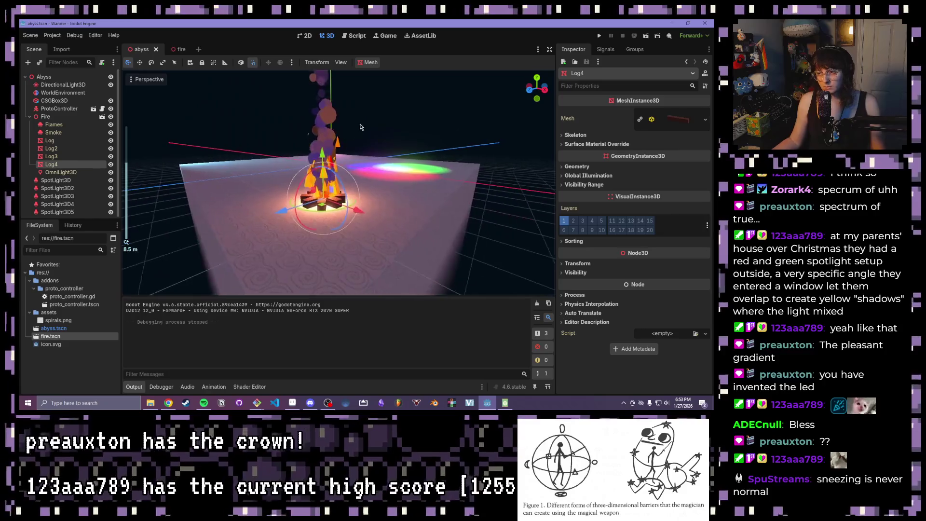
mouse_move(384, 148)
left_mouse_down()
mouse_move(300, 220)
mouse_move(388, 146)
left_mouse_up()
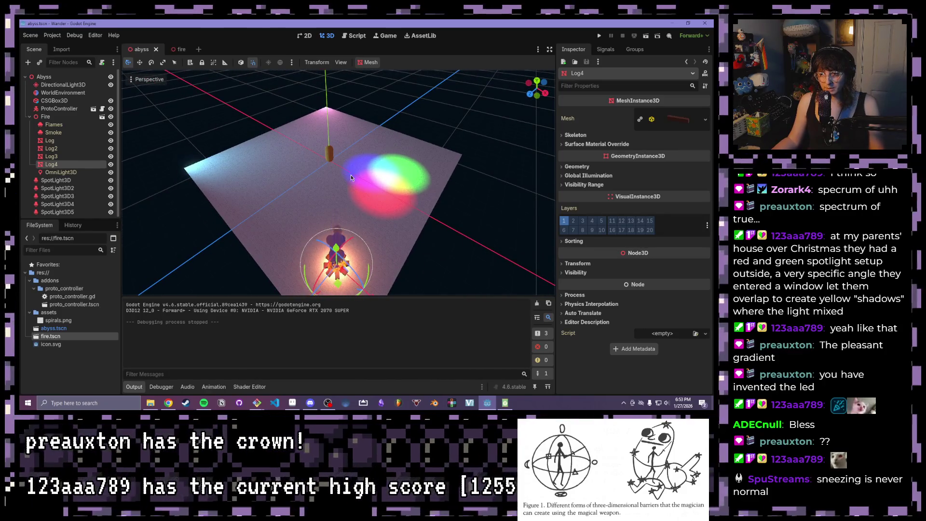
mouse_move(380, 189)
left_mouse_down()
mouse_move(407, 207)
mouse_move(368, 153)
mouse_move(275, 139)
mouse_move(343, 149)
mouse_move(423, 217)
mouse_move(371, 246)
mouse_move(375, 266)
left_mouse_up()
scroll(367, 154, "up", 3)
scroll(367, 173, "down", 3)
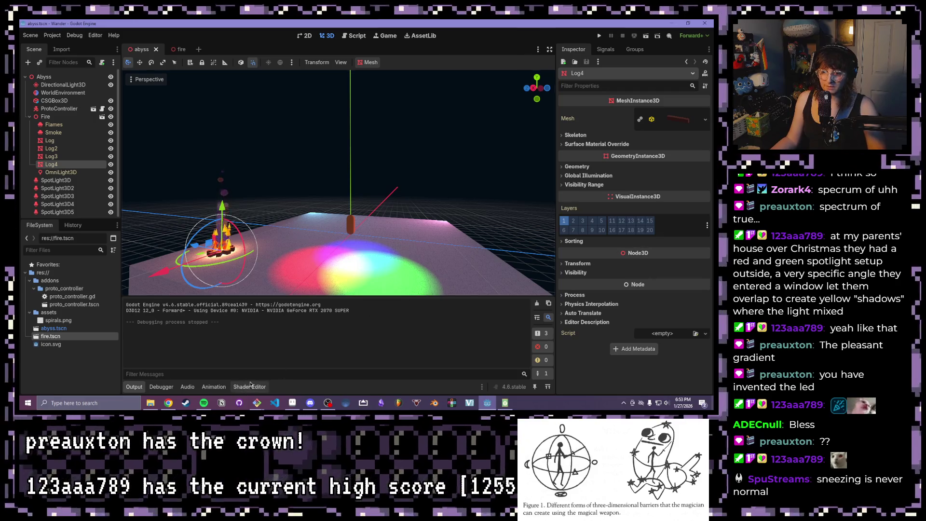
Step: Open the Shader Editor panel with Alt+S and make it a floating window
key("alt+s")
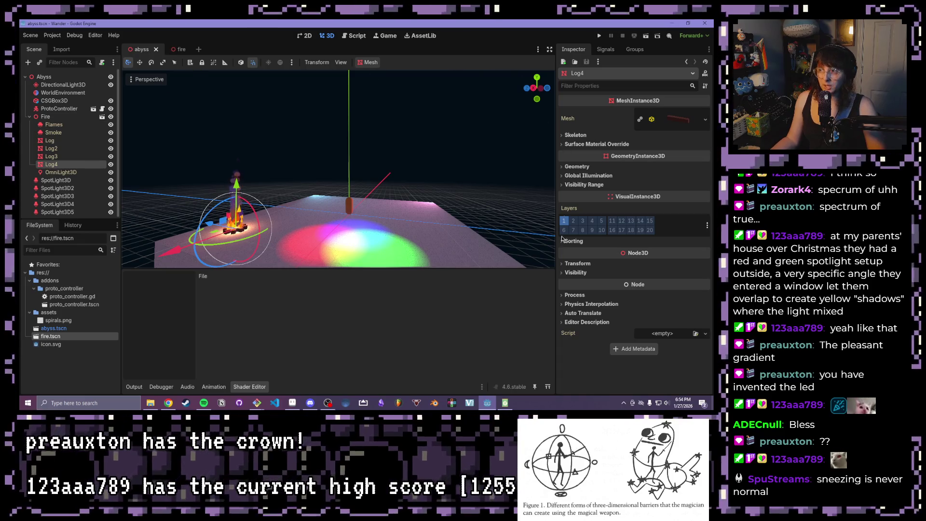
left_click(482, 386)
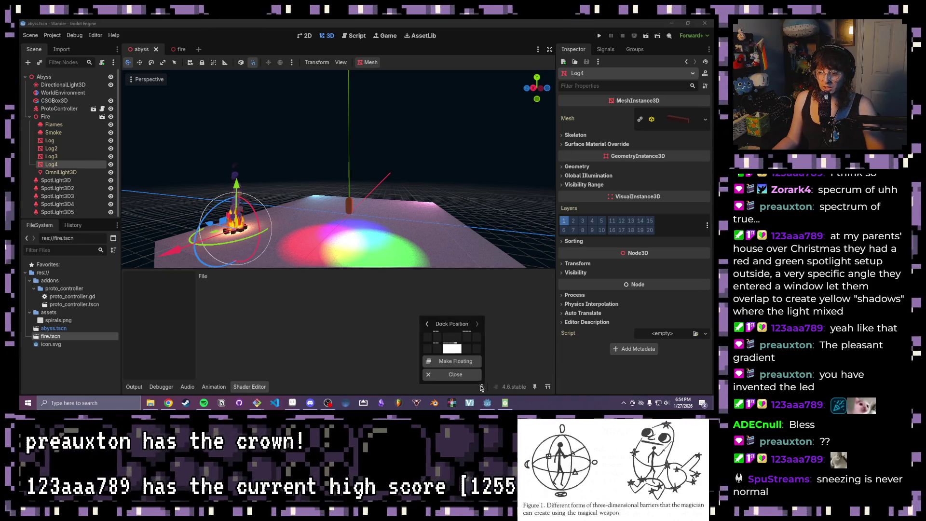
left_click(455, 362)
Step: Snap the floating Shader Editor to half the screen, shrink it, then close it to redock
mouse_move(431, 268)
left_mouse_down()
mouse_move(494, 170)
mouse_move(712, 169)
left_mouse_up()
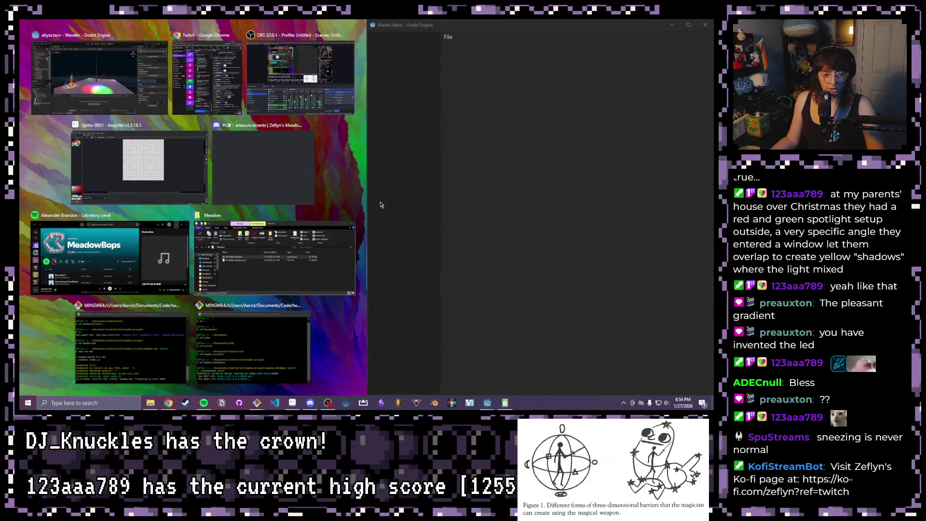
left_click(124, 63)
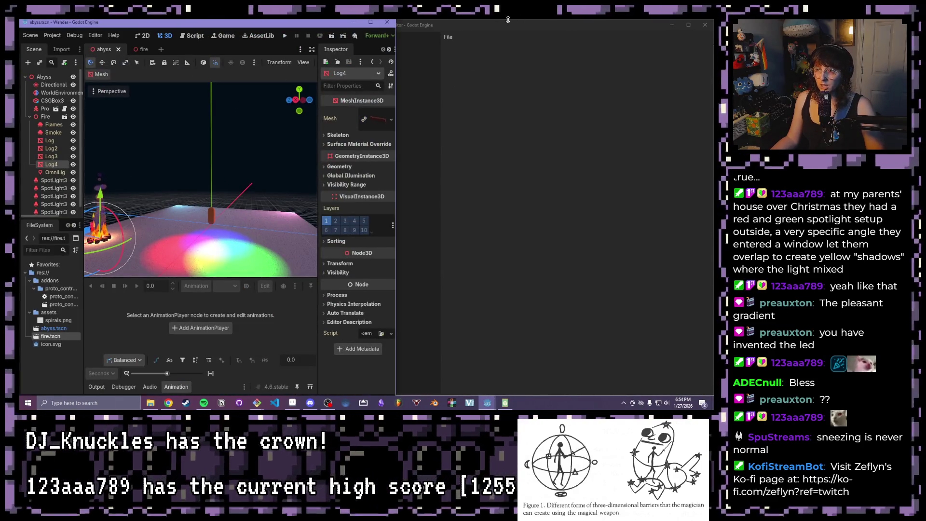
mouse_move(503, 20)
left_mouse_down()
mouse_move(351, 243)
mouse_move(281, 315)
mouse_move(258, 301)
mouse_move(286, 247)
left_mouse_up()
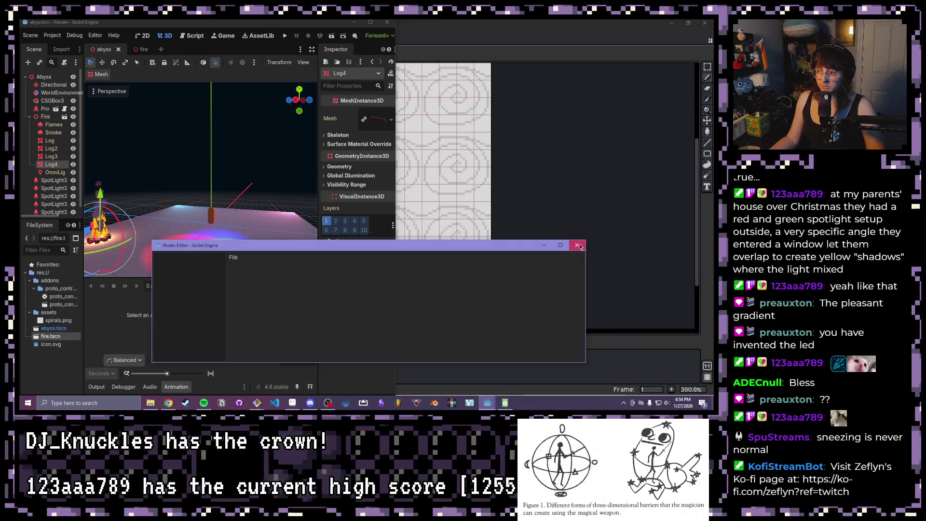
left_click(577, 245)
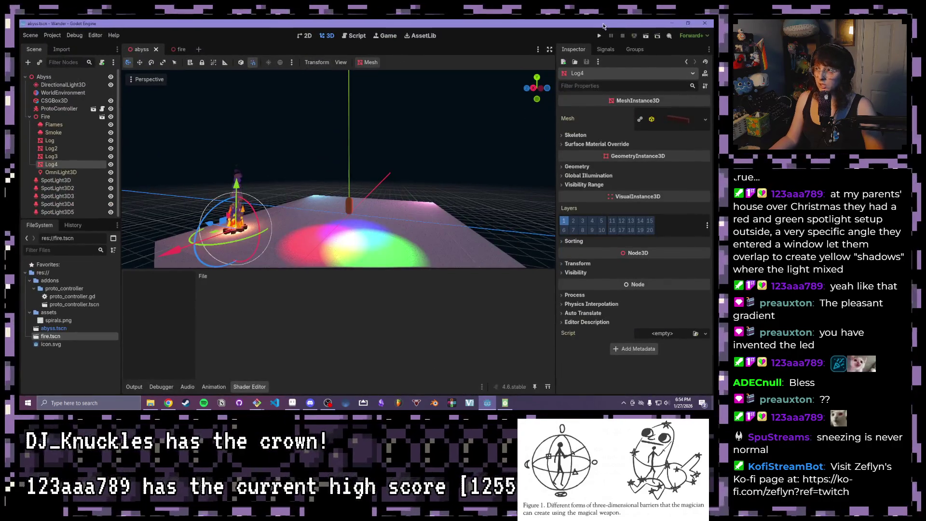
Step: In the fire scene, select the Smoke particles and bring their alpha curve into view
left_click(179, 48)
left_click(54, 133)
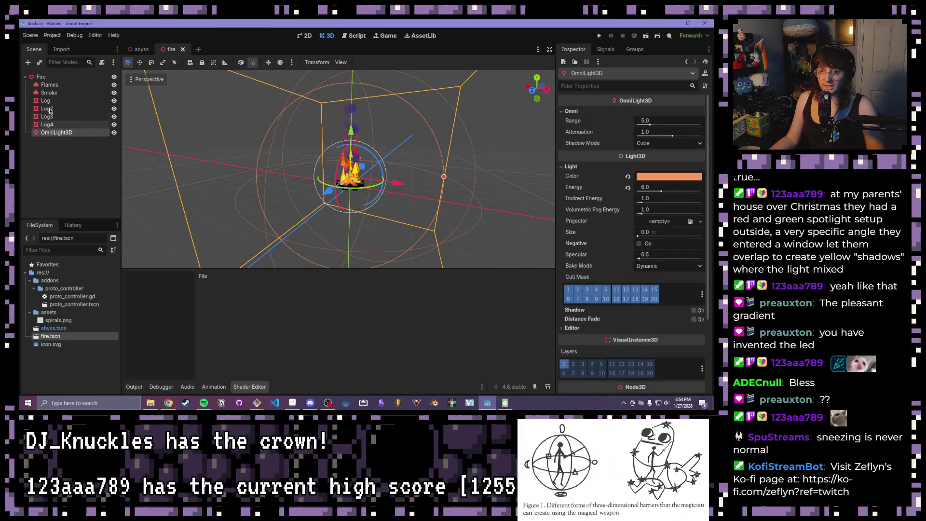
left_click(49, 92)
scroll(632, 247, "down", 10)
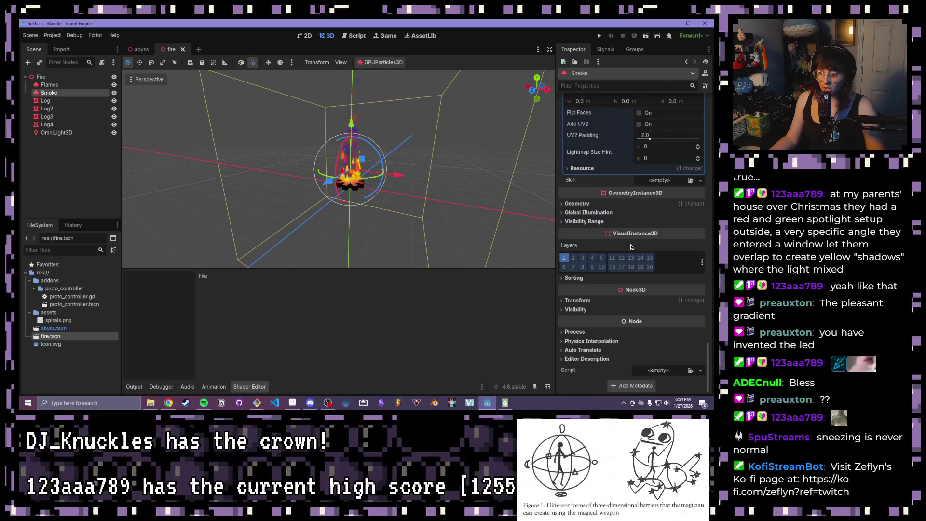
scroll(630, 246, "up", 2)
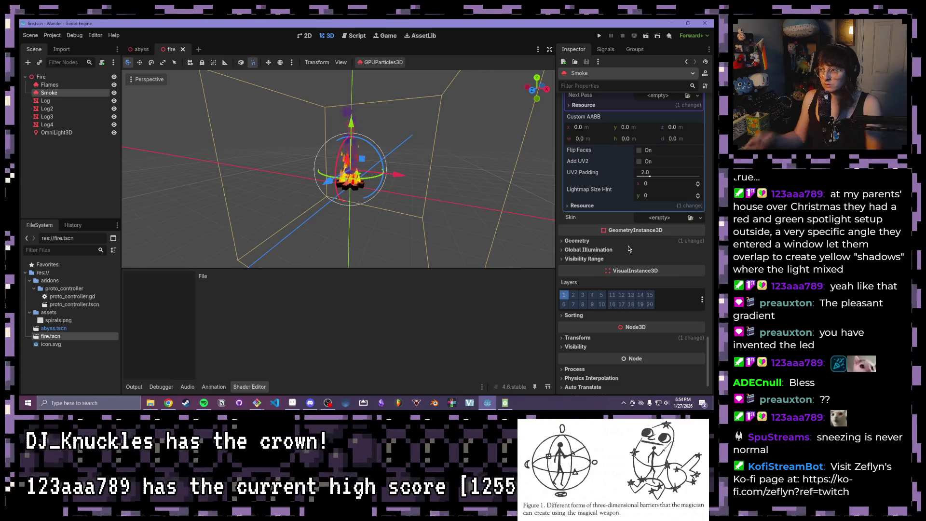
scroll(628, 212, "up", 10)
scroll(627, 210, "up", 15)
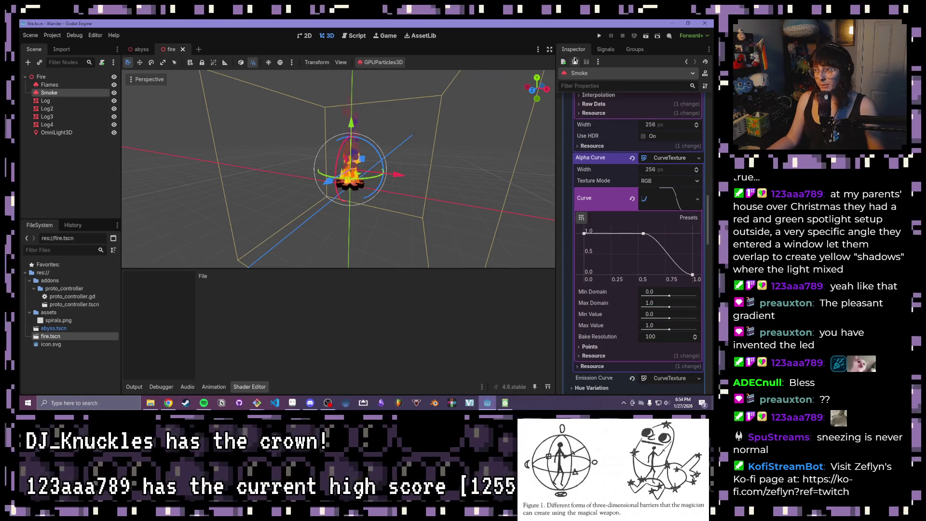
Step: Detach the Inspector dock into its own floating window
left_click(598, 62)
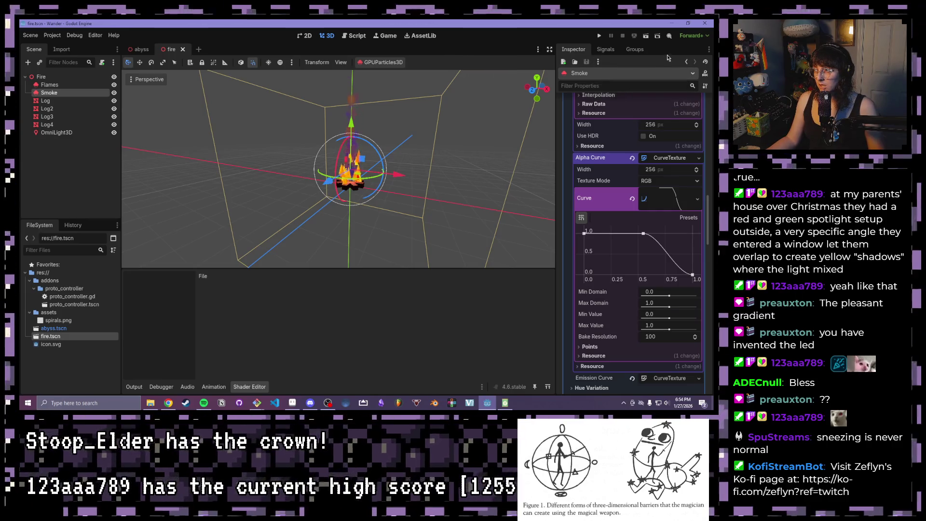
left_click(708, 50)
left_click(677, 98)
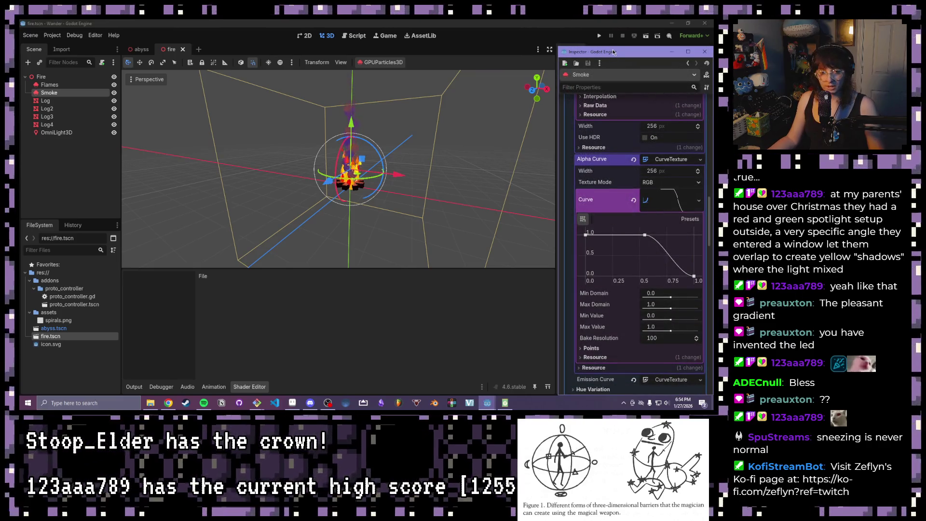
Step: Reposition the floating Inspector, maximize the Godot window, and return to the abyss scene
mouse_move(610, 49)
left_mouse_down()
mouse_move(394, 110)
mouse_move(713, 110)
left_mouse_up()
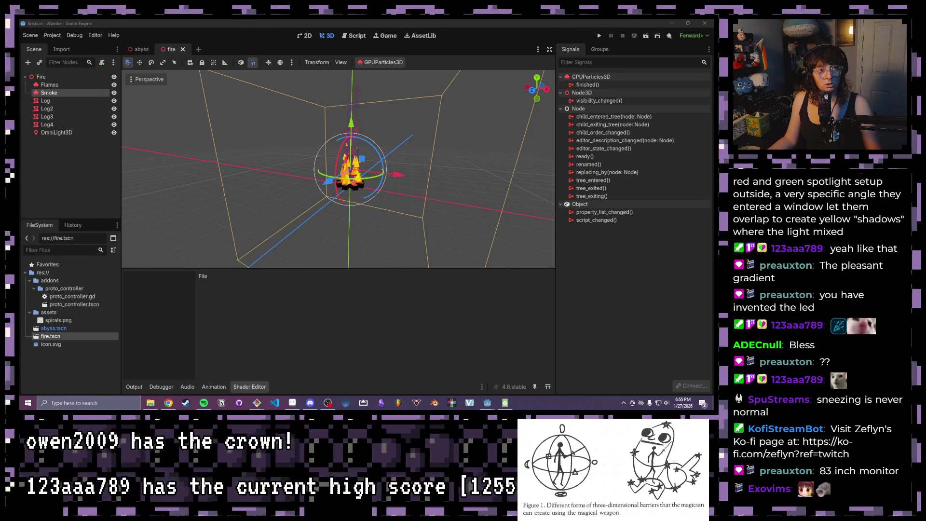
key("alt+Tab")
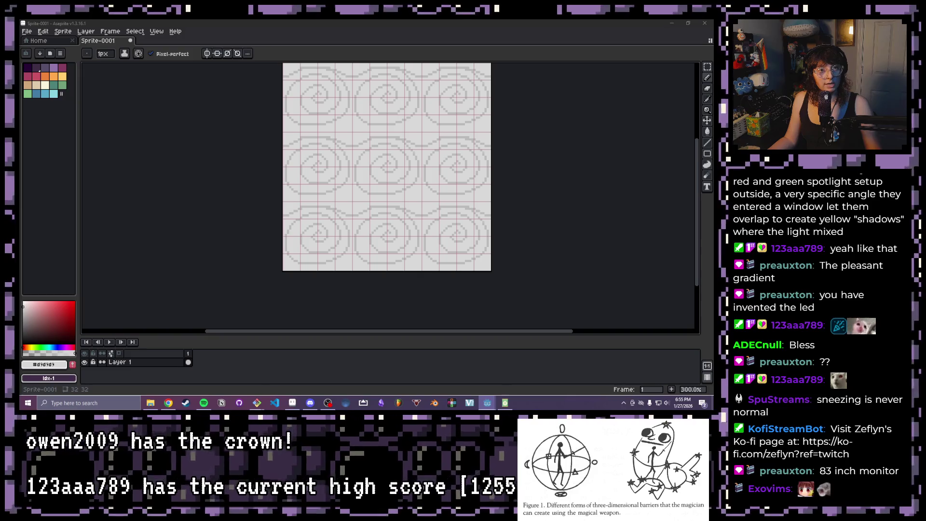
key("alt+Tab")
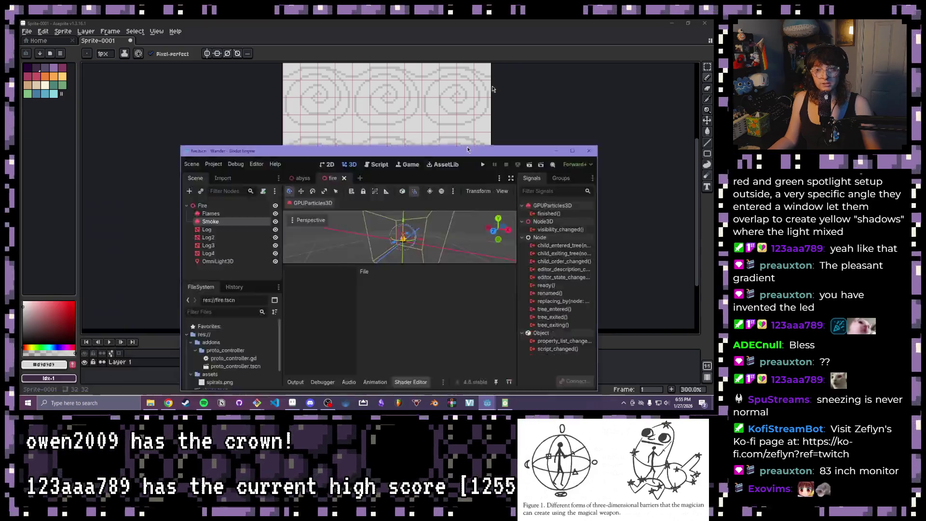
double_click(464, 156)
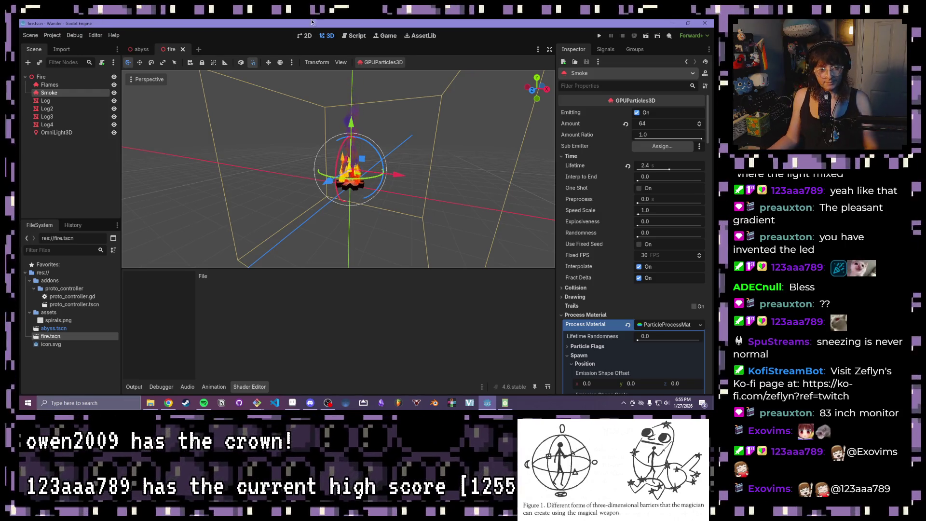
left_click(141, 49)
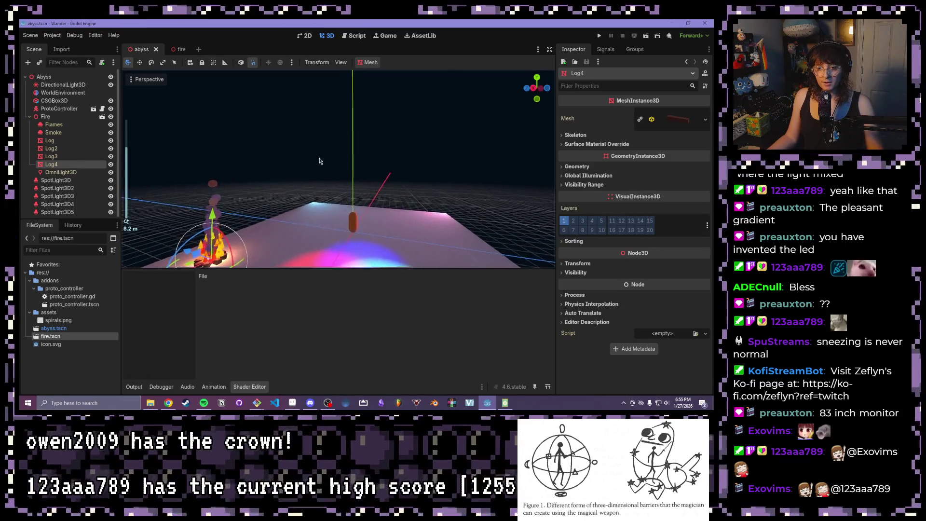
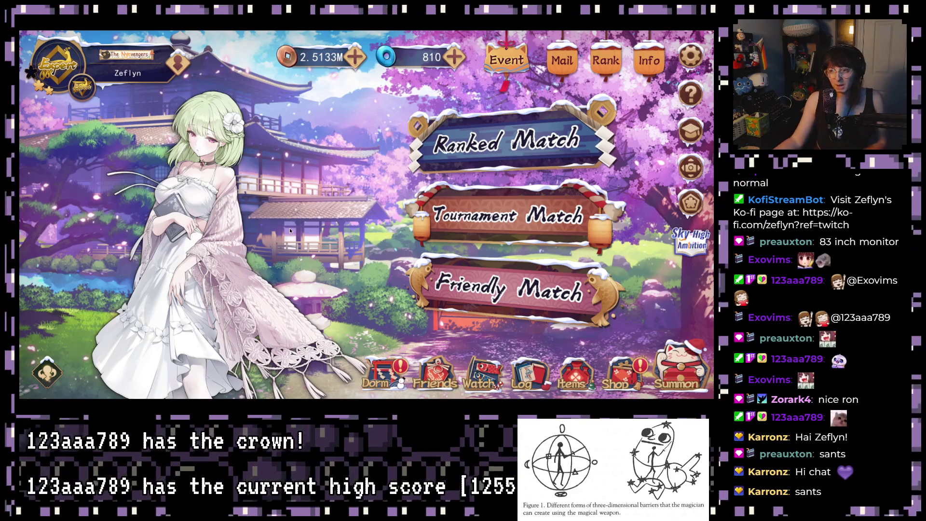
Step: Enter Ranked Match, pick the Gold Room and queue for a 4-Player South game
left_click(427, 150)
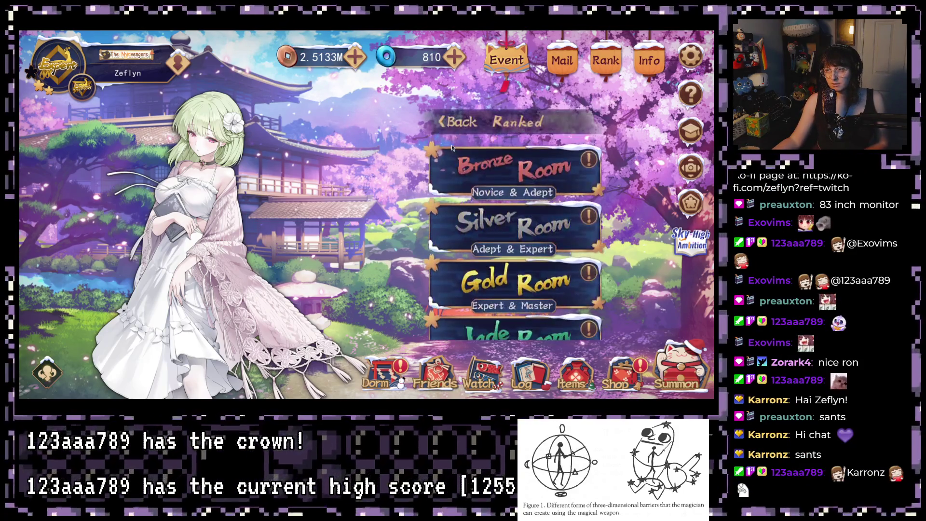
left_click(475, 280)
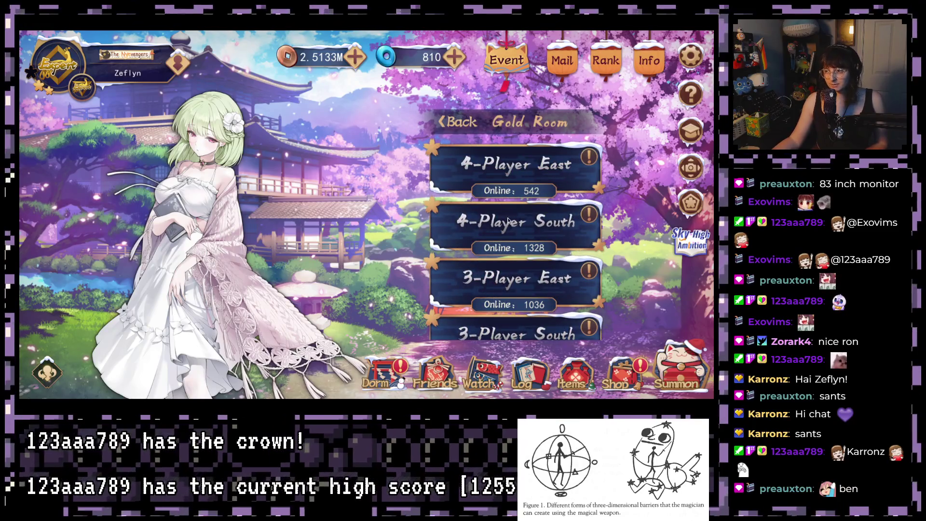
left_click(508, 220)
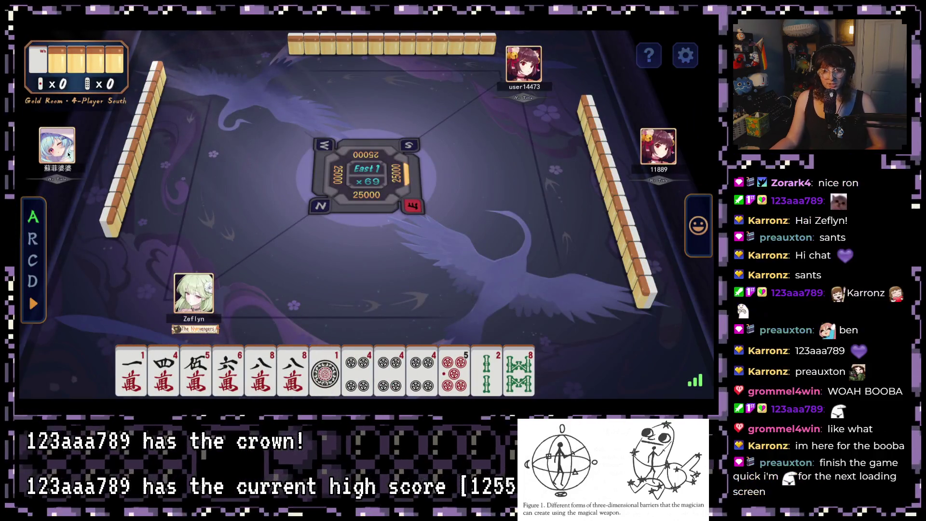
left_click(68, 155)
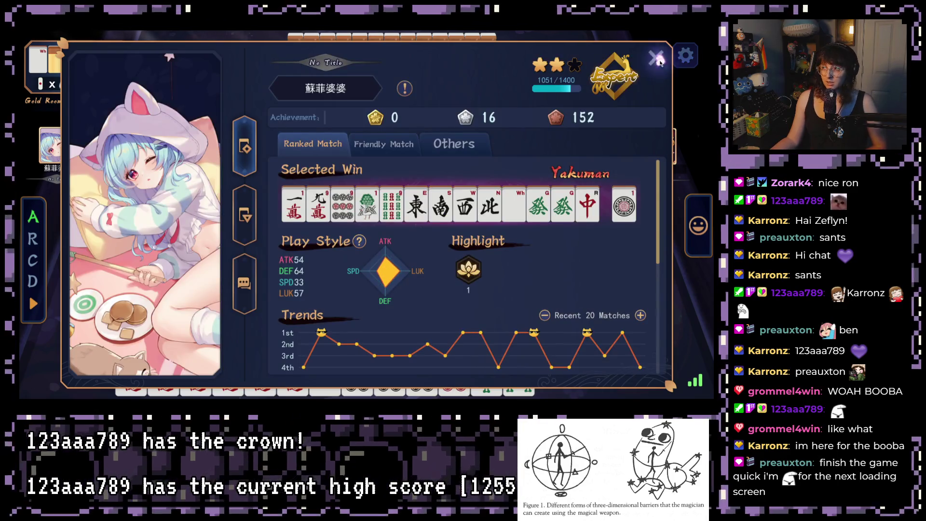
left_click(120, 133)
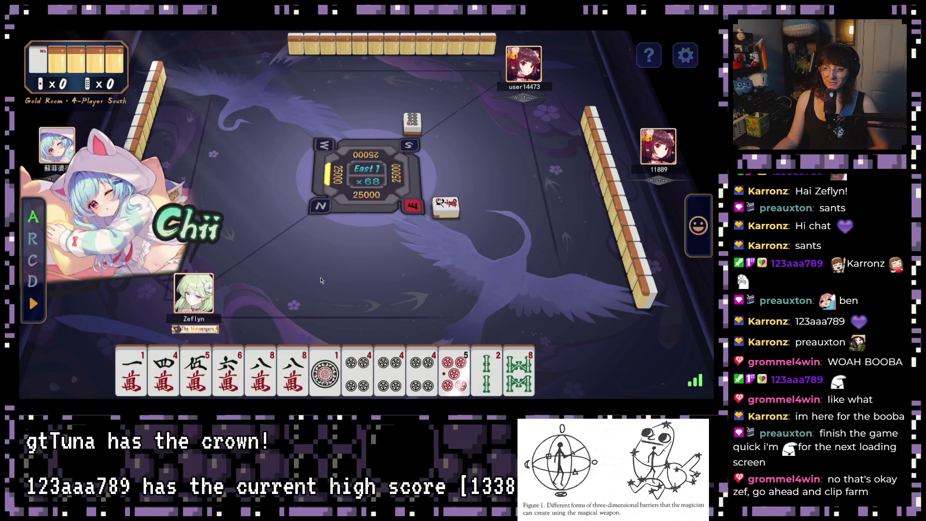
Step: Discard the 1-pin, 1-man, red dragon and 2-sou, then decline the chii call
left_click(313, 365)
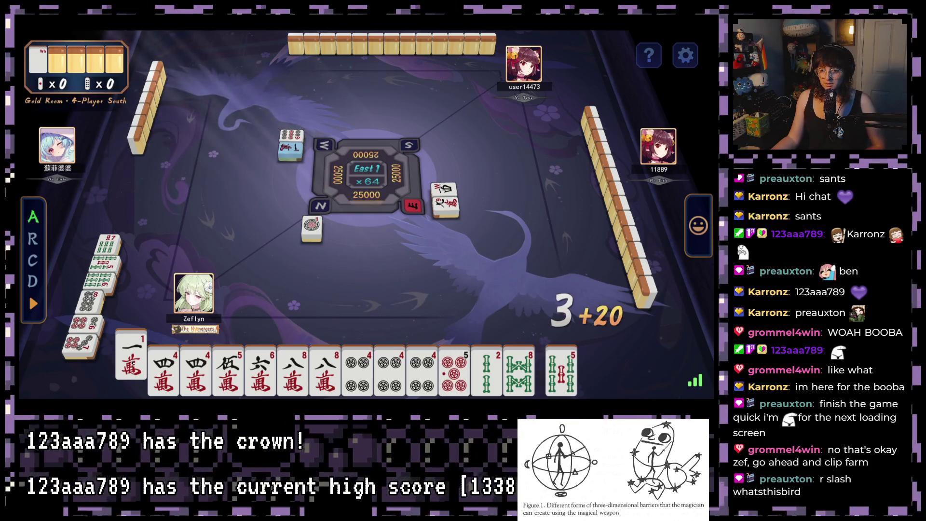
left_click(132, 358)
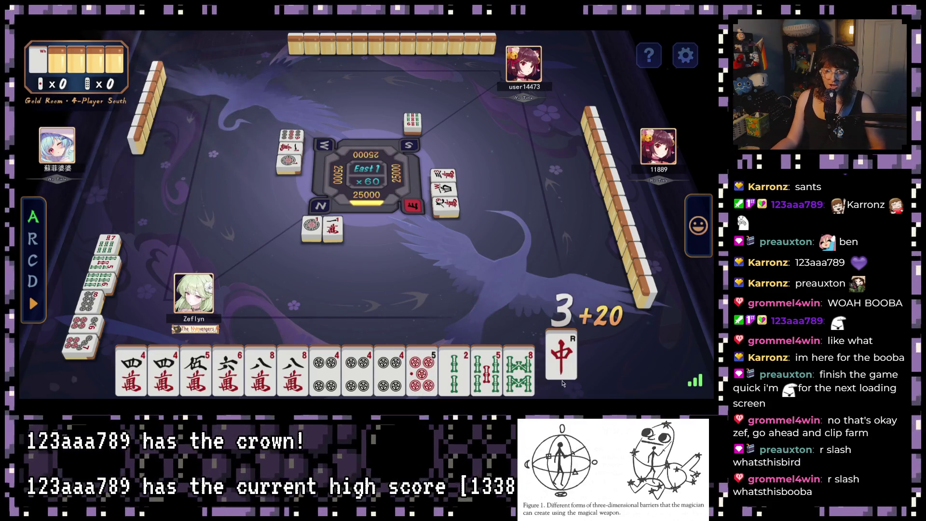
left_click(561, 370)
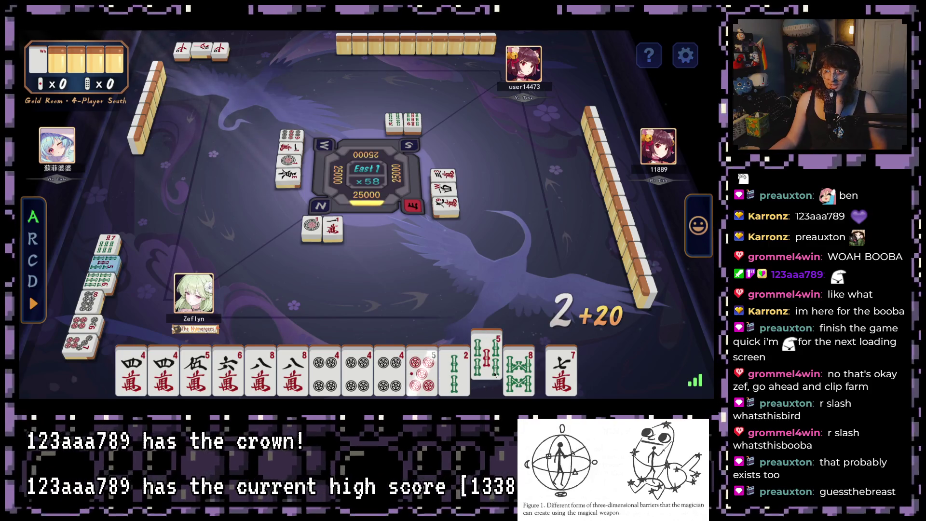
left_click(456, 360)
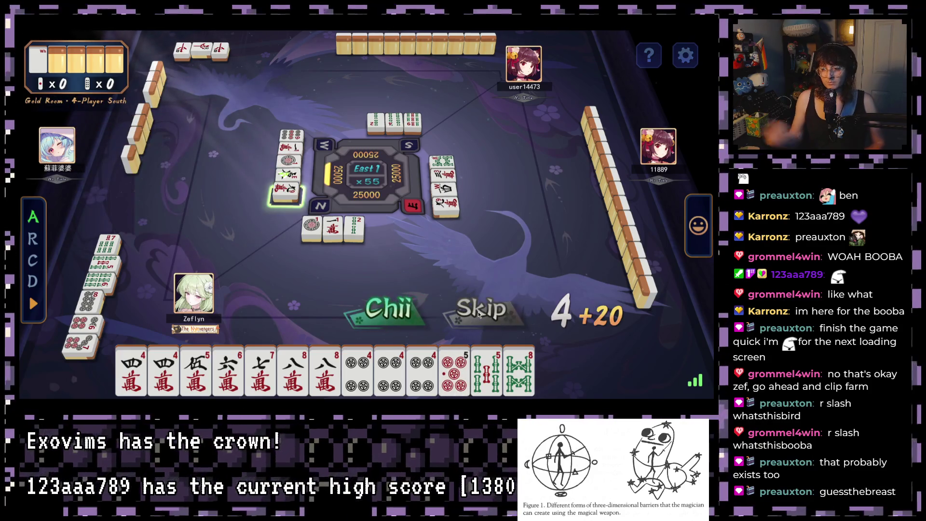
right_click(479, 319)
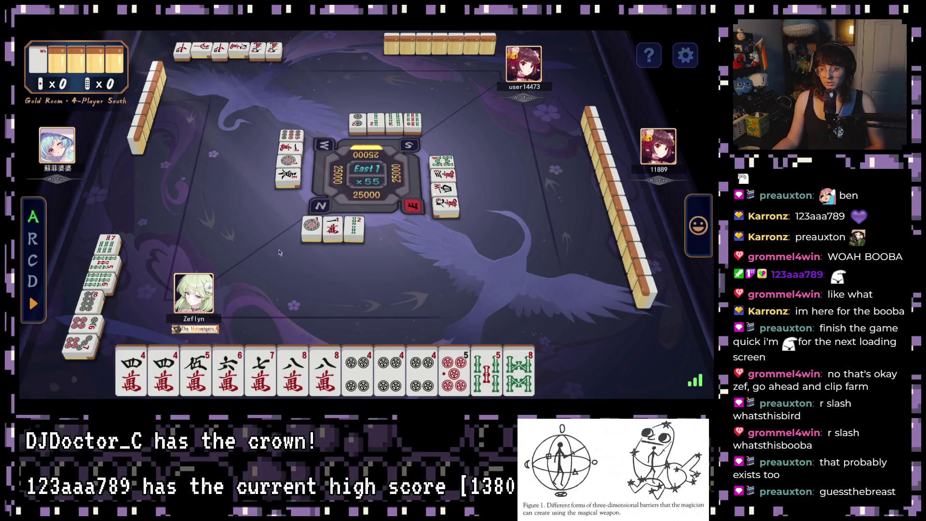
Step: Pass on the chii prompt and discard the 5-sou and the drawn East tile
left_click(218, 216)
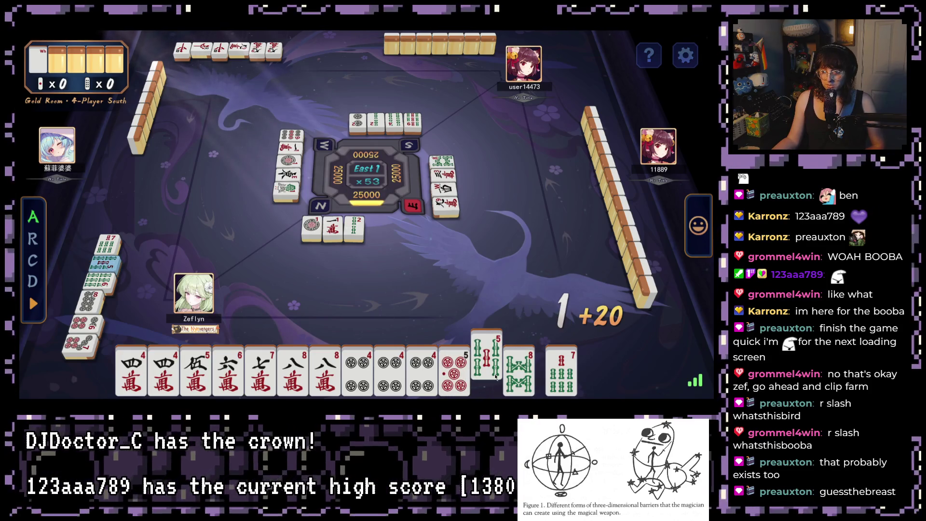
left_click(495, 374)
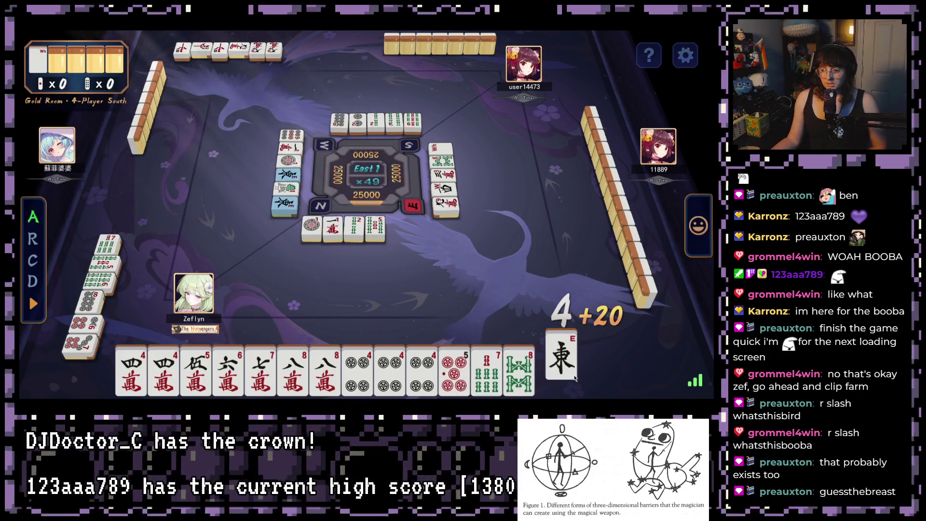
left_click(562, 369)
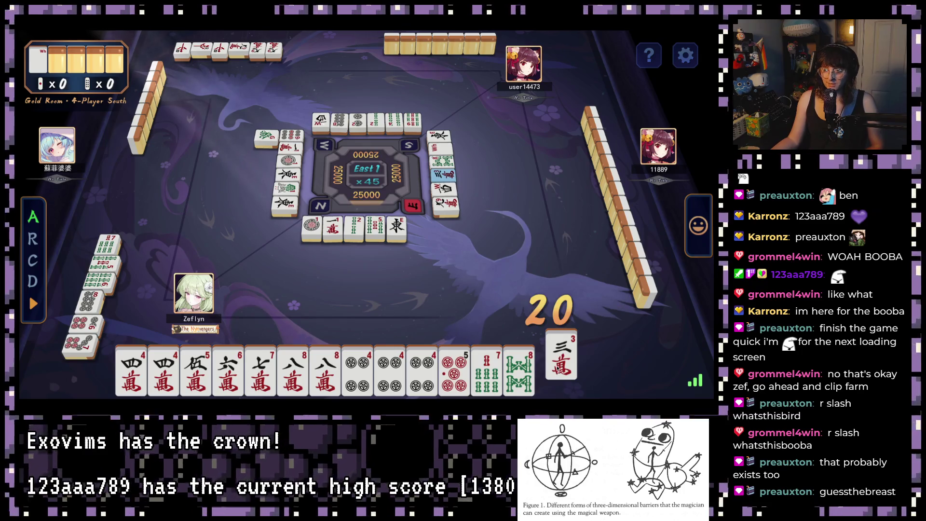
Step: Discard the 5-pin and North, declare a kan of four 4-pin, and discard the White Dragon
left_click(452, 384)
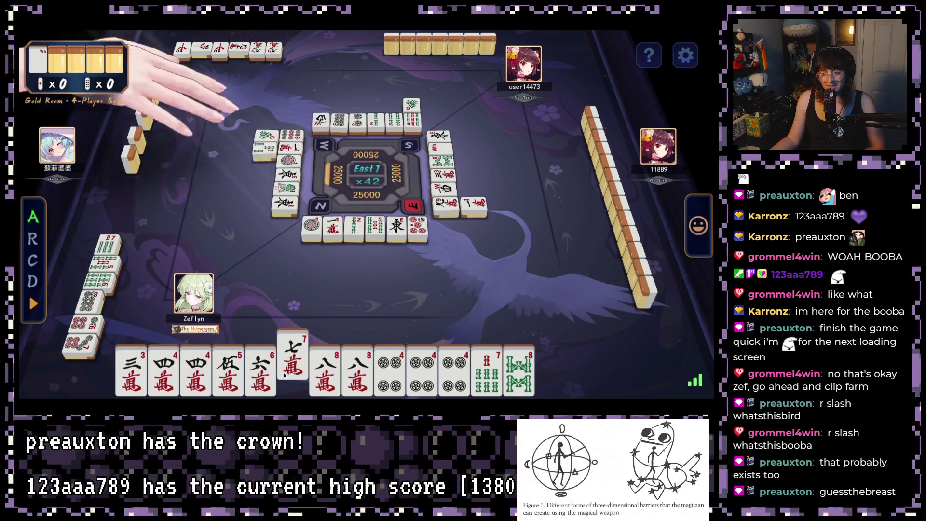
left_click(562, 369)
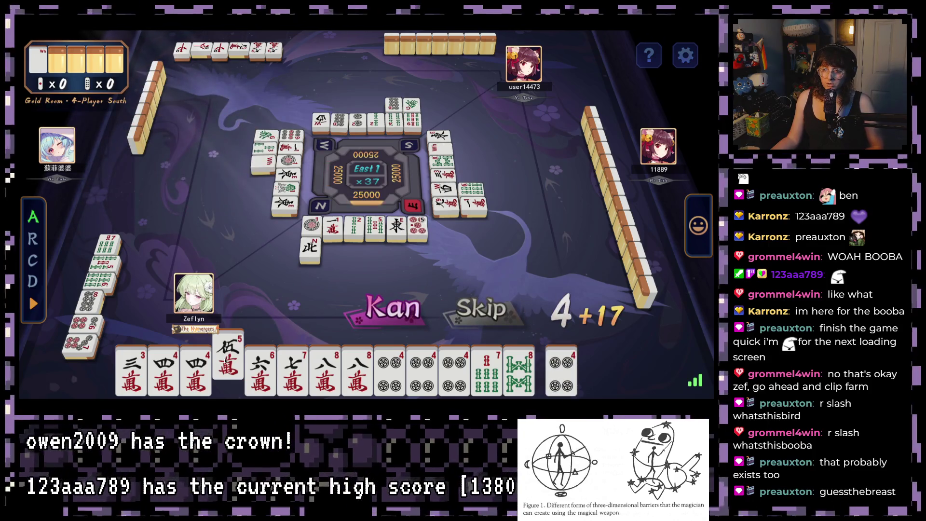
left_click(376, 309)
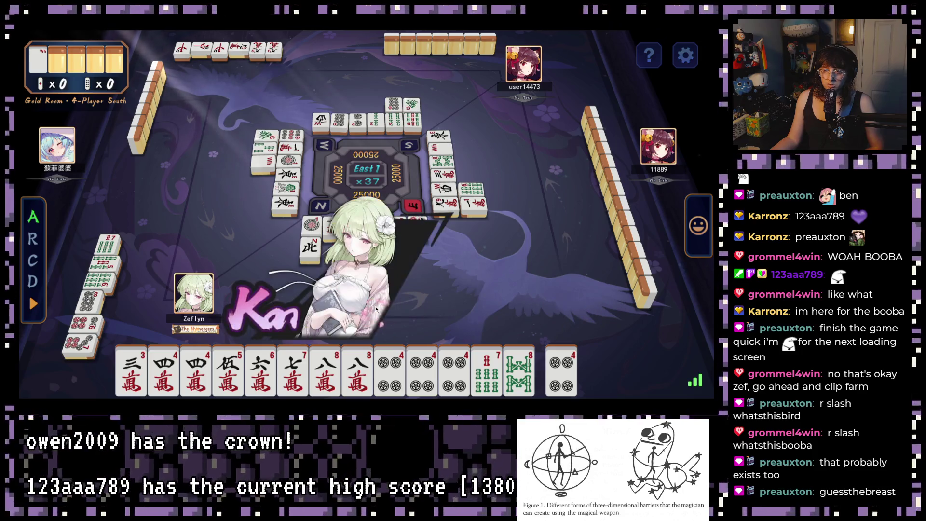
left_click(470, 364)
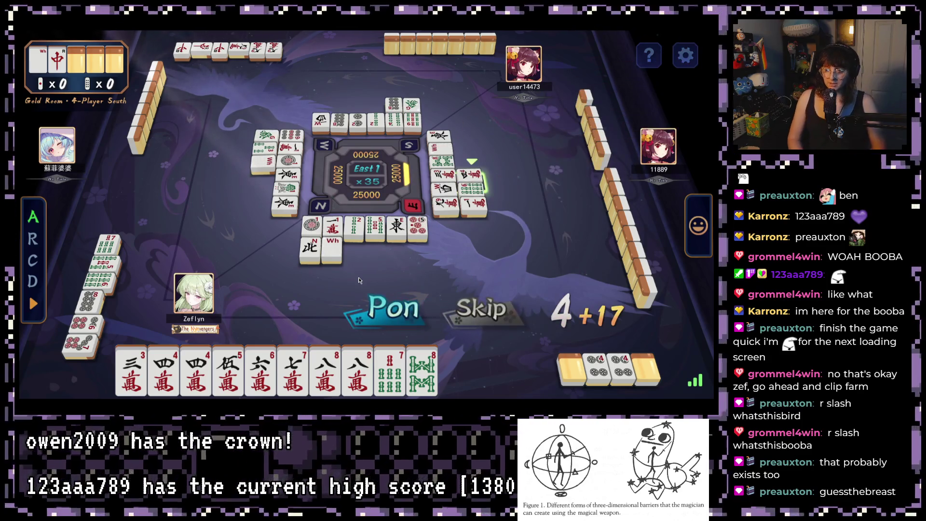
Step: Skip the pon and chii offers while discarding the 4-man, 8-pin and 8-man
left_click(482, 307)
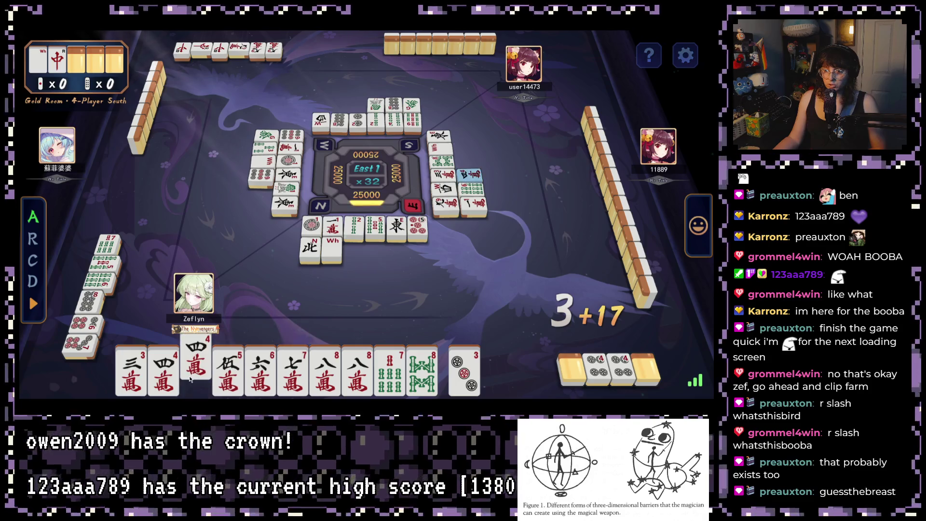
left_click(173, 373)
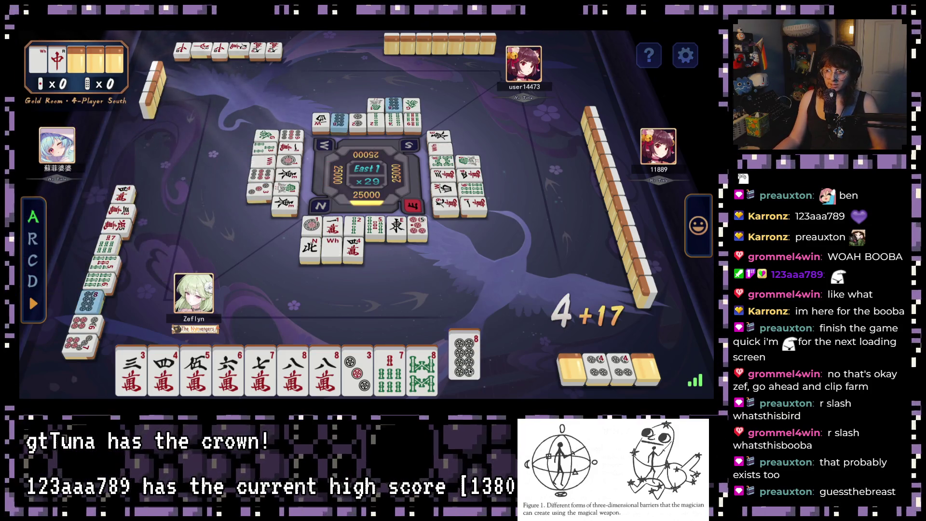
left_click(469, 370)
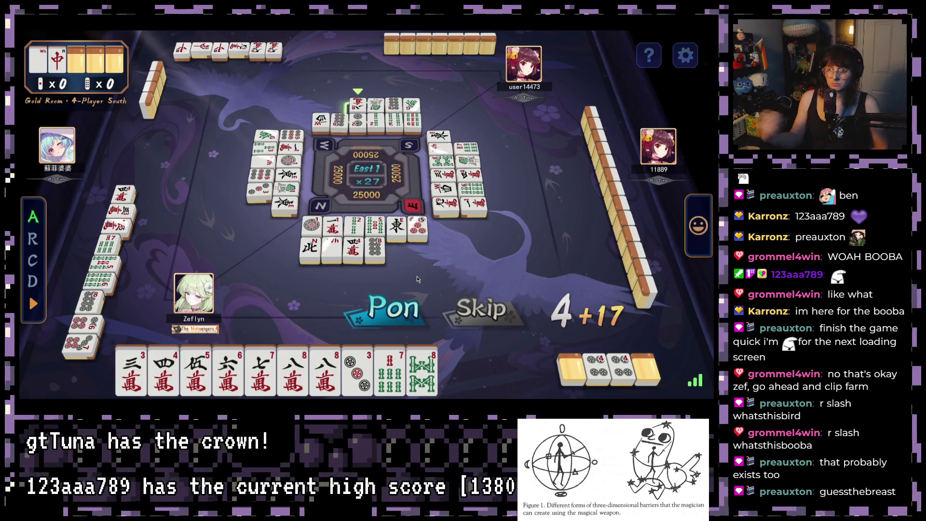
left_click(487, 311)
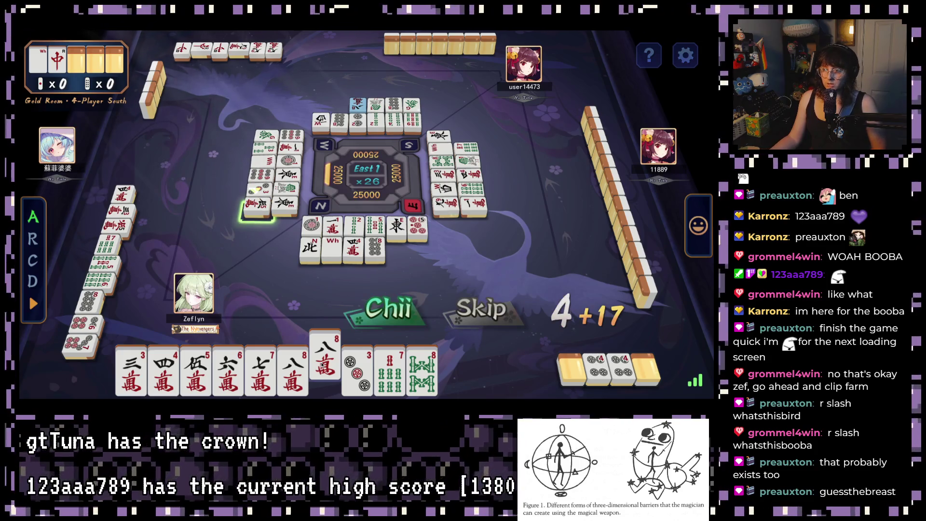
left_click(515, 307)
left_click(332, 359)
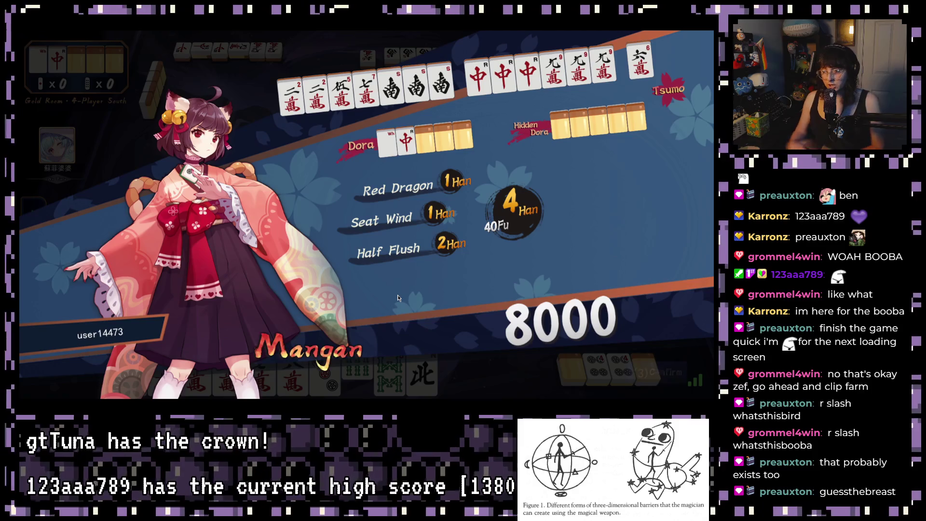
Step: Close the opponent's 8000-point tsumo result and confirm the scores to deal East 2
left_click(653, 367)
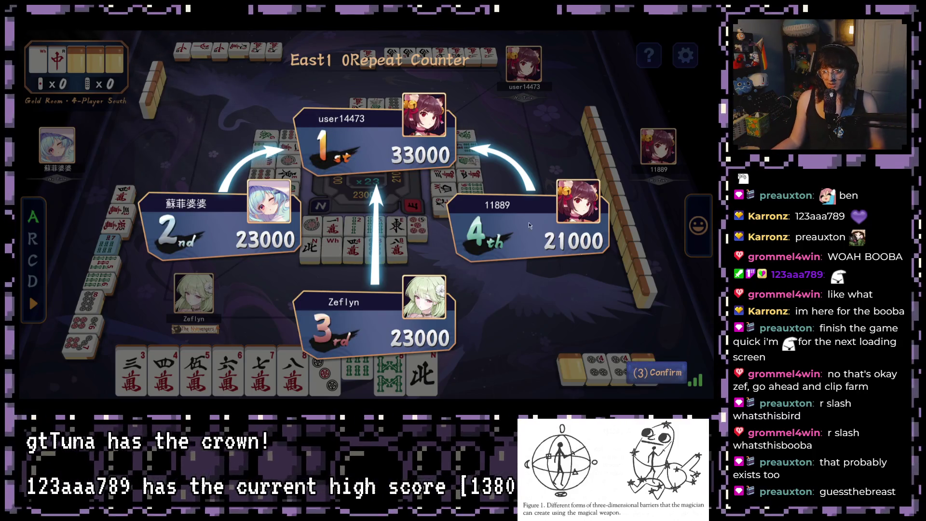
left_click(651, 375)
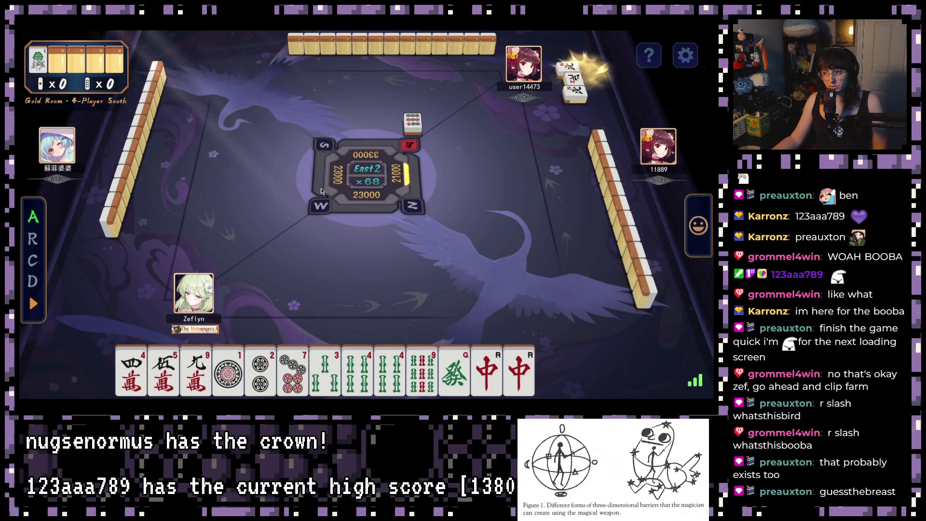
Step: Discard the 9-bamboo, pon the red dragon, then discard the 9-man, West and Green Dragon
left_click(499, 282)
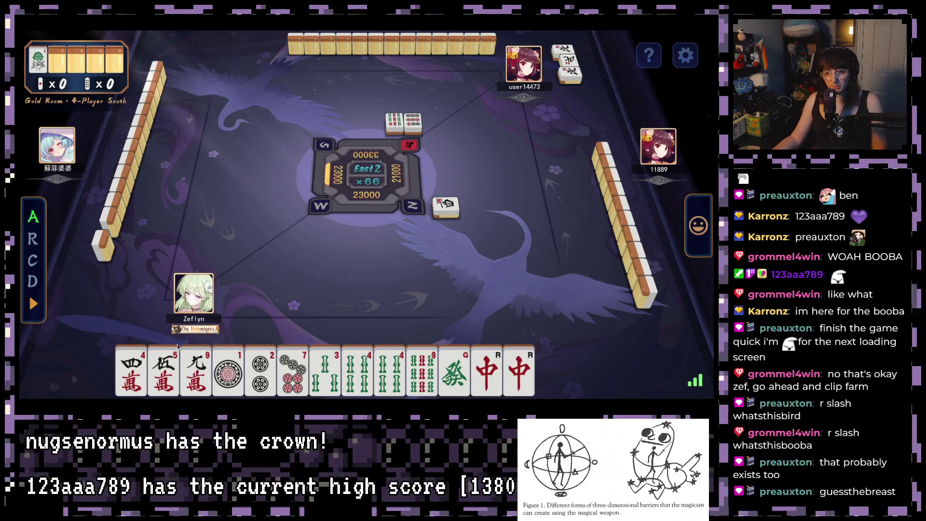
left_click(415, 357)
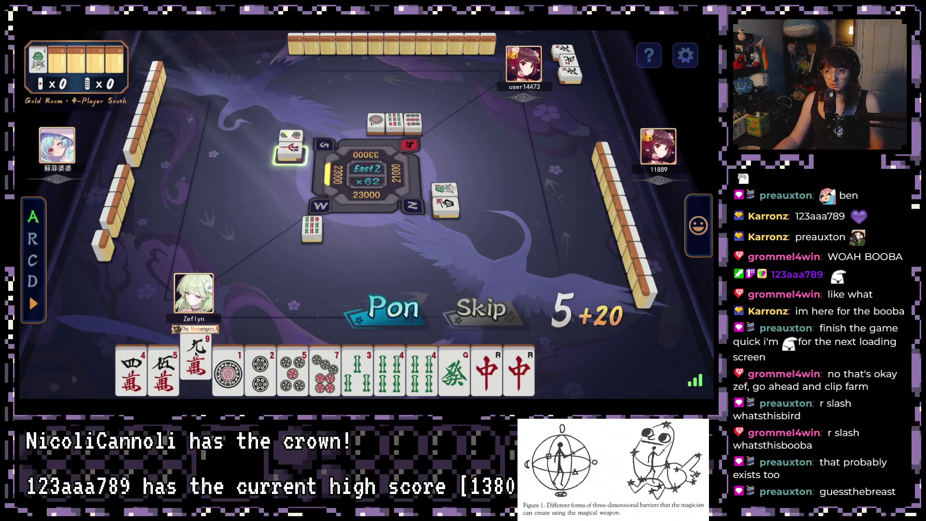
left_click(376, 309)
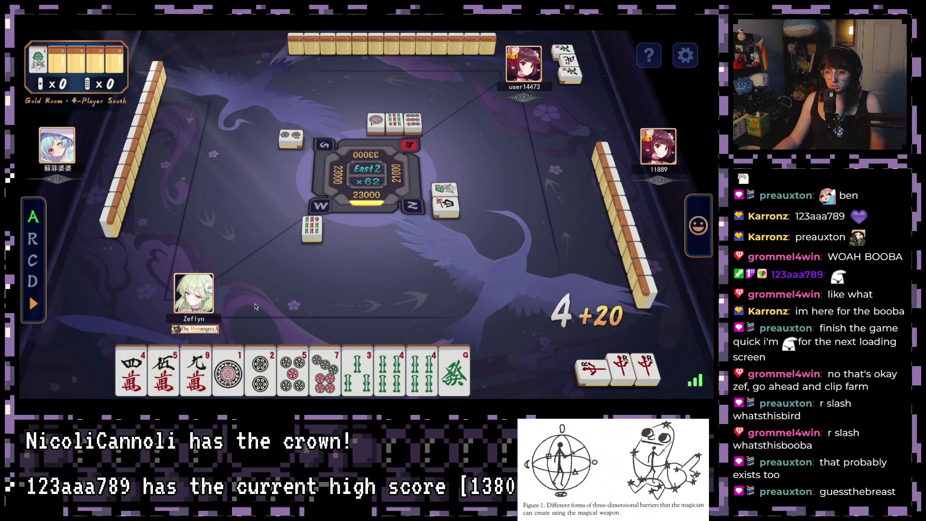
left_click(195, 371)
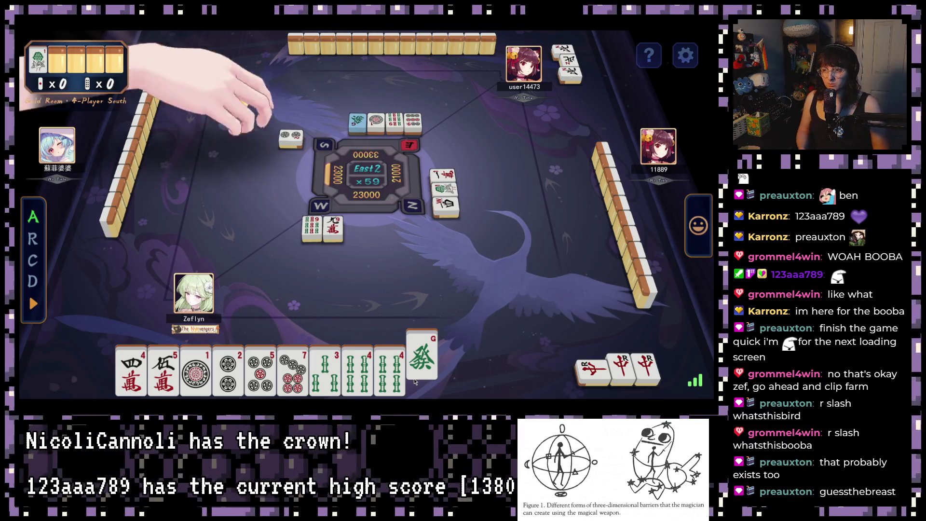
left_click(463, 371)
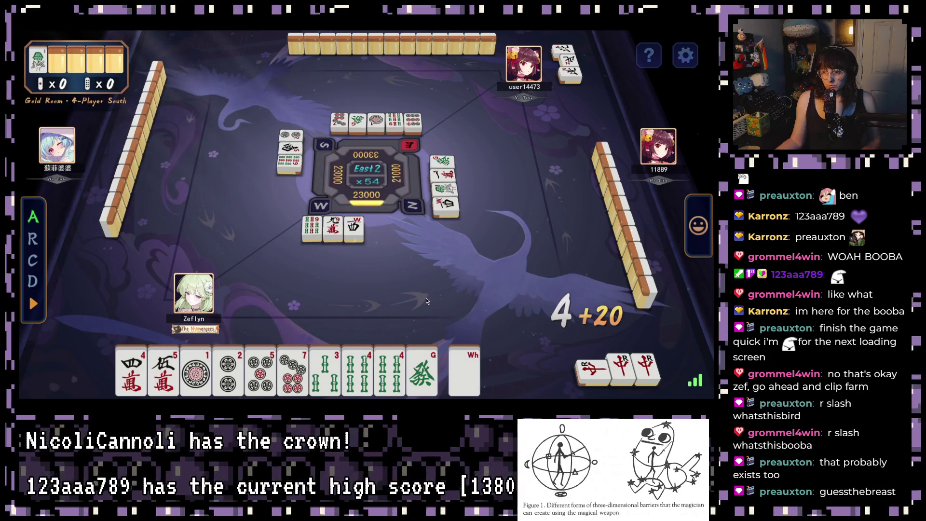
left_click(422, 370)
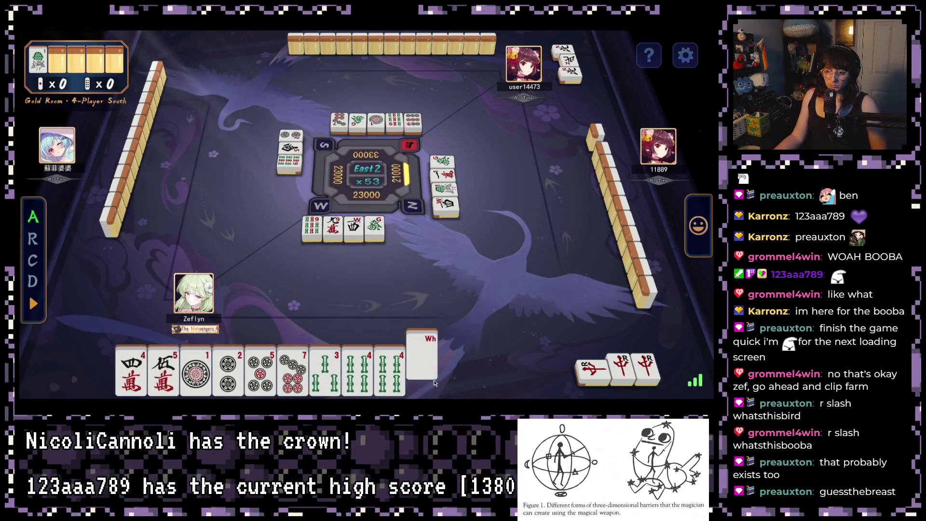